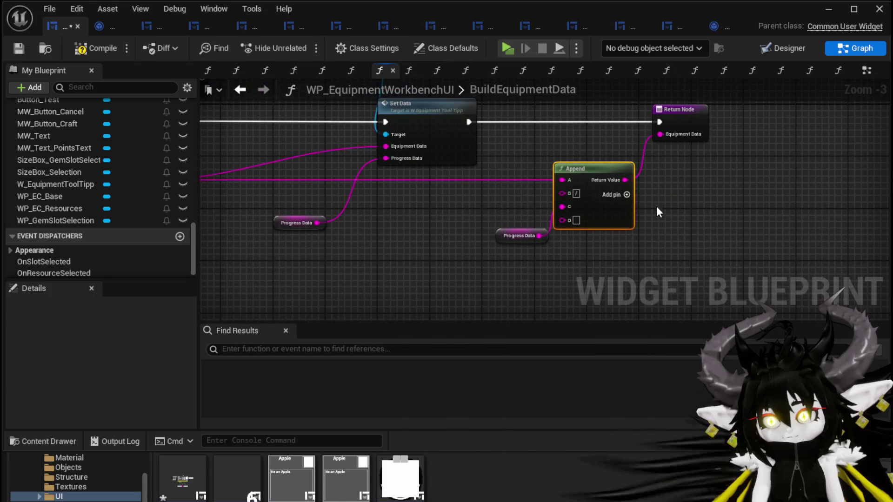
- Add pin E to the lower Append, wire Progress Data into E, and unlink it from C
{"action": "left_click", "coordinate": [627, 195]}
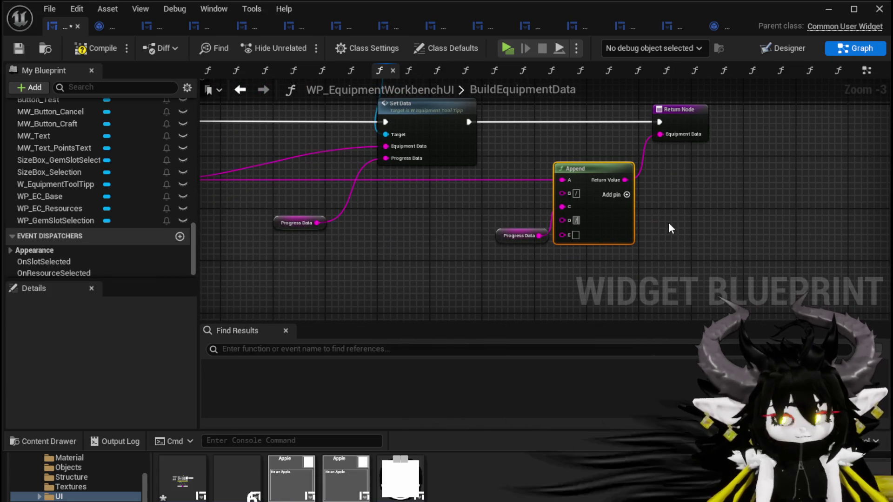
{"action": "scroll", "coordinate": [523, 233], "scroll_direction": "up", "scroll_amount": 3}
{"action": "left_click", "coordinate": [456, 219]}
{"action": "left_click_drag", "start_coordinate": [507, 227], "coordinate": [580, 234]}
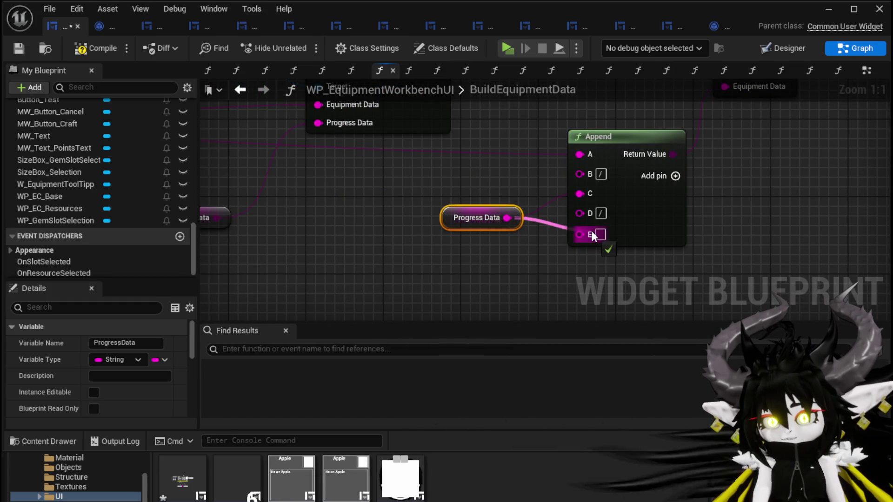
{"action": "left_click_drag", "start_coordinate": [466, 219], "coordinate": [457, 248]}
{"action": "left_click", "coordinate": [579, 194], "text": "alt"}
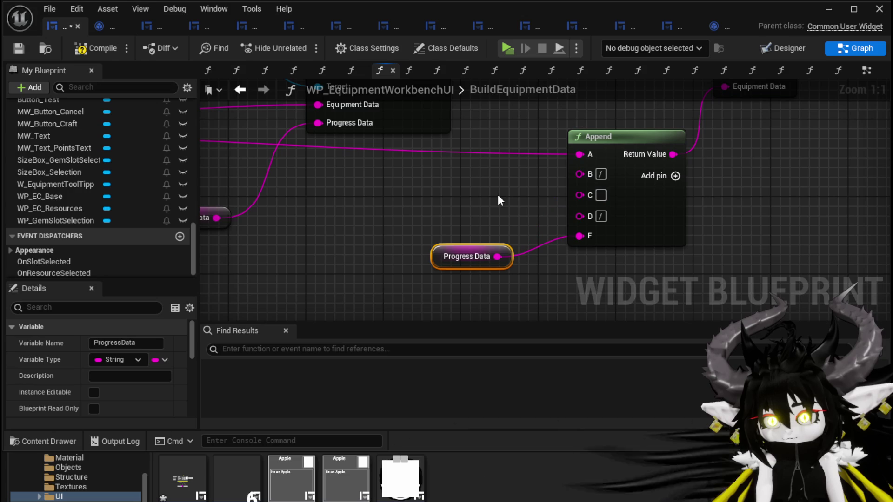
- Paste an extra Selected Slot variable node into the BuildEquipmentData graph
{"action": "scroll", "coordinate": [471, 181], "scroll_direction": "down", "scroll_amount": 2}
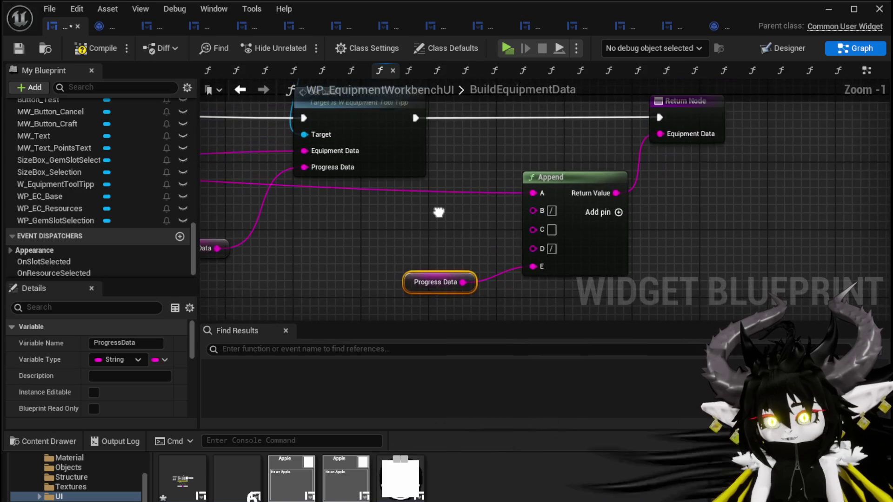
{"action": "mouse_move", "coordinate": [516, 186]}
{"action": "left_mouse_down"}
{"action": "mouse_move", "coordinate": [734, 195]}
{"action": "mouse_move", "coordinate": [401, 200]}
{"action": "left_mouse_up"}
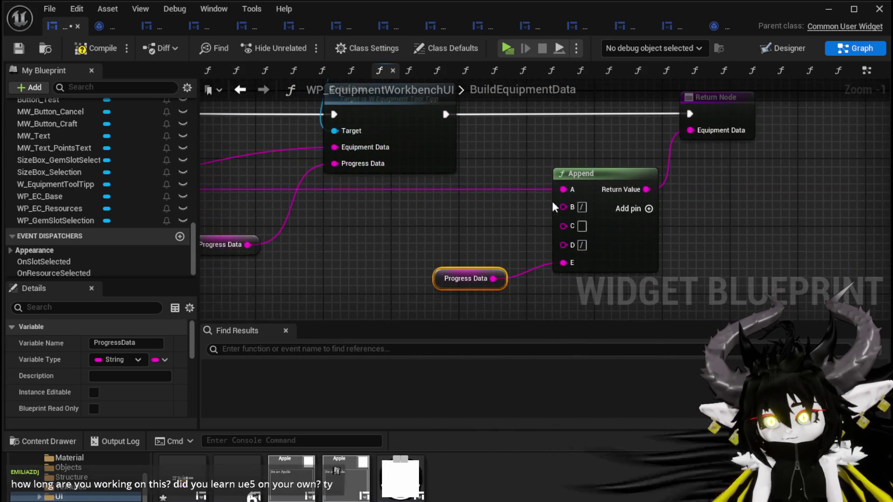
{"action": "scroll", "coordinate": [570, 192], "scroll_direction": "down", "scroll_amount": 2}
{"action": "mouse_move", "coordinate": [570, 192]}
{"action": "left_mouse_down"}
{"action": "mouse_move", "coordinate": [642, 220]}
{"action": "mouse_move", "coordinate": [442, 196]}
{"action": "mouse_move", "coordinate": [595, 197]}
{"action": "mouse_move", "coordinate": [463, 232]}
{"action": "left_mouse_up"}
{"action": "left_click", "coordinate": [270, 214]}
{"action": "scroll", "coordinate": [604, 185], "scroll_direction": "up", "scroll_amount": 2}
{"action": "key", "text": "ctrl+v"}
{"action": "scroll", "coordinate": [489, 196], "scroll_direction": "down", "scroll_amount": 2}
{"action": "mouse_move", "coordinate": [488, 196]}
{"action": "left_mouse_down"}
{"action": "mouse_move", "coordinate": [453, 197]}
{"action": "mouse_move", "coordinate": [524, 197]}
{"action": "left_mouse_up"}
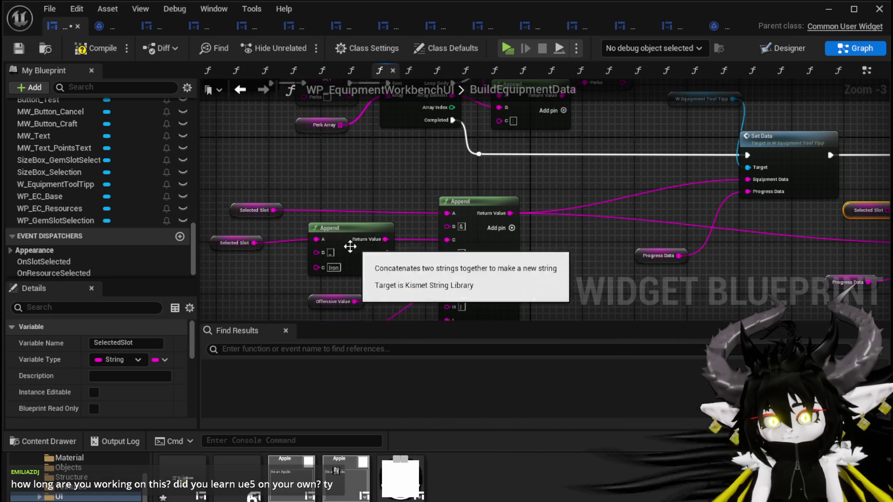
- Move Selected Slot and the Iron Append beside Return Node, wire into A, and delete the leftover node
{"action": "left_click_drag", "start_coordinate": [225, 233], "coordinate": [331, 272]}
{"action": "left_click_drag", "start_coordinate": [884, 134], "coordinate": [519, 133]}
{"action": "key", "text": "ctrl+x"}
{"action": "key", "text": "ctrl+v"}
{"action": "left_click_drag", "start_coordinate": [618, 112], "coordinate": [581, 210]}
{"action": "left_click", "coordinate": [528, 207]}
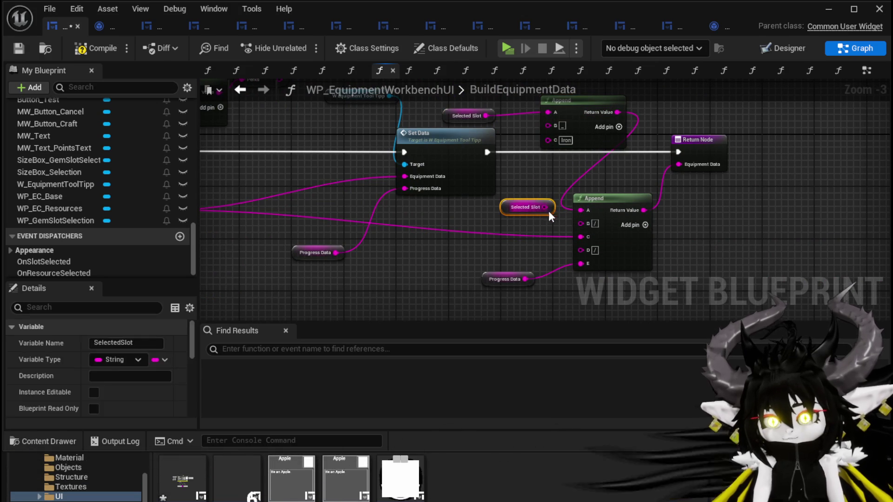
{"action": "key", "text": "Delete"}
{"action": "left_click_drag", "start_coordinate": [405, 152], "coordinate": [417, 139]}
{"action": "left_click", "coordinate": [345, 114]}
- Compile and save the widget blueprint, and nudge the lower Append node slightly up
{"action": "left_click", "coordinate": [97, 48]}
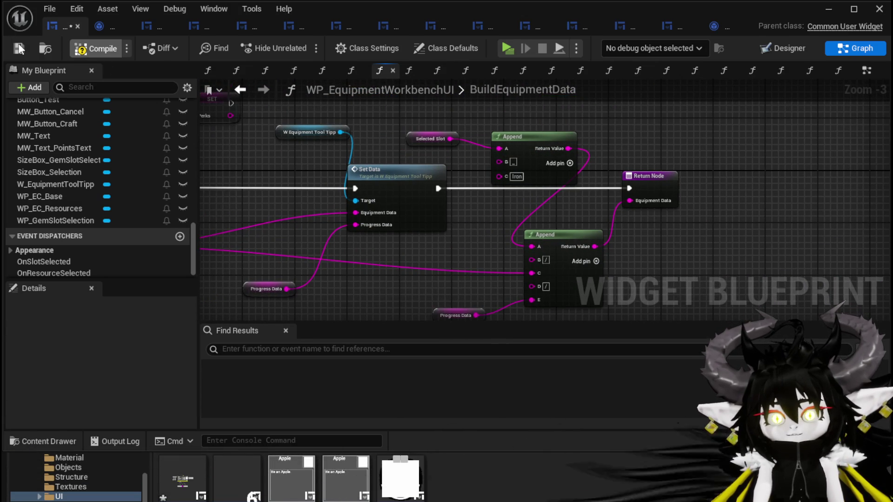
{"action": "left_click", "coordinate": [17, 48]}
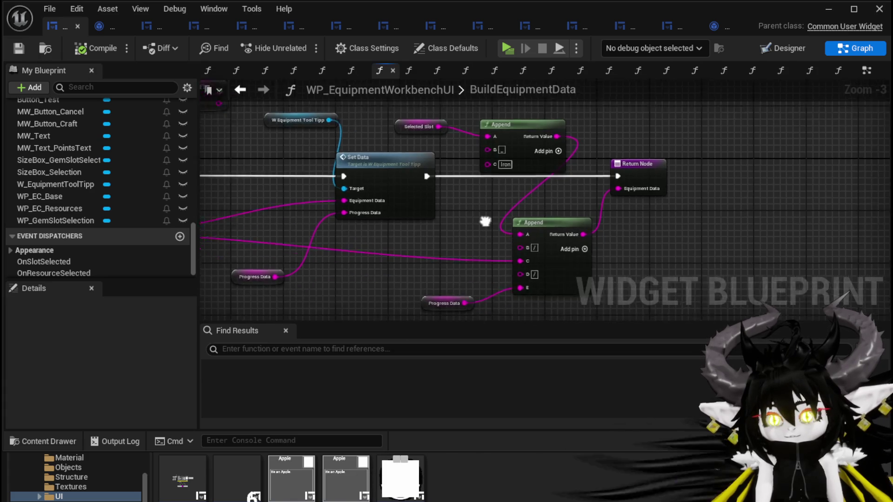
{"action": "left_click", "coordinate": [539, 202]}
{"action": "left_click_drag", "start_coordinate": [541, 197], "coordinate": [540, 191]}
{"action": "left_click", "coordinate": [454, 209]}
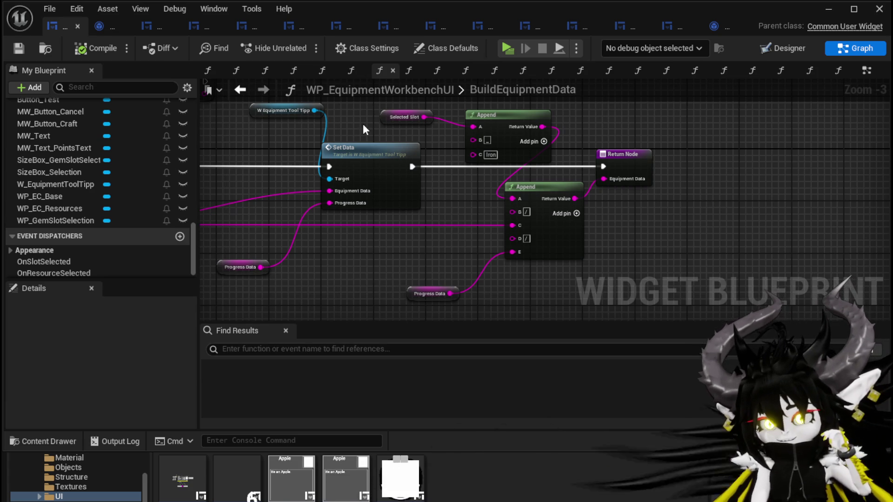
- Nudge the Selected Slot node a little lower and deselect it
{"action": "left_click_drag", "start_coordinate": [392, 125], "coordinate": [392, 131]}
{"action": "left_click", "coordinate": [696, 122]}
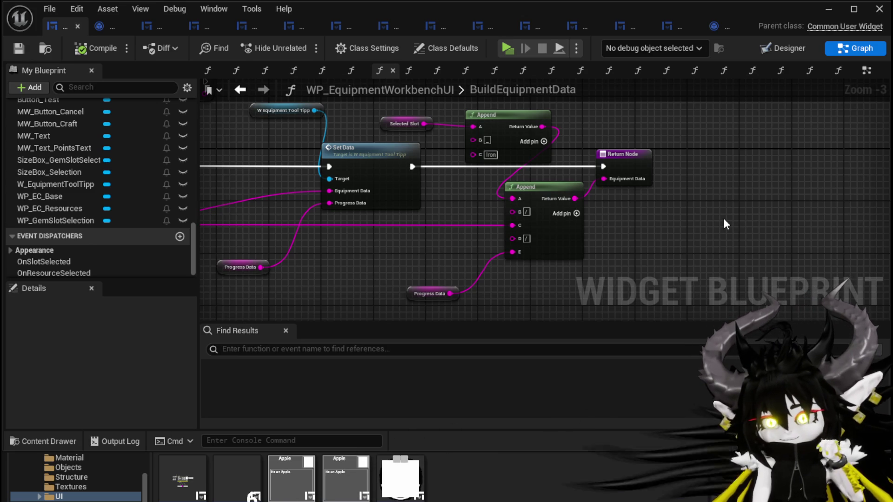
- Save the blueprint, move the Progress Data node up beside Set Data, and minimize the editor
{"action": "scroll", "coordinate": [724, 219], "scroll_direction": "down", "scroll_amount": 2}
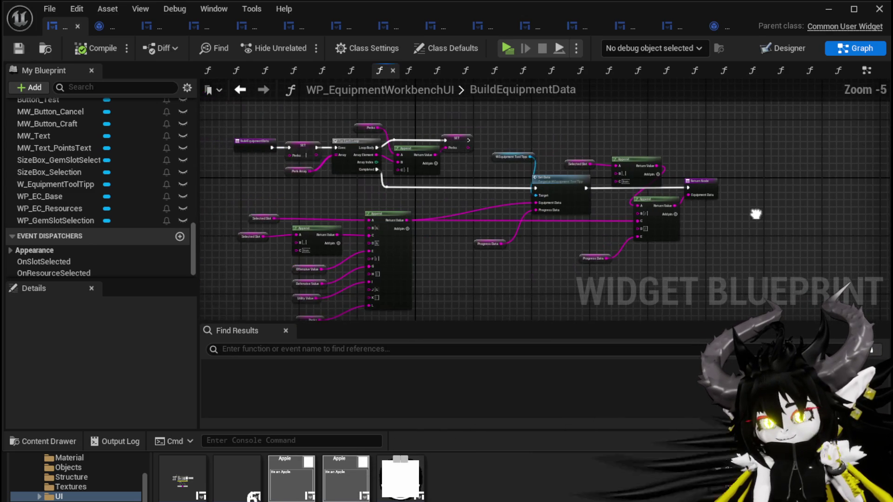
{"action": "left_click", "coordinate": [14, 46]}
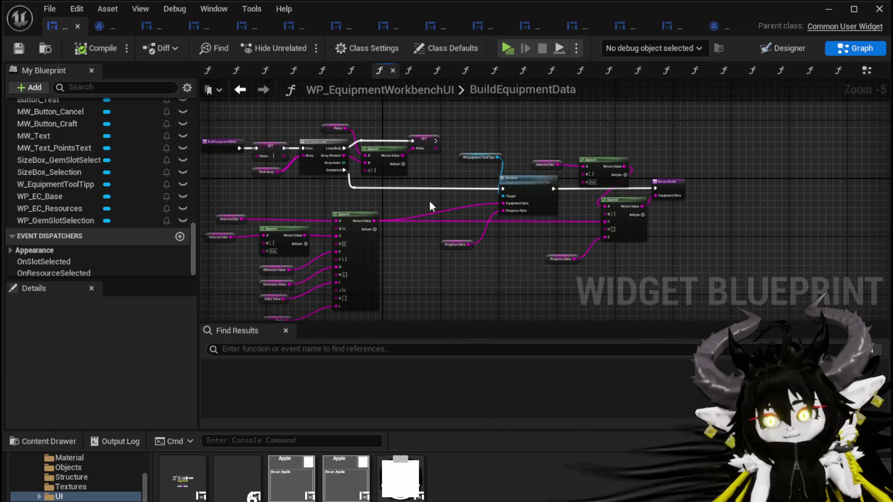
{"action": "scroll", "coordinate": [445, 222], "scroll_direction": "up", "scroll_amount": 1}
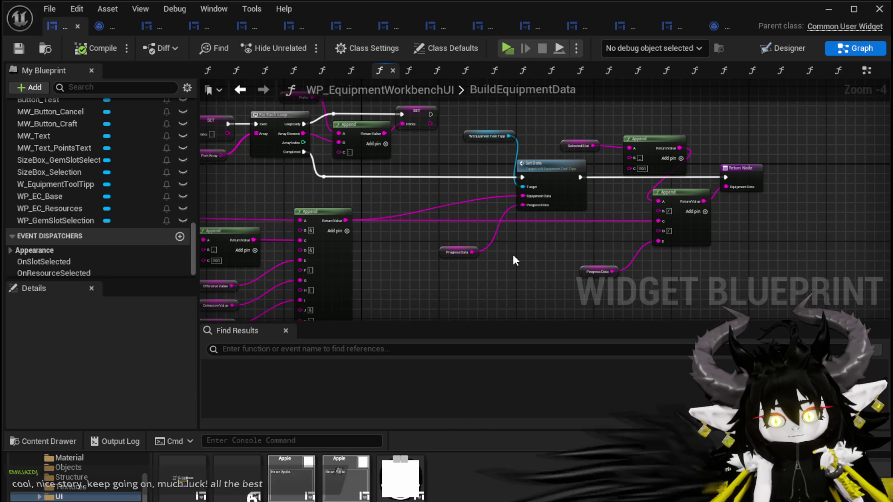
{"action": "scroll", "coordinate": [513, 254], "scroll_direction": "up", "scroll_amount": 3}
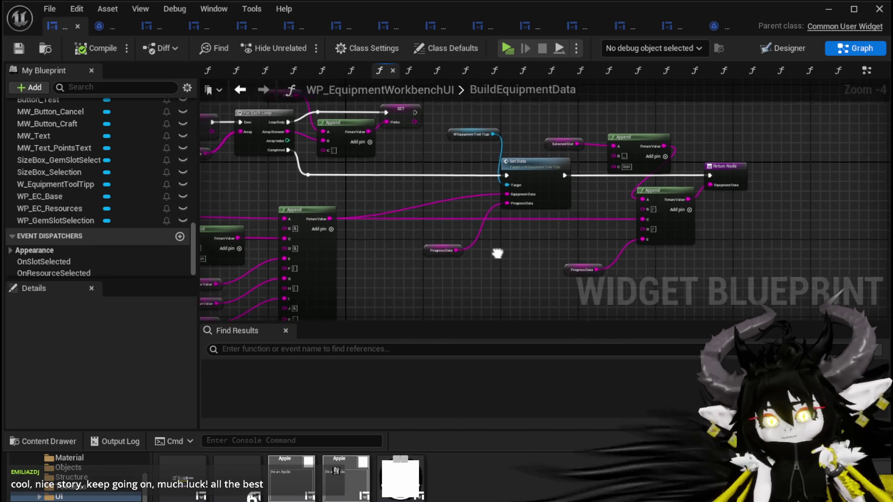
{"action": "mouse_move", "coordinate": [426, 258]}
{"action": "left_mouse_down"}
{"action": "mouse_move", "coordinate": [427, 164]}
{"action": "mouse_move", "coordinate": [426, 182]}
{"action": "left_mouse_up"}
{"action": "left_click", "coordinate": [531, 248]}
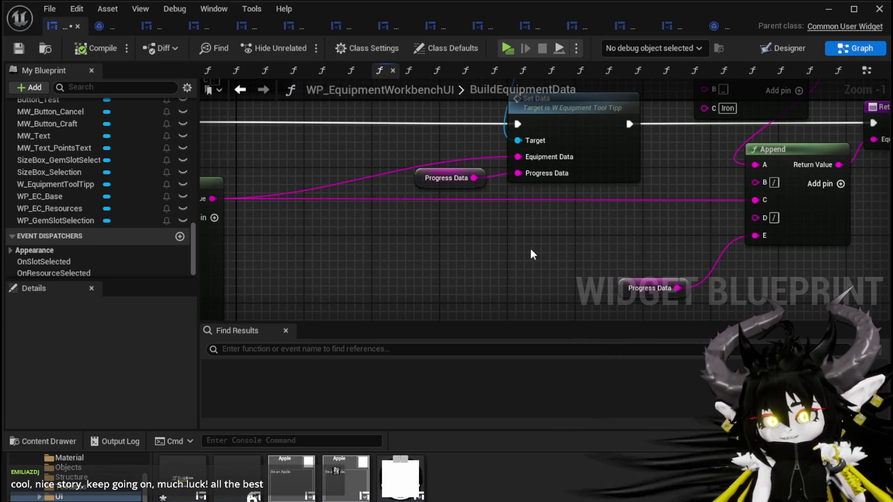
{"action": "scroll", "coordinate": [304, 159], "scroll_direction": "down", "scroll_amount": 2}
{"action": "left_click_drag", "start_coordinate": [305, 159], "coordinate": [316, 215]}
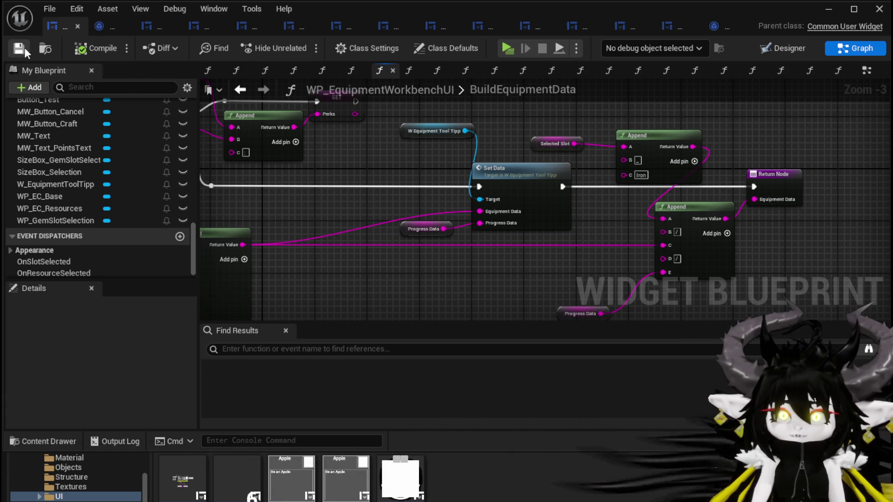
{"action": "left_click", "coordinate": [828, 11]}
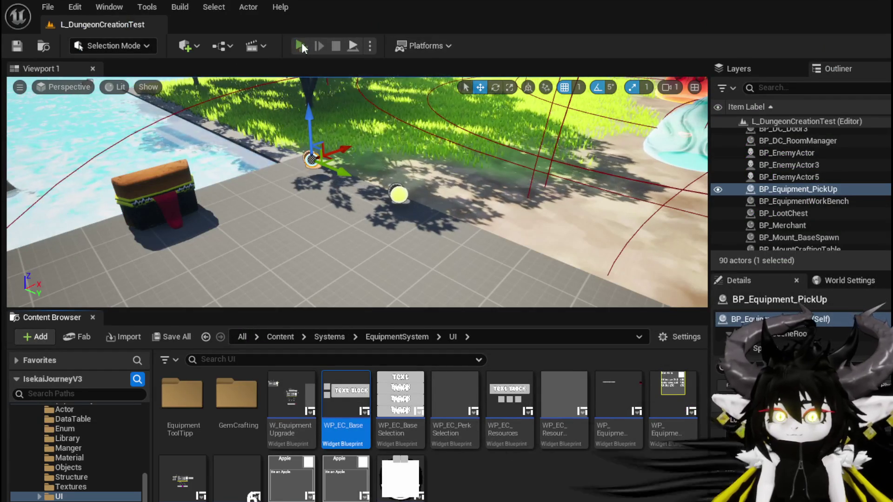
- Start a Play preview and run, jump and glide the character to the equipment workbench
{"action": "left_click", "coordinate": [301, 46]}
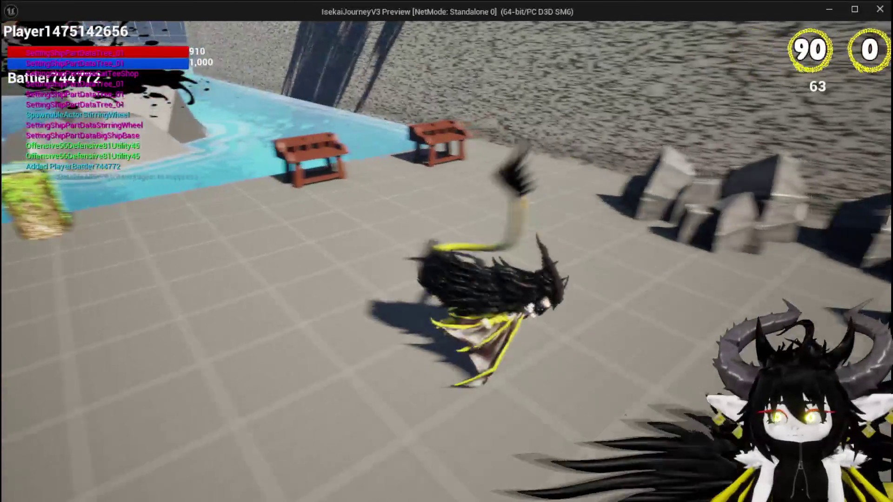
{"action": "key", "text": "space"}
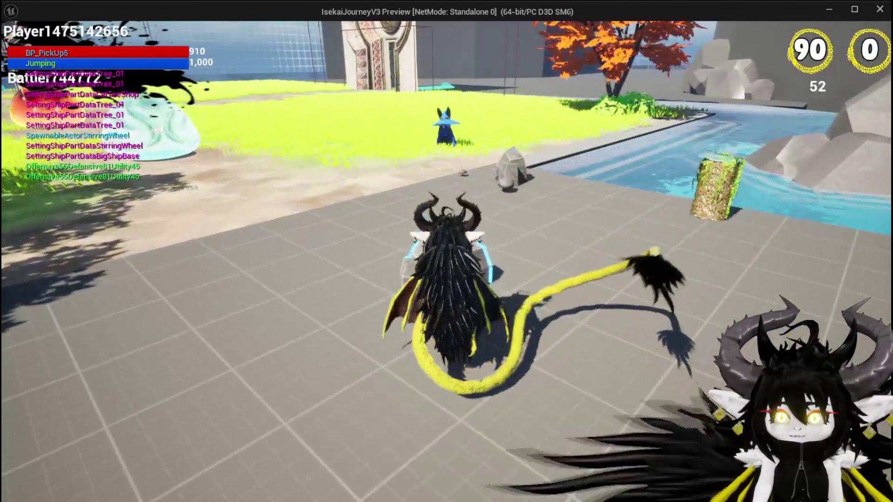
{"action": "key", "text": "space"}
{"action": "key", "text": "w"}
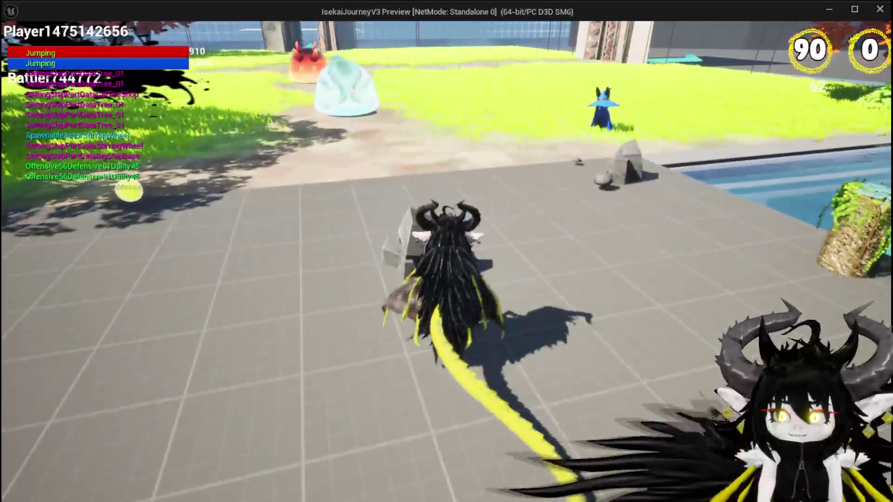
{"action": "key", "text": "space"}
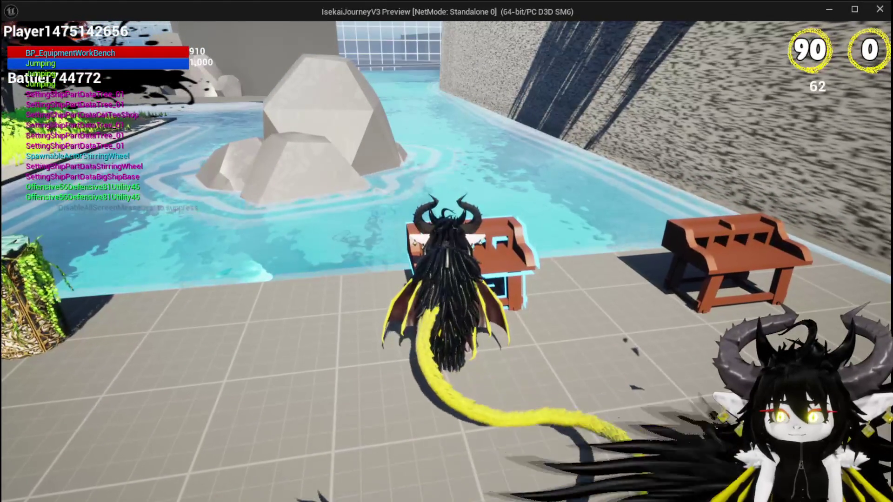
- Open the workbench Build panel, load three wood as resources, and choose Head
{"action": "key", "text": "e"}
{"action": "left_click", "coordinate": [183, 39]}
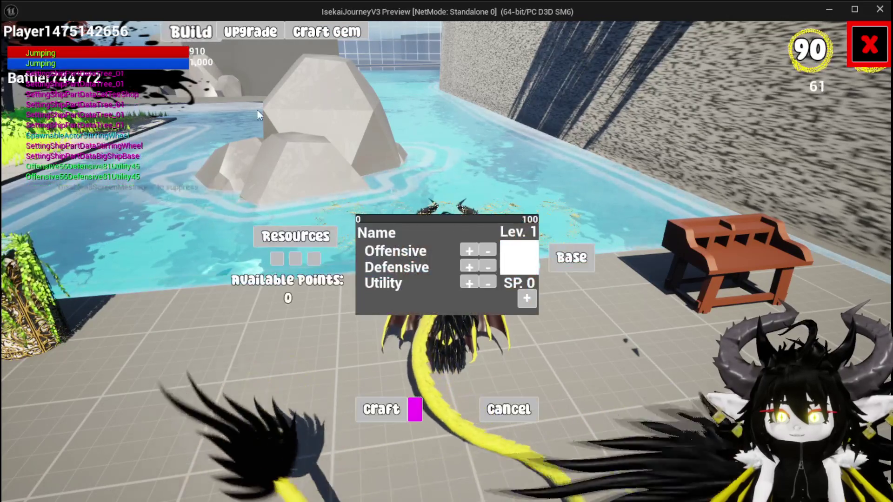
{"action": "left_click", "coordinate": [295, 236]}
{"action": "left_click", "coordinate": [409, 66]}
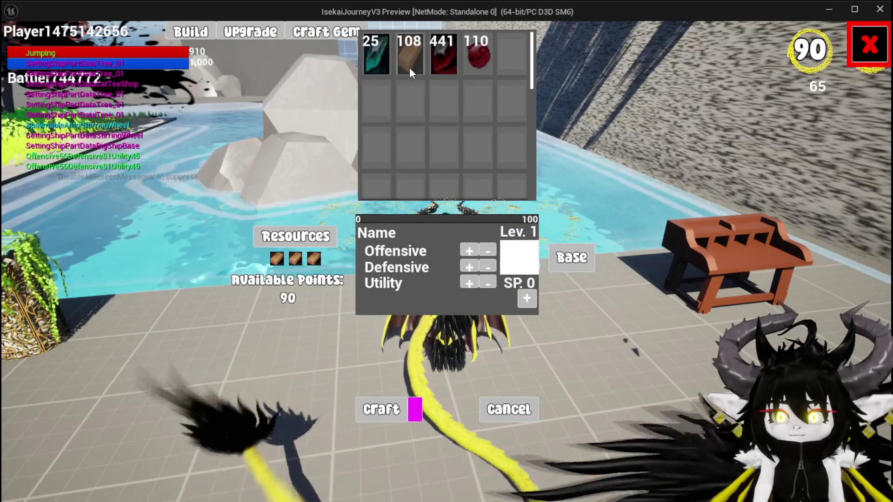
{"action": "left_click", "coordinate": [576, 259]}
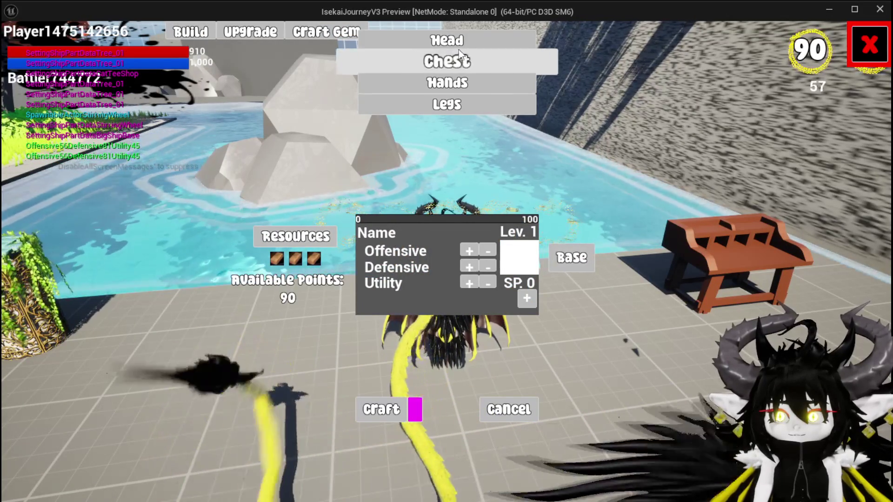
{"action": "left_click", "coordinate": [461, 42]}
- Give Offensive, Defensive and Utility one point each, craft the Iron_Head, and close the bench
{"action": "left_click", "coordinate": [469, 267]}
{"action": "left_click", "coordinate": [469, 251]}
{"action": "left_click", "coordinate": [469, 283]}
{"action": "left_click", "coordinate": [395, 417]}
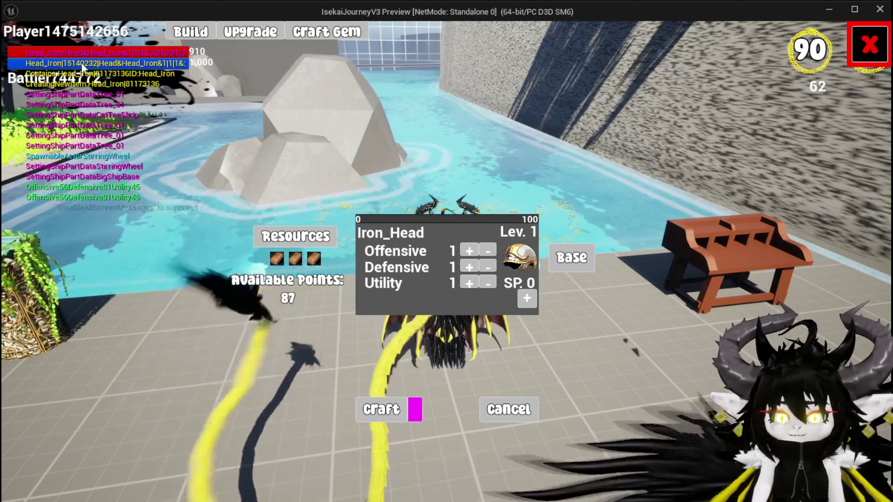
{"action": "key", "text": "Escape"}
{"action": "key", "text": "Tab"}
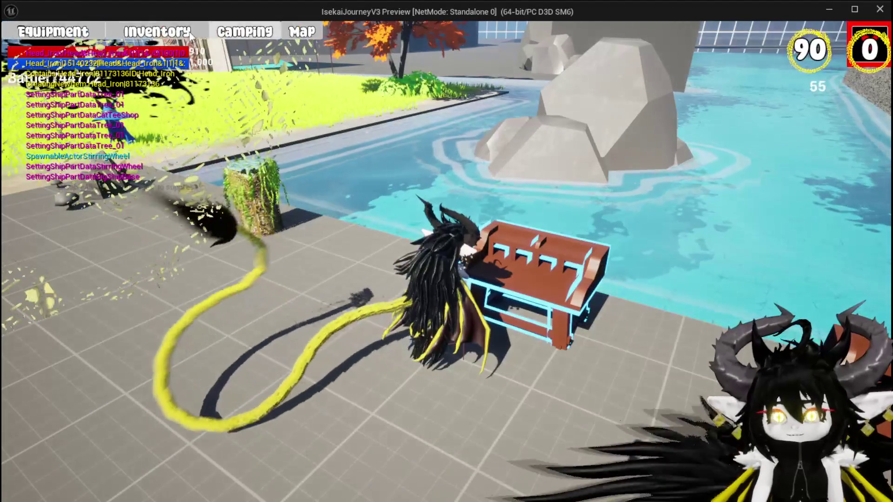
- Check the helmet inventory, then open Build, load three wood, and choose Head
{"action": "left_click", "coordinate": [580, 163]}
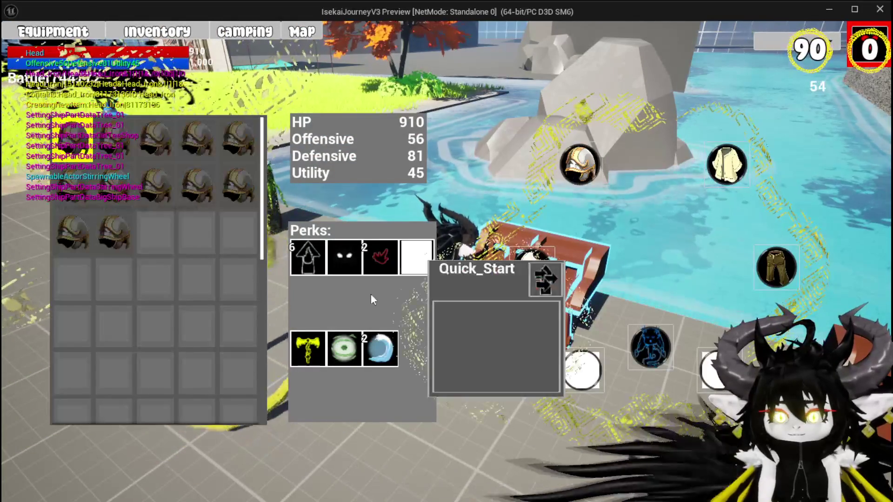
{"action": "mouse_move", "coordinate": [128, 238]}
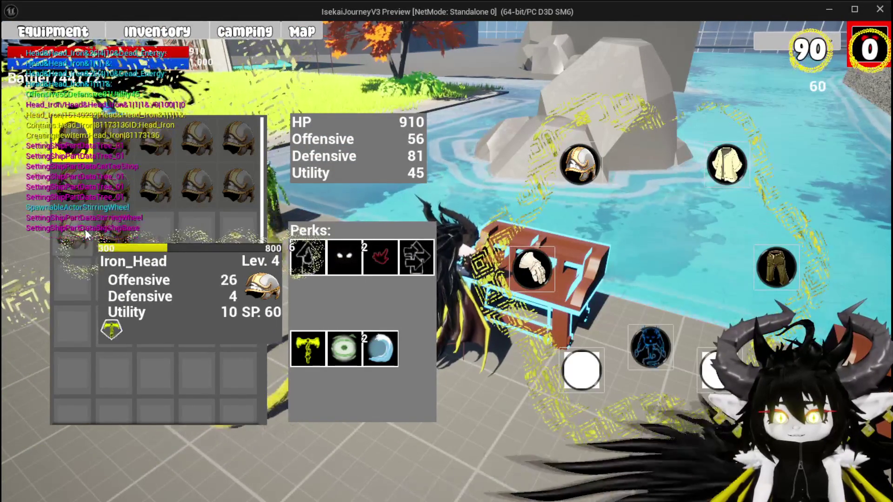
{"action": "left_click", "coordinate": [879, 63]}
{"action": "left_click", "coordinate": [199, 34]}
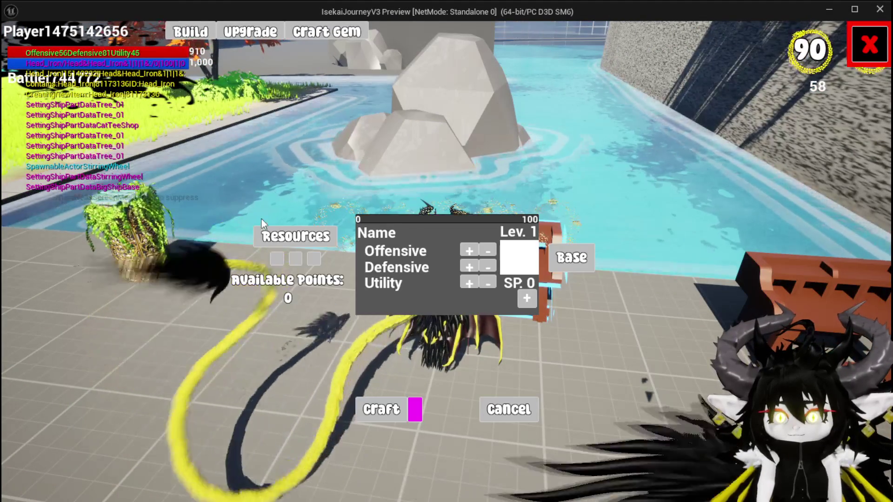
{"action": "left_click", "coordinate": [295, 236]}
{"action": "left_click", "coordinate": [411, 57]}
{"action": "double_click", "coordinate": [412, 58]}
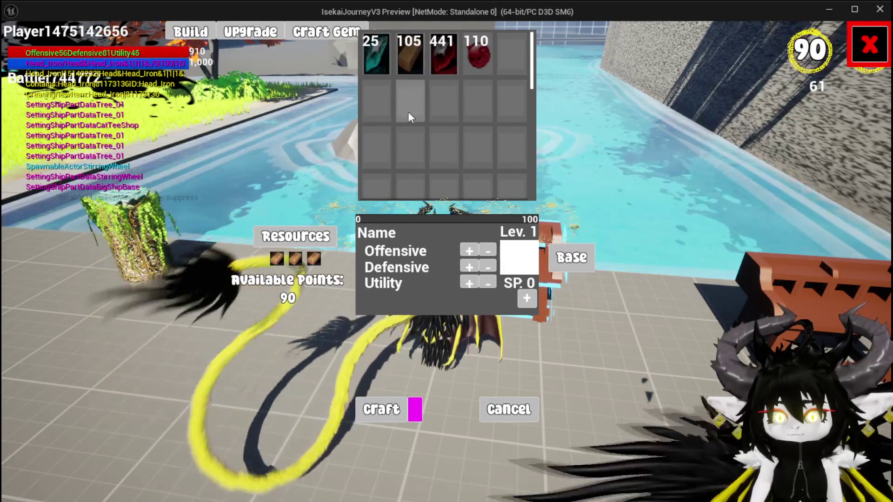
{"action": "left_click", "coordinate": [433, 63]}
{"action": "left_click", "coordinate": [454, 39]}
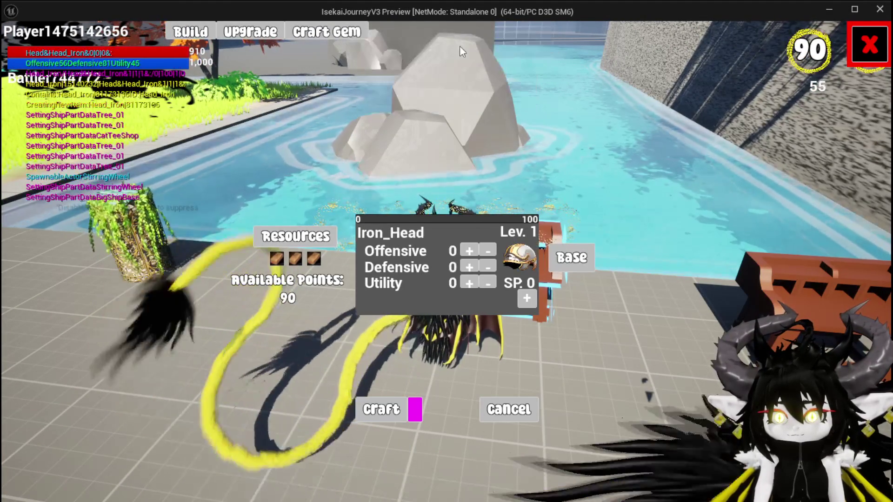
- Raise the helmet's Offensive to 20 and Defensive to 10
{"action": "left_click", "coordinate": [470, 252]}
{"action": "left_click", "coordinate": [470, 252]}
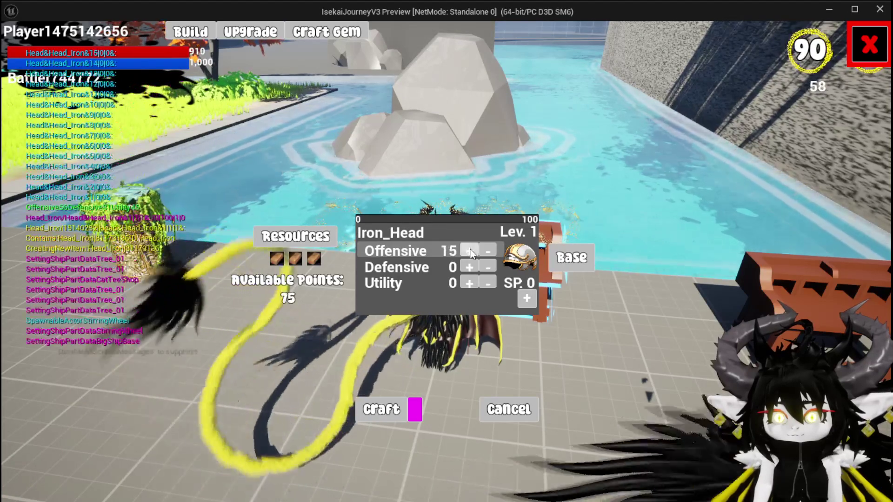
{"action": "left_click", "coordinate": [470, 252]}
{"action": "left_click", "coordinate": [469, 252]}
{"action": "left_click", "coordinate": [470, 251]}
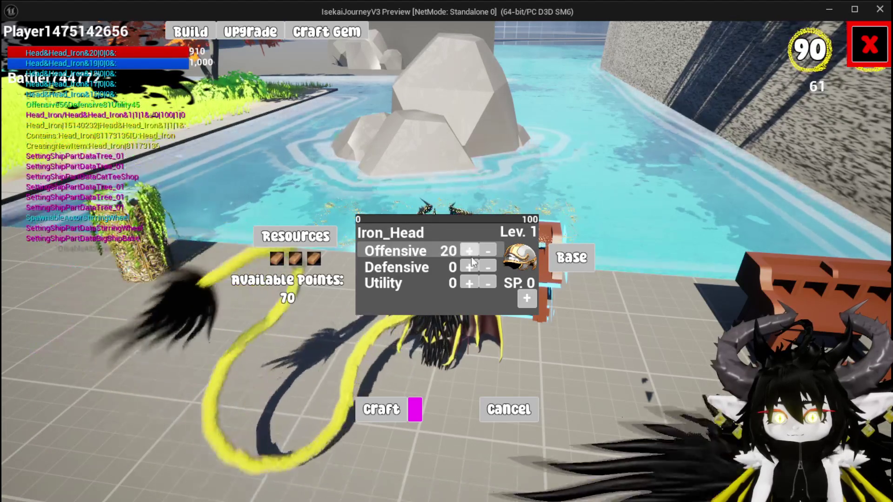
{"action": "left_click", "coordinate": [470, 267]}
{"action": "left_click", "coordinate": [470, 267]}
{"action": "left_click", "coordinate": [469, 267]}
{"action": "left_click", "coordinate": [470, 267]}
{"action": "left_click", "coordinate": [469, 267]}
{"action": "left_click", "coordinate": [470, 267]}
{"action": "left_click", "coordinate": [470, 267]}
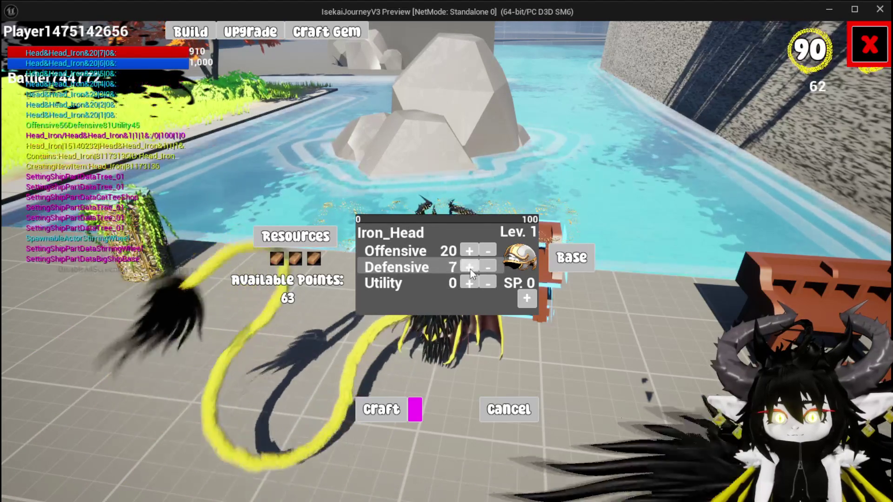
{"action": "left_click", "coordinate": [469, 267]}
{"action": "left_click", "coordinate": [470, 267]}
{"action": "left_click", "coordinate": [470, 267]}
- Add two gem slots to the helmet and craft the Iron_Head
{"action": "left_click", "coordinate": [525, 299]}
{"action": "left_click", "coordinate": [403, 342]}
{"action": "left_click", "coordinate": [410, 342]}
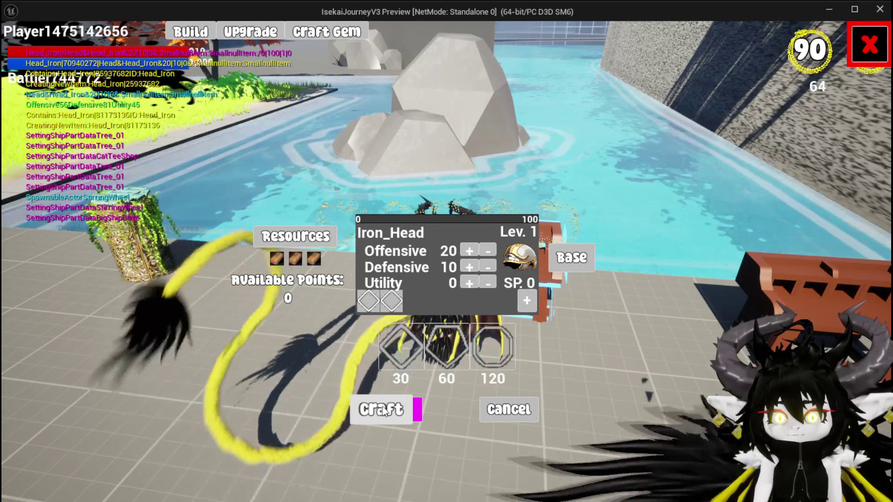
{"action": "left_click", "coordinate": [383, 411]}
{"action": "key", "text": "Tab"}
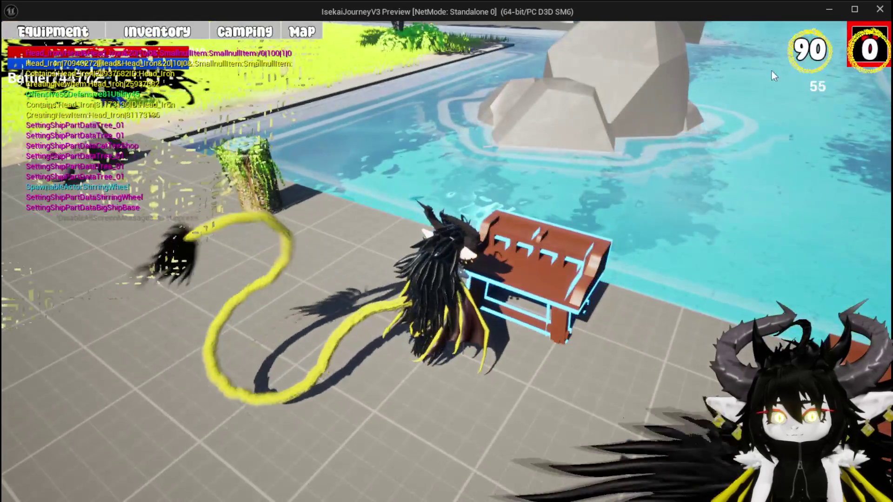
- Inspect the new helmet in Equipment, then select Iron_Head in the Upgrade list
{"action": "left_click", "coordinate": [63, 41]}
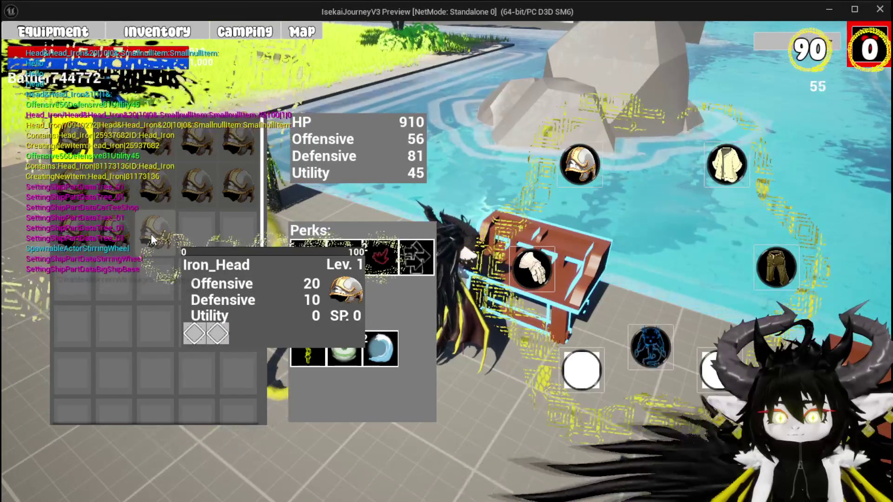
{"action": "left_click", "coordinate": [150, 234]}
{"action": "left_click", "coordinate": [866, 41]}
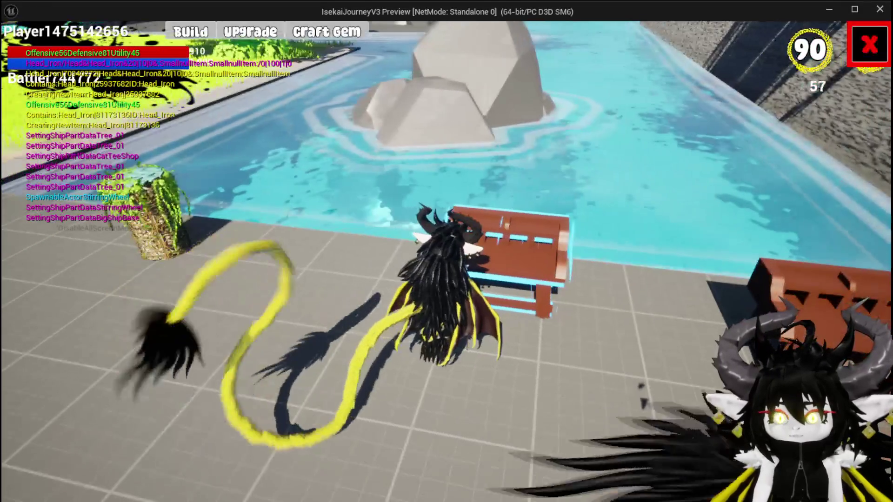
{"action": "left_click", "coordinate": [193, 31]}
{"action": "mouse_move", "coordinate": [133, 49]}
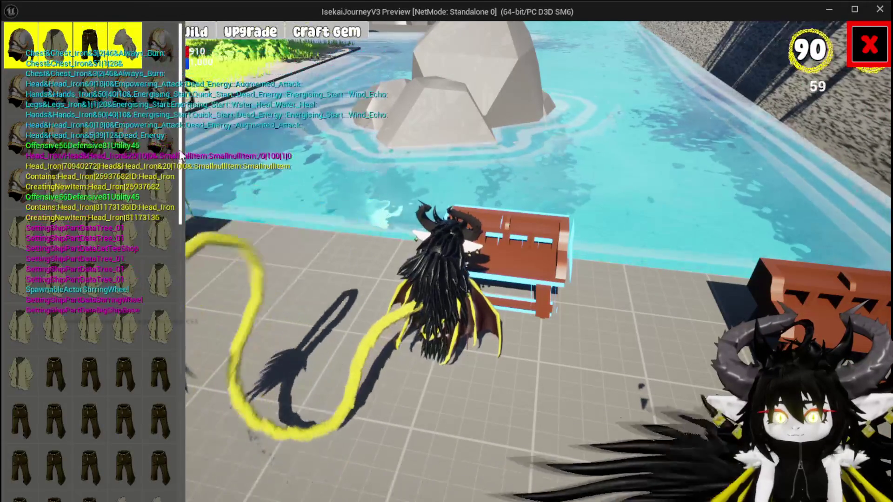
{"action": "left_click", "coordinate": [17, 188]}
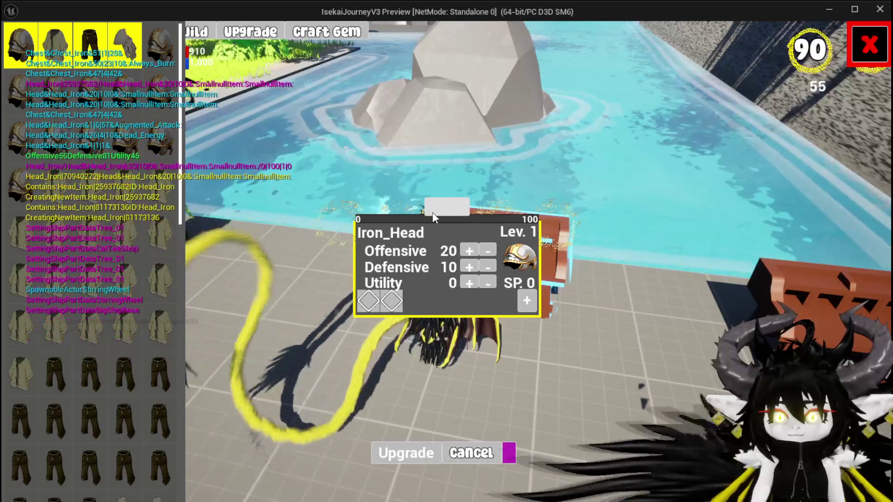
- Set Water_Heal gems into both Iron_Head gem slots and close the upgrade screen
{"action": "left_click", "coordinate": [391, 292]}
{"action": "left_click", "coordinate": [408, 300]}
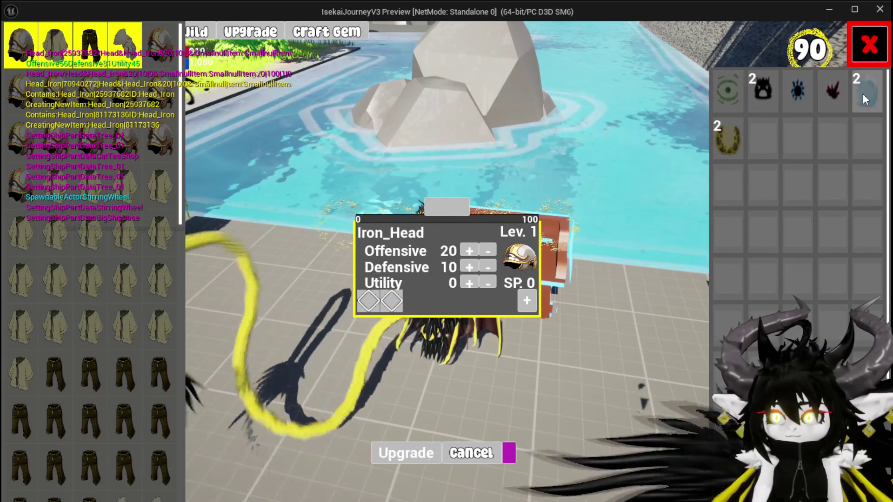
{"action": "left_click", "coordinate": [826, 92]}
{"action": "left_click", "coordinate": [827, 104]}
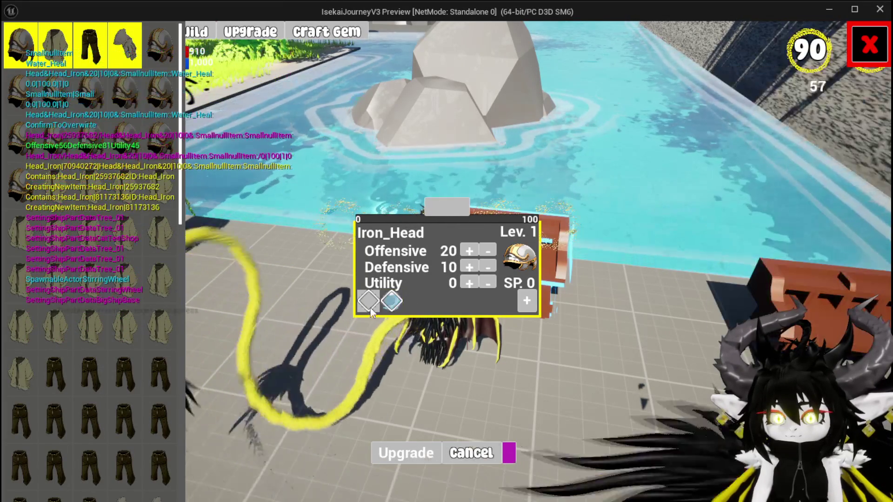
{"action": "left_click", "coordinate": [392, 302]}
{"action": "left_click", "coordinate": [399, 312]}
{"action": "left_click", "coordinate": [865, 86]}
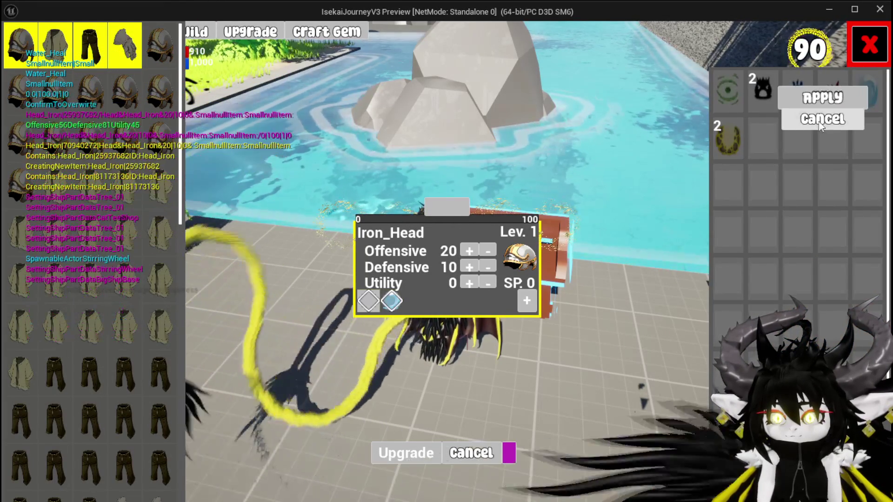
{"action": "left_click", "coordinate": [821, 96]}
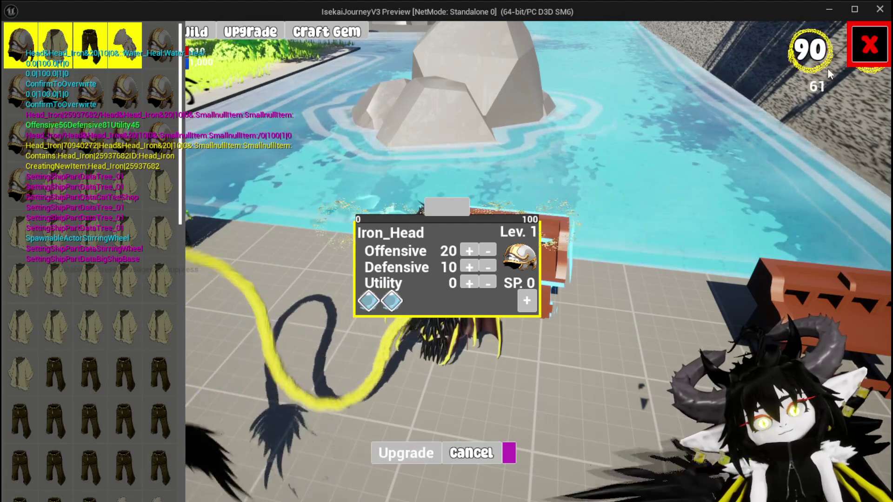
{"action": "left_click", "coordinate": [869, 45]}
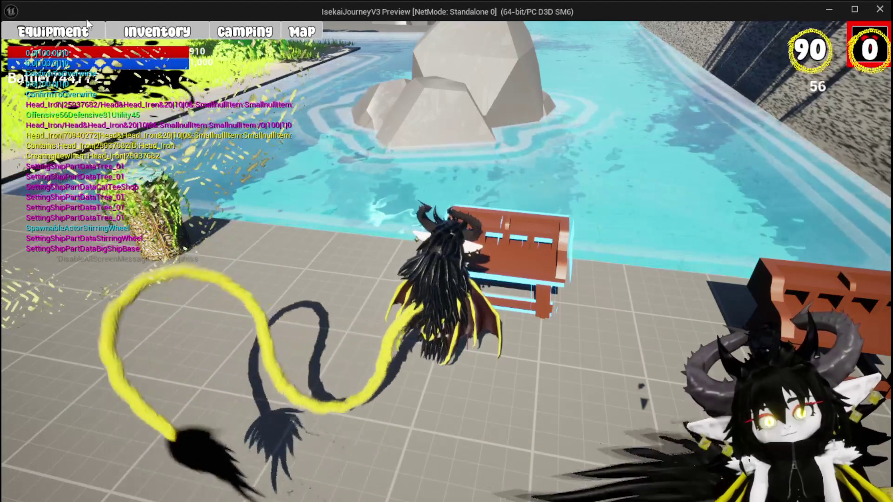
- Open the equipment inventory to check the helmet, then close it
{"action": "key", "text": "i"}
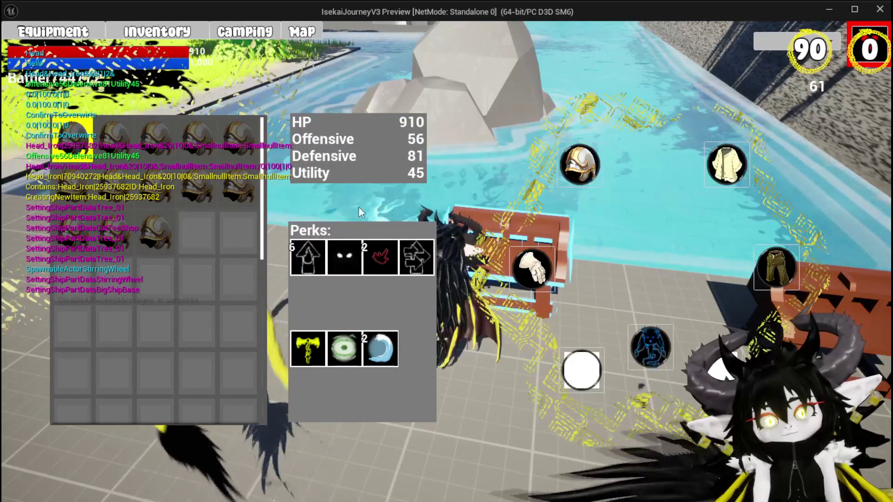
{"action": "mouse_move", "coordinate": [158, 234]}
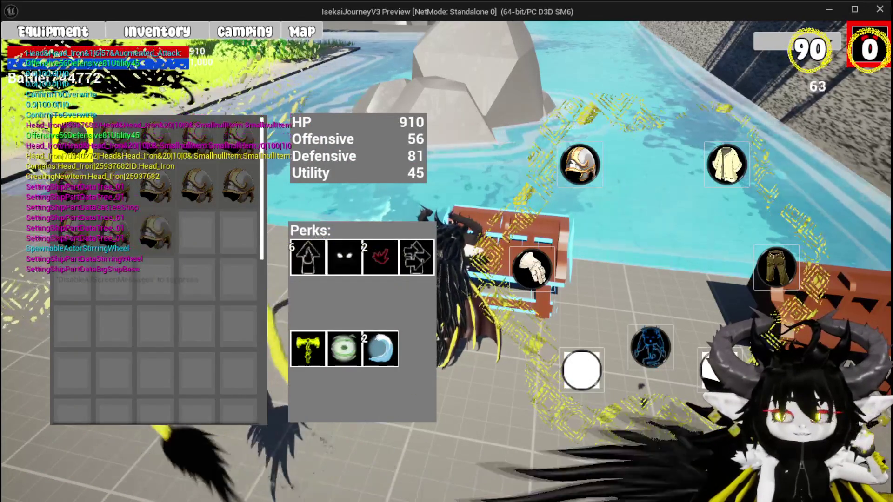
{"action": "left_click", "coordinate": [869, 47]}
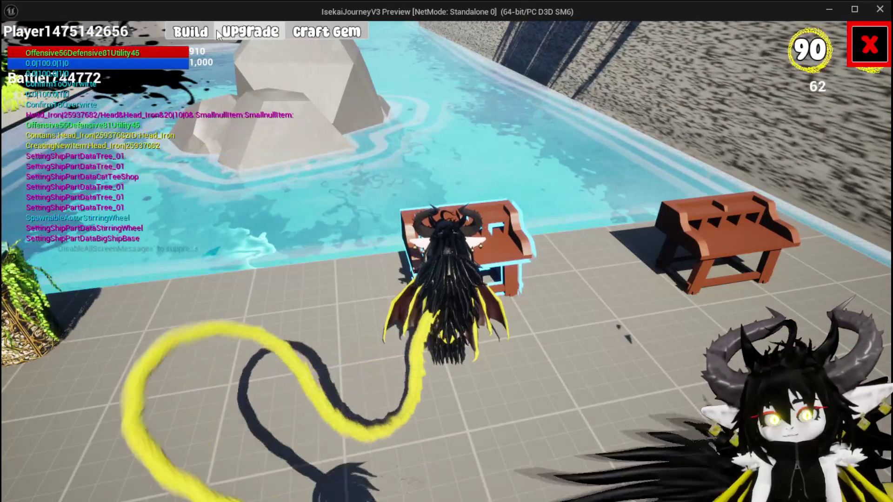
- Open Build, load three wood as resources, and choose Hands as the item type
{"action": "left_click", "coordinate": [193, 34]}
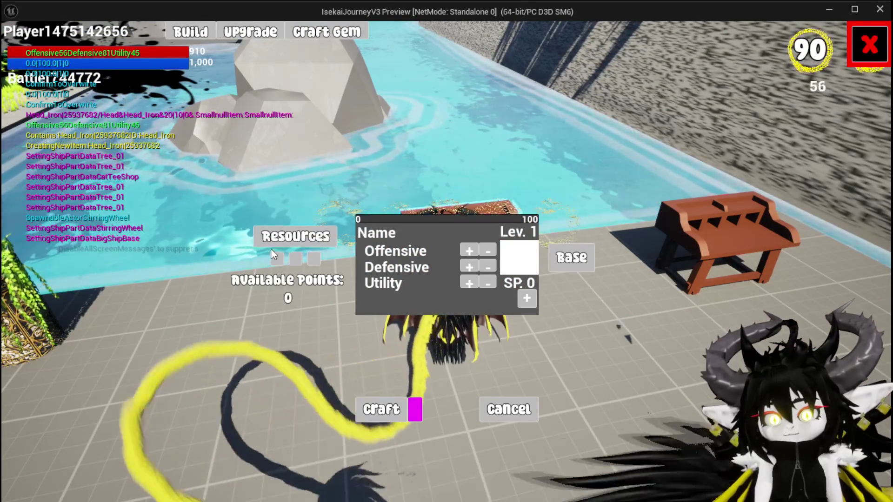
{"action": "left_click", "coordinate": [280, 246]}
{"action": "double_click", "coordinate": [401, 58]}
{"action": "left_click", "coordinate": [401, 57]}
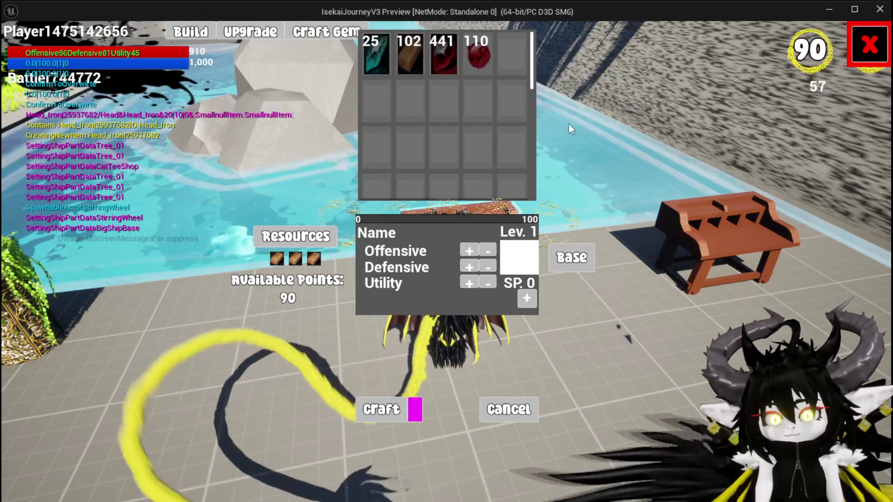
{"action": "left_click", "coordinate": [571, 257]}
{"action": "left_click", "coordinate": [460, 83]}
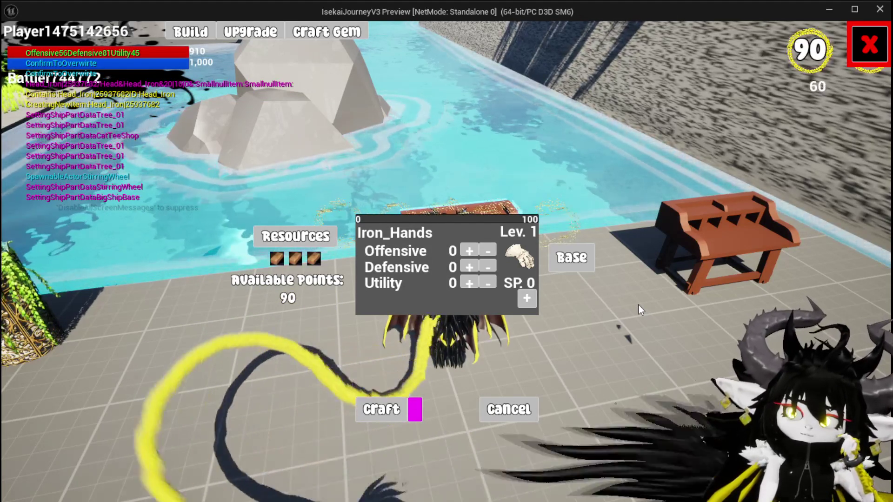
{"action": "left_click", "coordinate": [270, 35]}
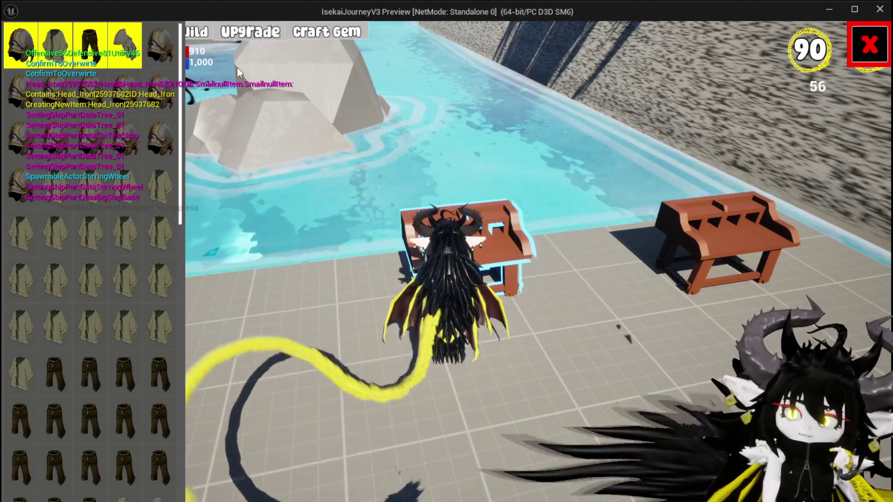
- Select Iron_Legs in Upgrade and raise its Offensive from 5 to 30
{"action": "left_click", "coordinate": [93, 54]}
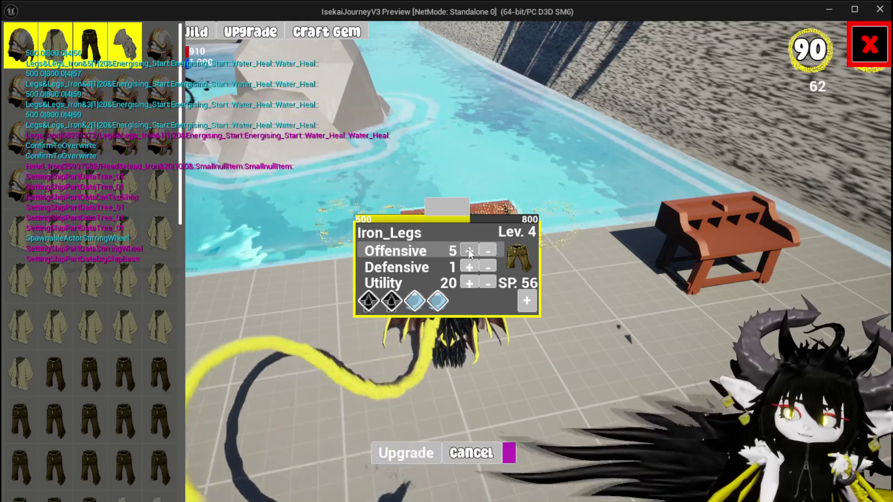
{"action": "left_click", "coordinate": [470, 252]}
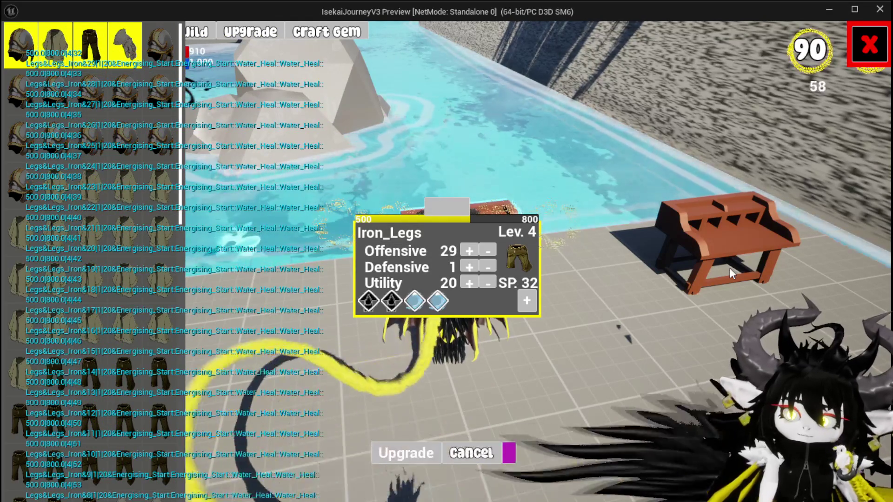
{"action": "left_click", "coordinate": [469, 252]}
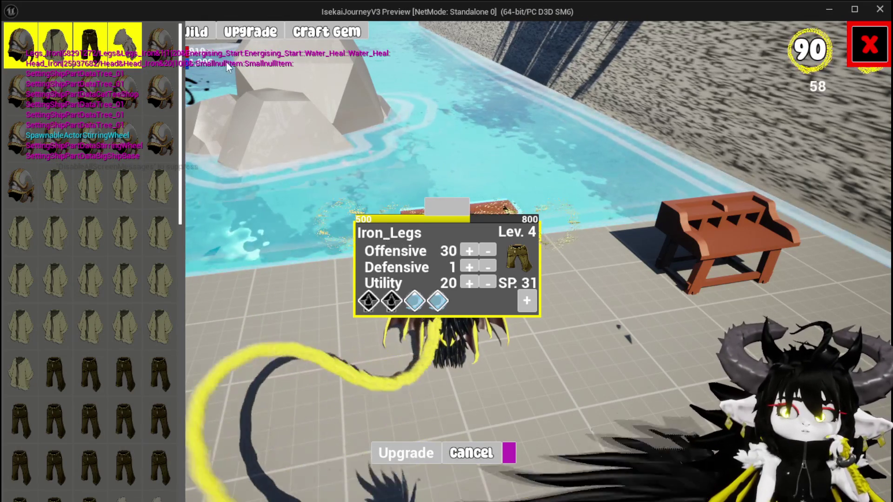
{"action": "left_click", "coordinate": [202, 32]}
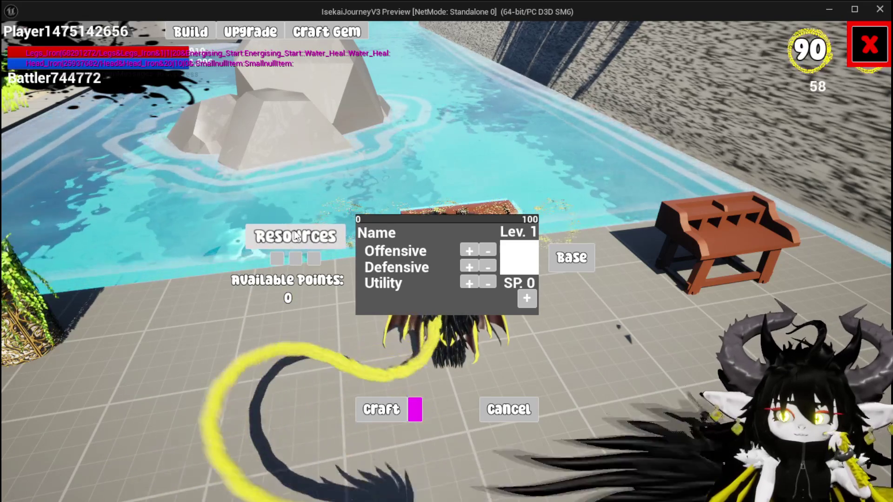
- Add one wood and two red gems as resources, stop the preview, and save the level
{"action": "left_click", "coordinate": [322, 238]}
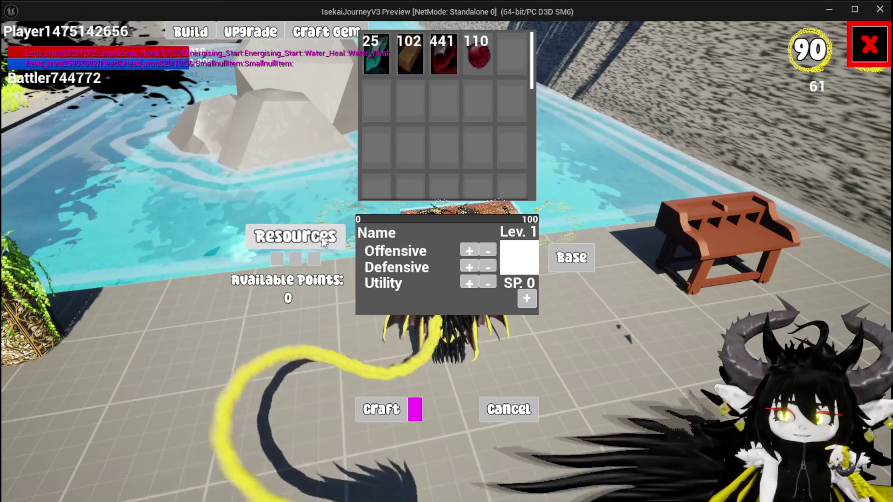
{"action": "left_click", "coordinate": [405, 56]}
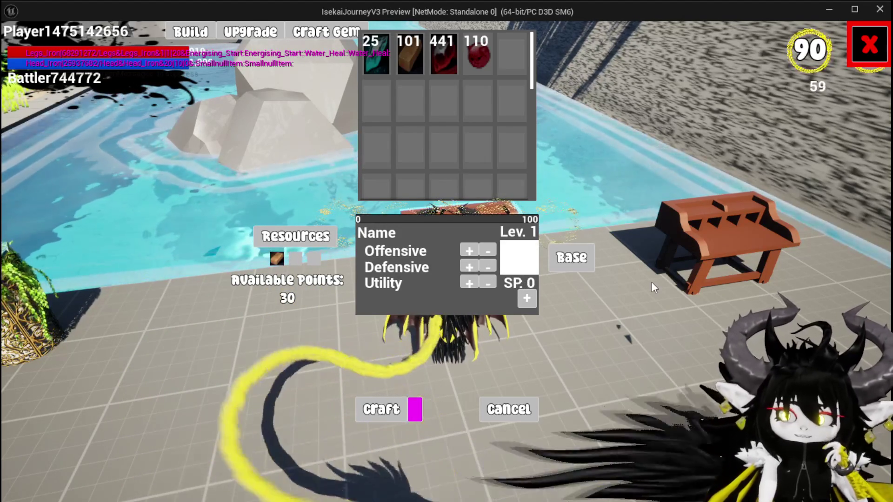
{"action": "left_click", "coordinate": [486, 57]}
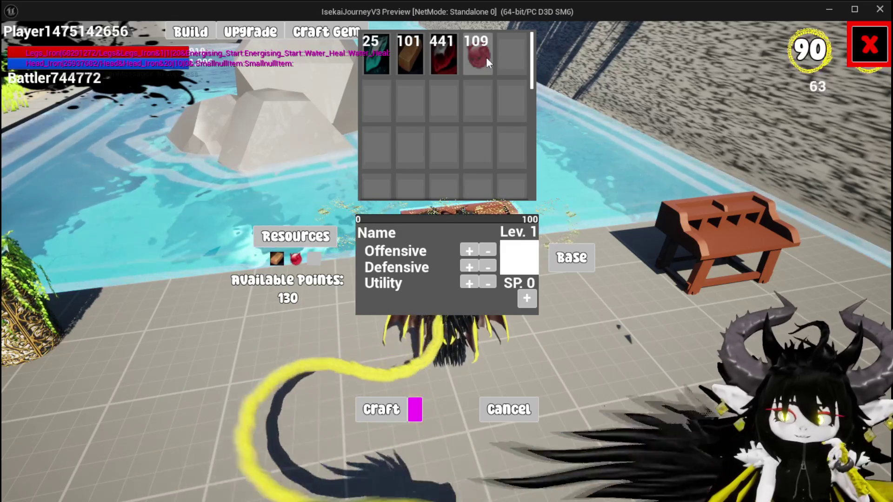
{"action": "left_click", "coordinate": [486, 57]}
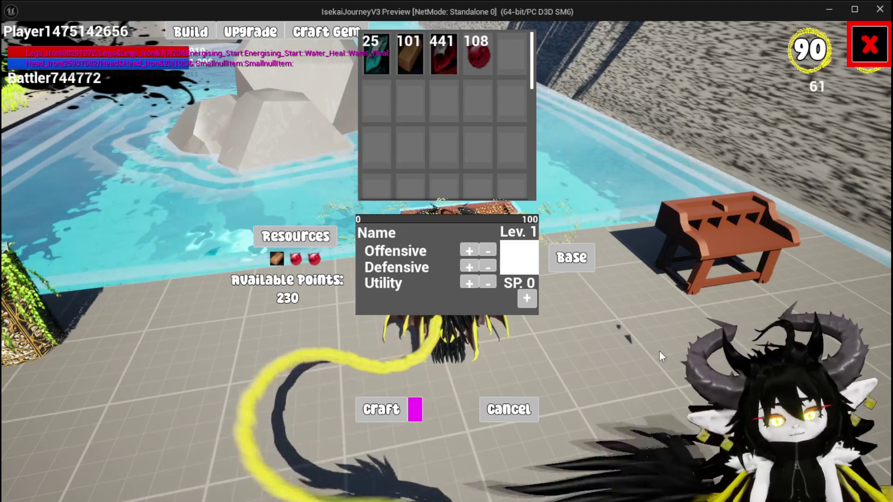
{"action": "key", "text": "Escape"}
{"action": "left_click", "coordinate": [21, 47]}
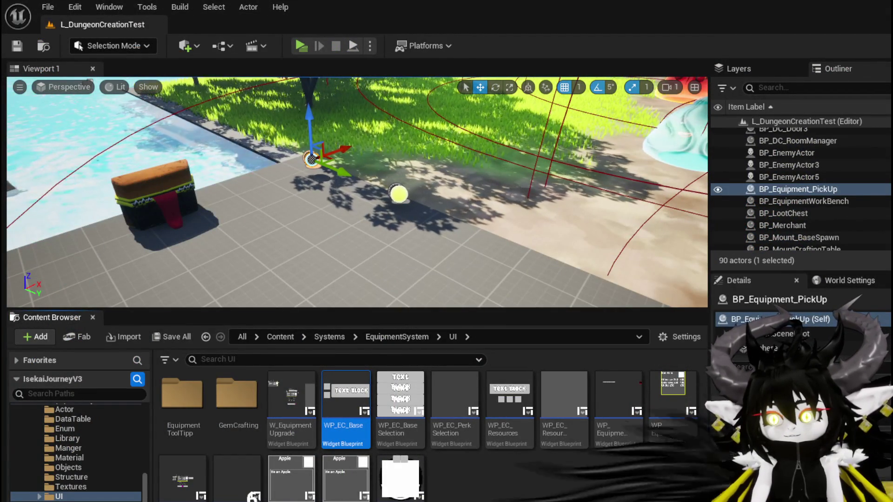
- Bring WP_EquipmentWorkbenchUI forward and browse its BuildEquipmentData graph and My Blueprint functions list
{"action": "key", "text": "alt+Tab"}
{"action": "left_click_drag", "start_coordinate": [501, 305], "coordinate": [450, 284]}
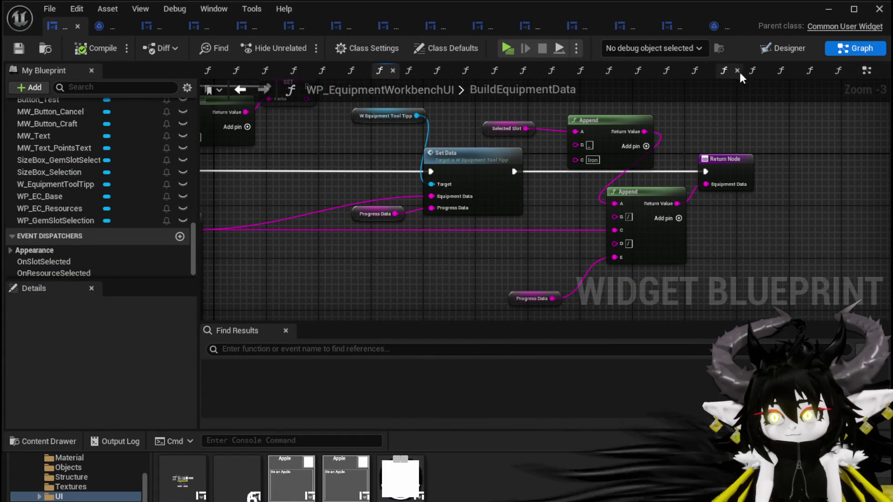
{"action": "scroll", "coordinate": [125, 159], "scroll_direction": "up", "scroll_amount": 10}
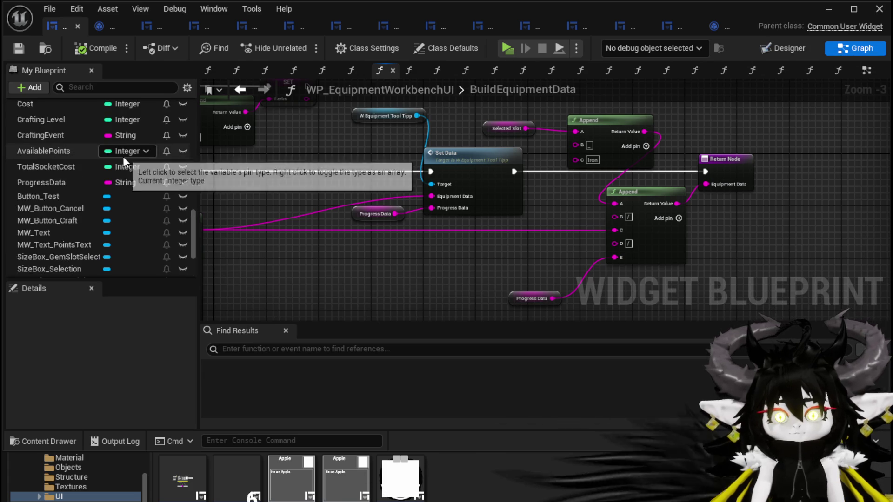
{"action": "scroll", "coordinate": [130, 162], "scroll_direction": "up", "scroll_amount": 10}
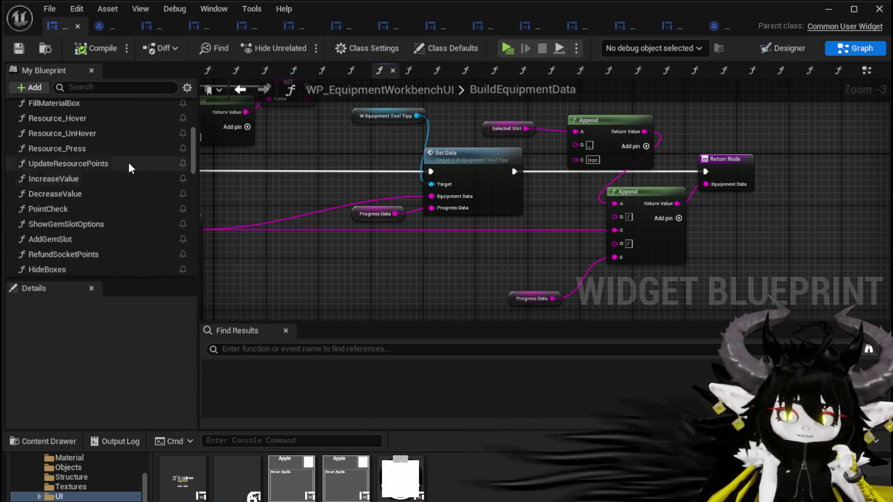
{"action": "scroll", "coordinate": [129, 164], "scroll_direction": "up", "scroll_amount": 3}
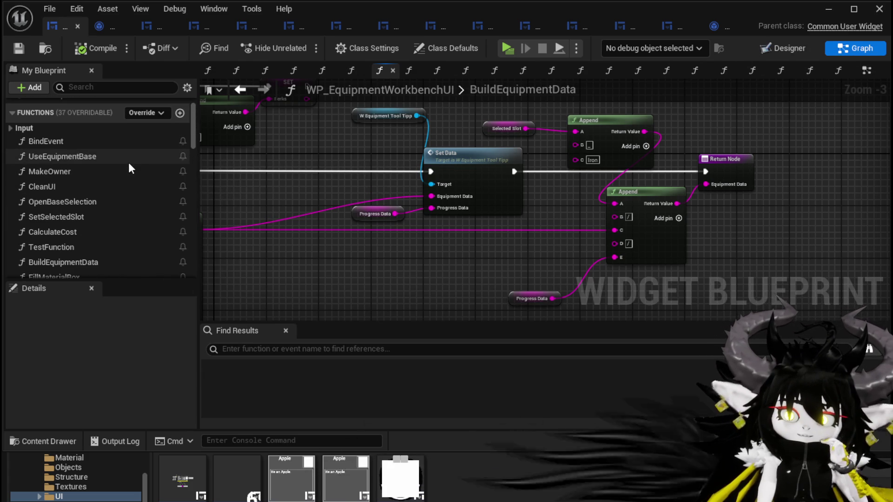
{"action": "scroll", "coordinate": [131, 168], "scroll_direction": "down", "scroll_amount": 5}
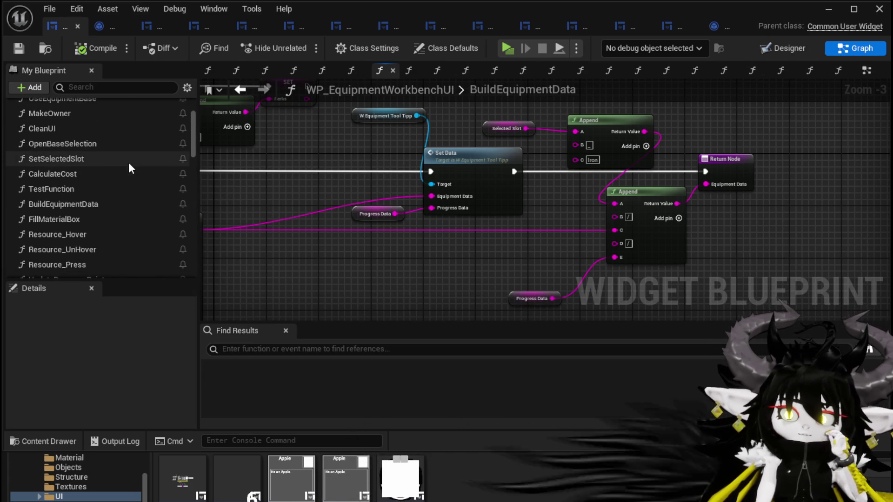
{"action": "scroll", "coordinate": [129, 168], "scroll_direction": "down", "scroll_amount": 3}
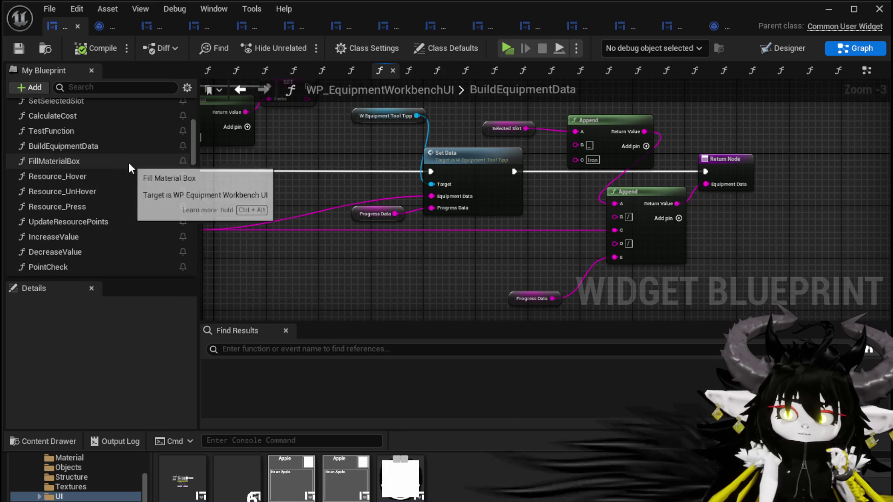
{"action": "scroll", "coordinate": [128, 163], "scroll_direction": "down", "scroll_amount": 1}
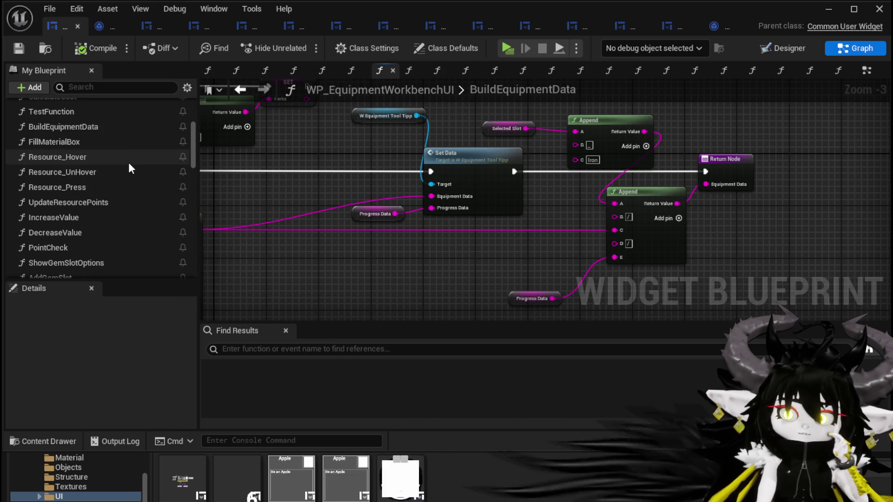
{"action": "scroll", "coordinate": [128, 163], "scroll_direction": "down", "scroll_amount": 1}
{"action": "scroll", "coordinate": [121, 196], "scroll_direction": "down", "scroll_amount": 1}
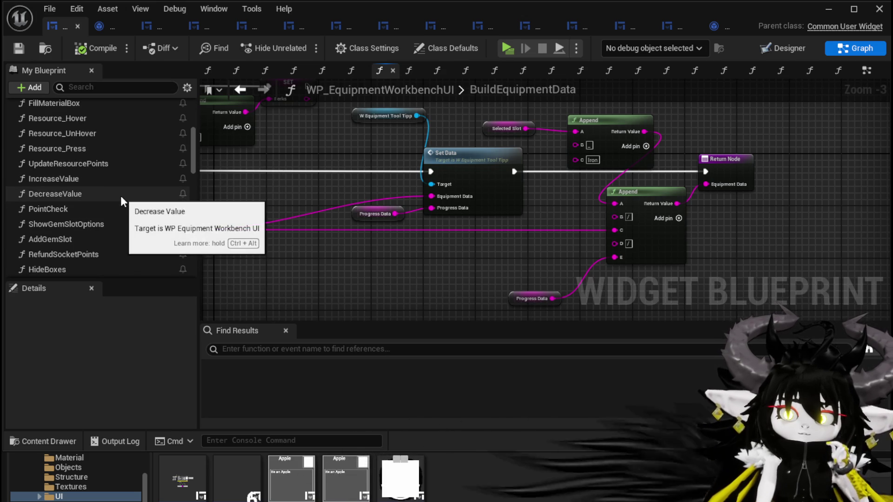
{"action": "scroll", "coordinate": [121, 211], "scroll_direction": "down", "scroll_amount": 2}
{"action": "scroll", "coordinate": [121, 212], "scroll_direction": "up", "scroll_amount": 1}
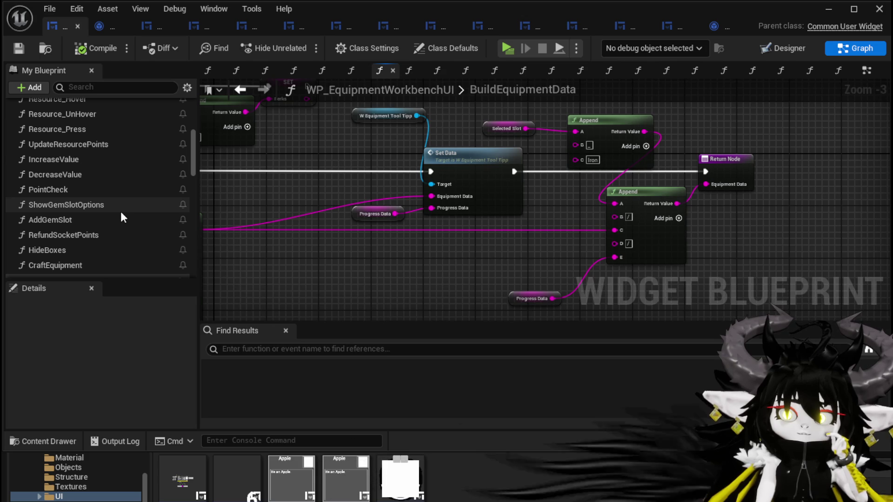
{"action": "scroll", "coordinate": [121, 210], "scroll_direction": "up", "scroll_amount": 3}
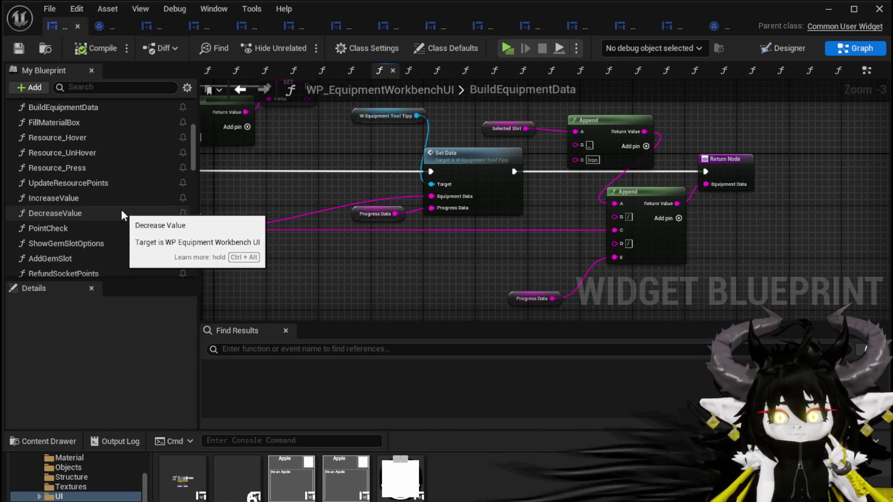
{"action": "scroll", "coordinate": [122, 205], "scroll_direction": "up", "scroll_amount": 1}
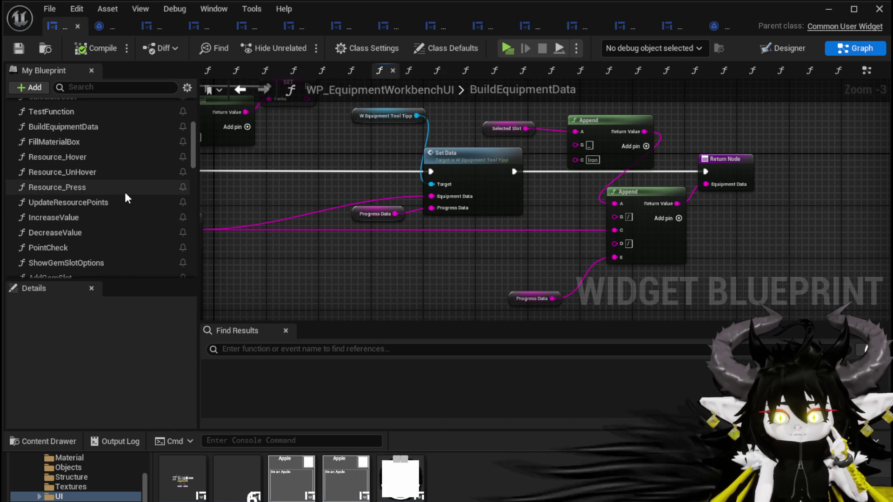
{"action": "scroll", "coordinate": [125, 196], "scroll_direction": "up", "scroll_amount": 4}
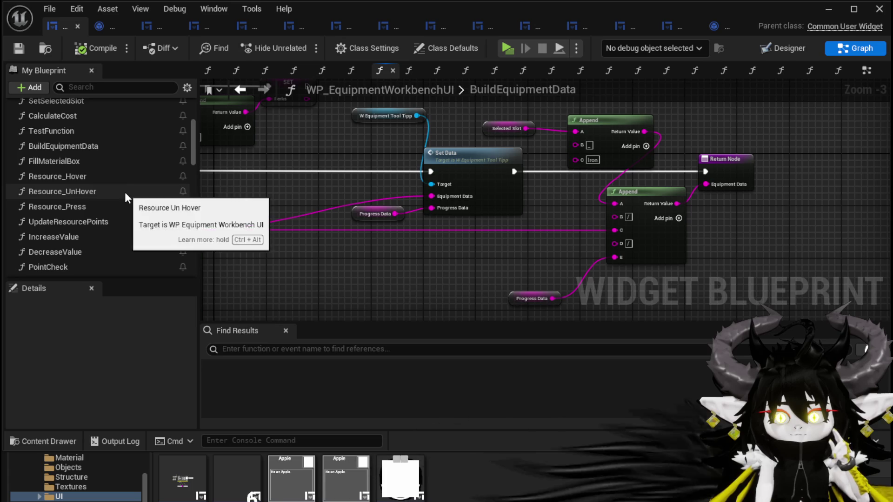
{"action": "scroll", "coordinate": [126, 198], "scroll_direction": "up", "scroll_amount": 3}
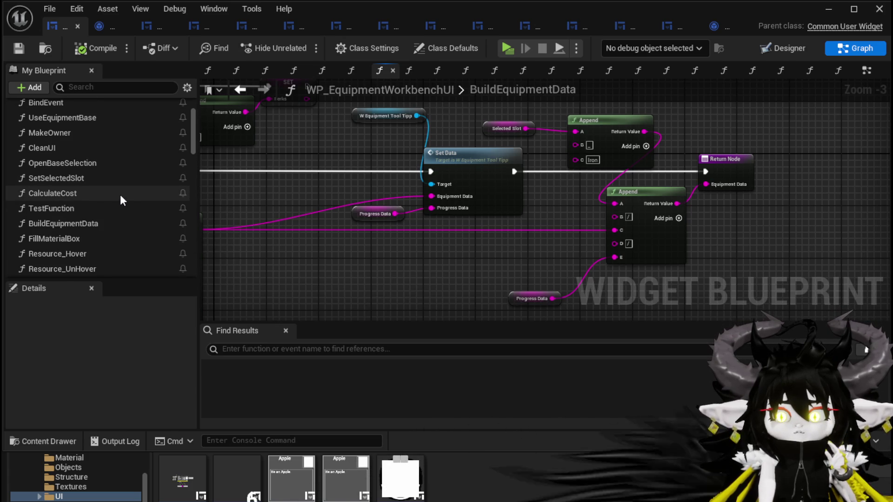
- In CalculateCost, gather Perk Value with the Offensive, Defensive and Utility value nodes and shift them left
{"action": "double_click", "coordinate": [120, 194]}
{"action": "scroll", "coordinate": [375, 202], "scroll_direction": "up", "scroll_amount": 2}
{"action": "mouse_move", "coordinate": [375, 203]}
{"action": "left_mouse_down"}
{"action": "mouse_move", "coordinate": [420, 155]}
{"action": "mouse_move", "coordinate": [423, 96]}
{"action": "left_mouse_up"}
{"action": "scroll", "coordinate": [419, 154], "scroll_direction": "down", "scroll_amount": 3}
{"action": "mouse_move", "coordinate": [295, 310]}
{"action": "left_mouse_down"}
{"action": "mouse_move", "coordinate": [434, 190]}
{"action": "mouse_move", "coordinate": [316, 153]}
{"action": "mouse_move", "coordinate": [294, 247]}
{"action": "left_mouse_up"}
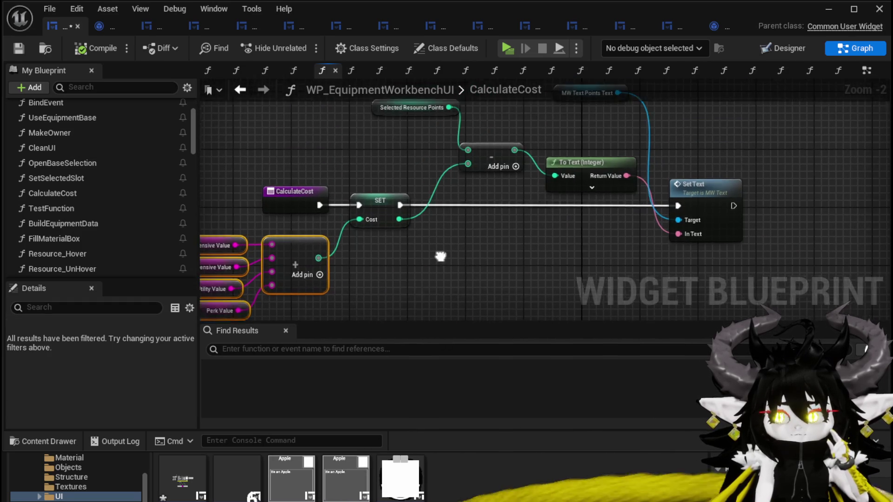
{"action": "left_click", "coordinate": [494, 188]}
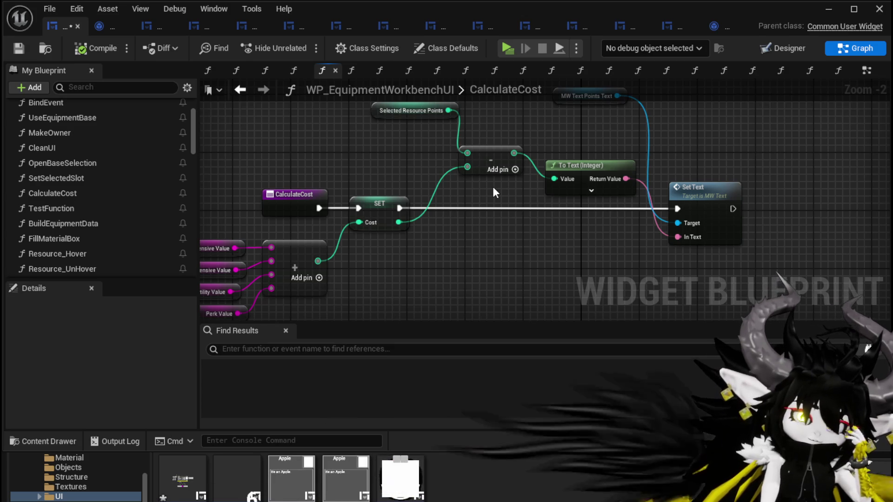
- Move MW Text Points Text beside Set Text, save, and select W_EquipmentToolTipp in the Designer
{"action": "left_click_drag", "start_coordinate": [528, 144], "coordinate": [515, 167]}
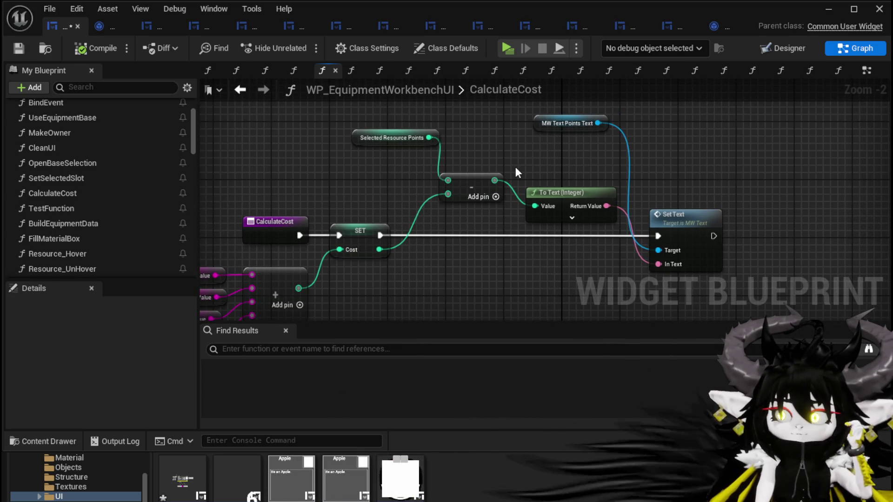
{"action": "left_click_drag", "start_coordinate": [577, 127], "coordinate": [670, 174]}
{"action": "left_click", "coordinate": [441, 131]}
{"action": "key", "text": "ctrl+s"}
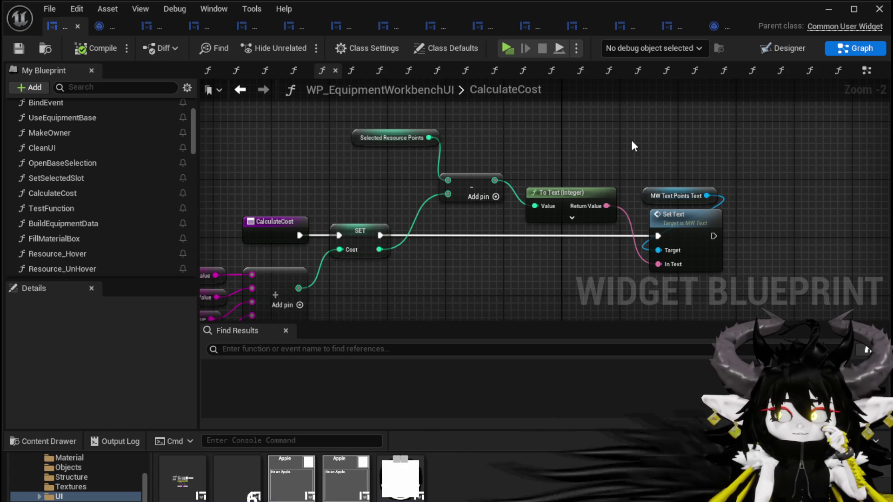
{"action": "left_click", "coordinate": [791, 48]}
{"action": "left_click", "coordinate": [440, 206]}
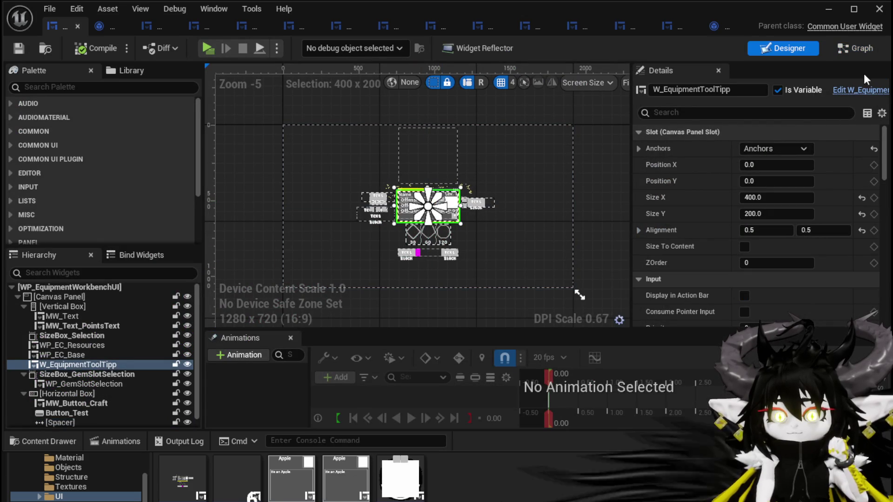
- Drop an unwired W_EquipmentToolTipp Get node into CalculateCost, search its actions without adding any, then compile
{"action": "left_click", "coordinate": [854, 48]}
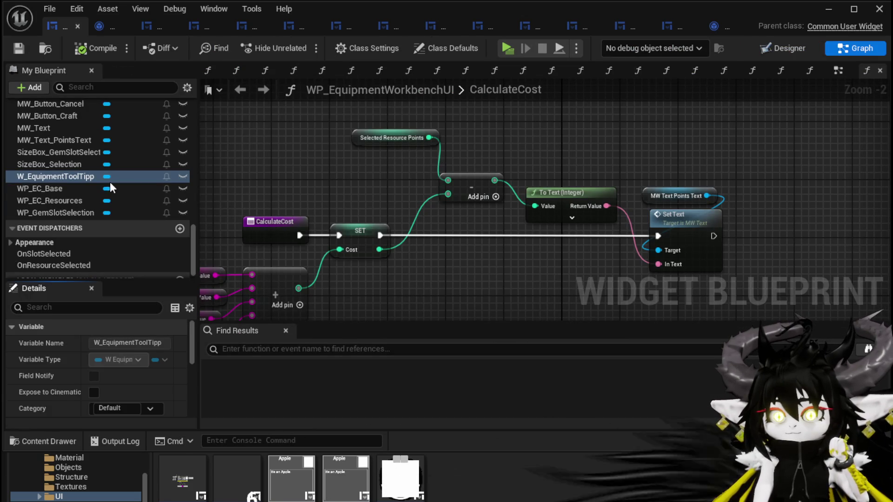
{"action": "mouse_move", "coordinate": [123, 174]}
{"action": "left_mouse_down"}
{"action": "mouse_move", "coordinate": [514, 122]}
{"action": "mouse_move", "coordinate": [473, 151]}
{"action": "mouse_move", "coordinate": [552, 172]}
{"action": "mouse_move", "coordinate": [581, 165]}
{"action": "left_mouse_up"}
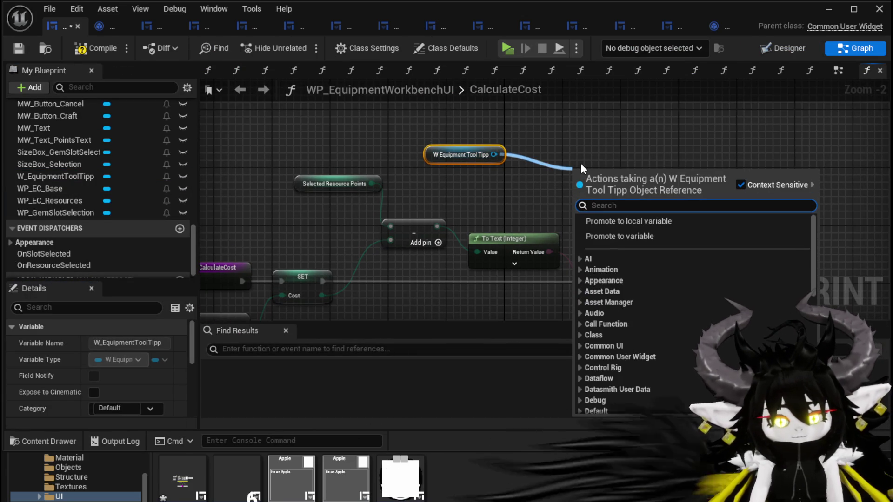
{"action": "type", "text": "SP"}
{"action": "key", "text": "BackSpace"}
{"action": "type", "text": "P"}
{"action": "key", "text": "BackSpace"}
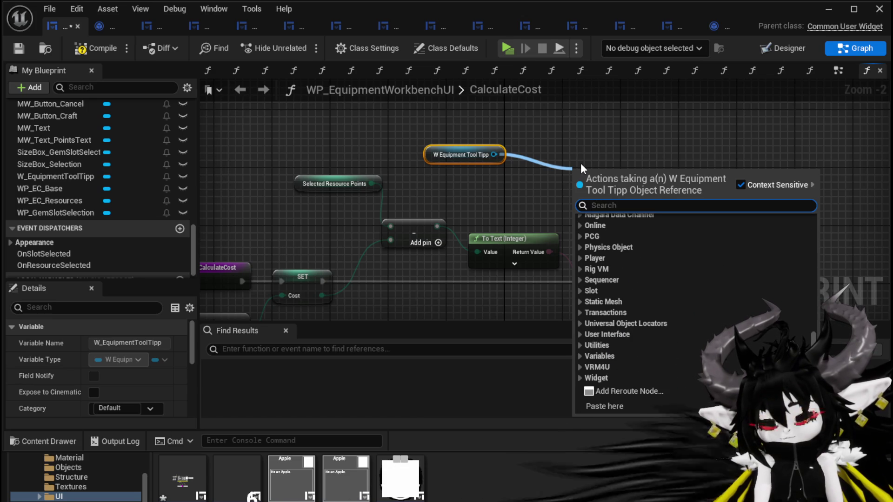
{"action": "type", "text": "pe"}
{"action": "key", "text": "BackSpace"}
{"action": "key", "text": "BackSpace"}
{"action": "key", "text": "BackSpace"}
{"action": "type", "text": "Ski"}
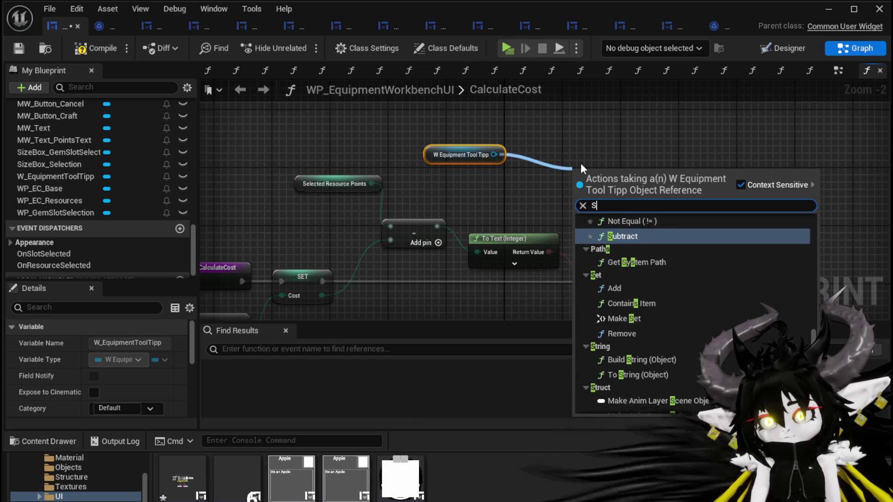
{"action": "key", "text": "BackSpace"}
{"action": "key", "text": "BackSpace"}
{"action": "key", "text": "BackSpace"}
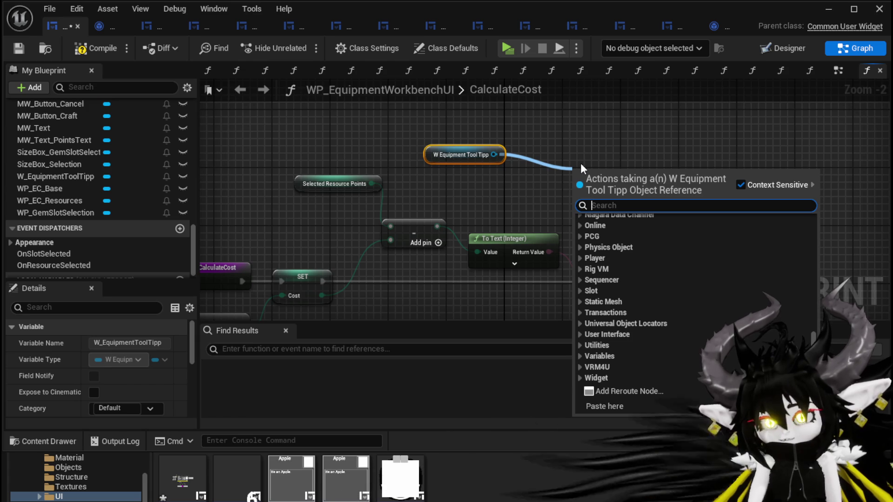
{"action": "left_click", "coordinate": [564, 144]}
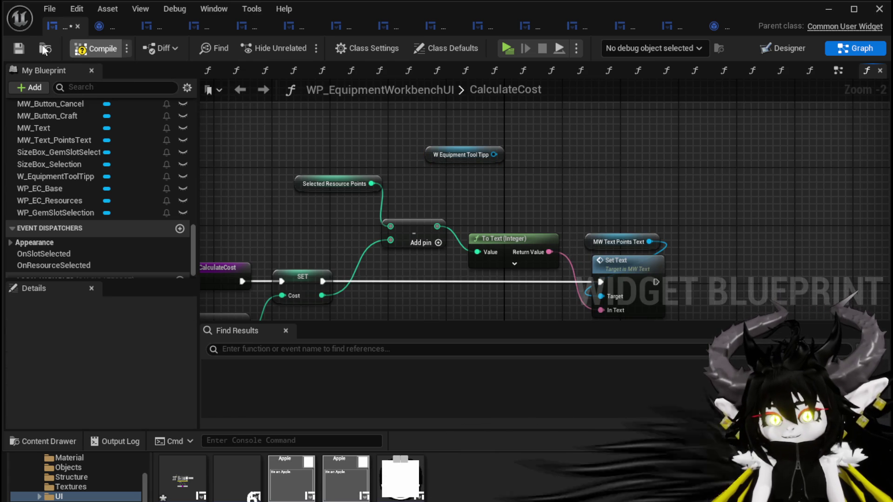
{"action": "left_click", "coordinate": [13, 46]}
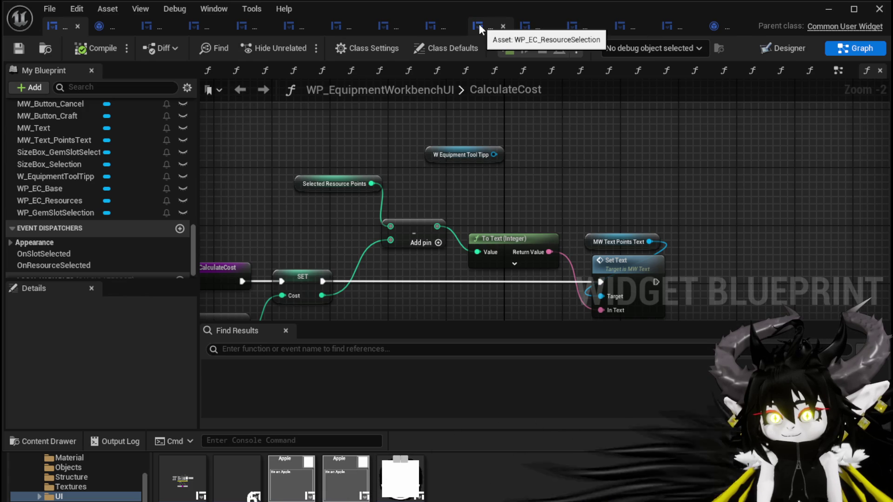
- In W_EquipmentToolTipp, select the SP:99 text and switch to its graph's functions list
{"action": "left_click", "coordinate": [446, 26]}
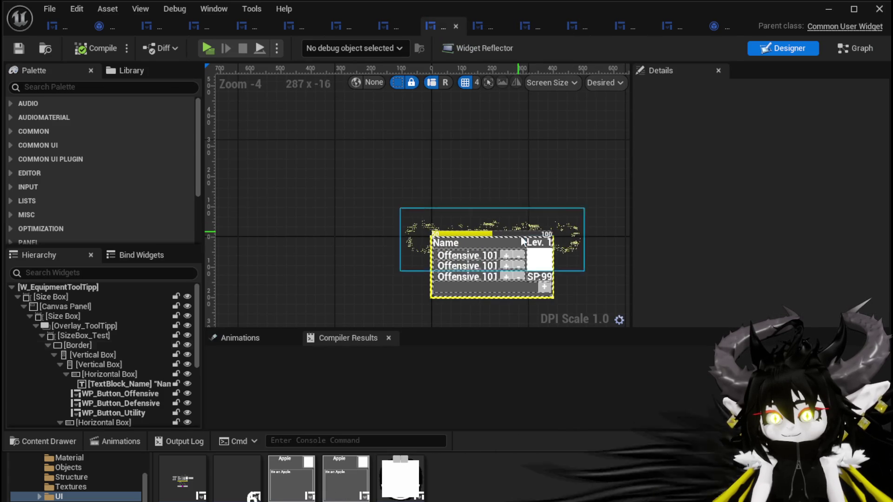
{"action": "left_click", "coordinate": [546, 279]}
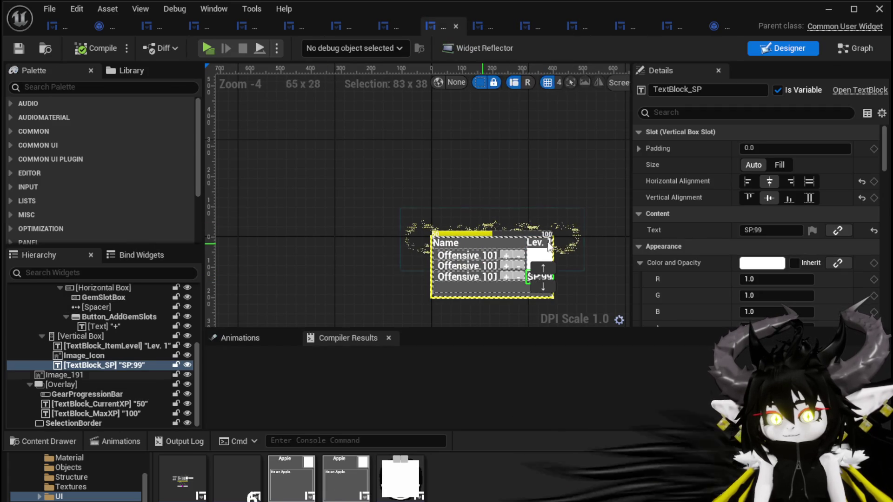
{"action": "left_click", "coordinate": [866, 52]}
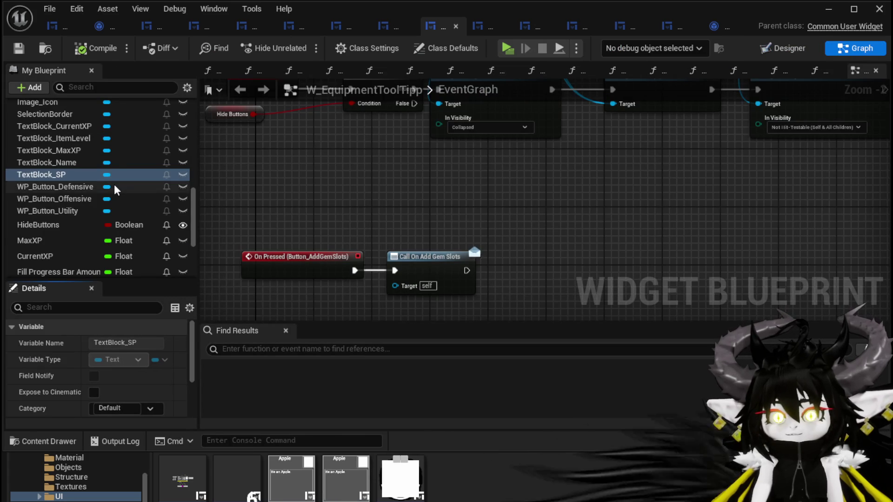
{"action": "scroll", "coordinate": [113, 184], "scroll_direction": "up", "scroll_amount": 5}
{"action": "scroll", "coordinate": [113, 184], "scroll_direction": "up", "scroll_amount": 5}
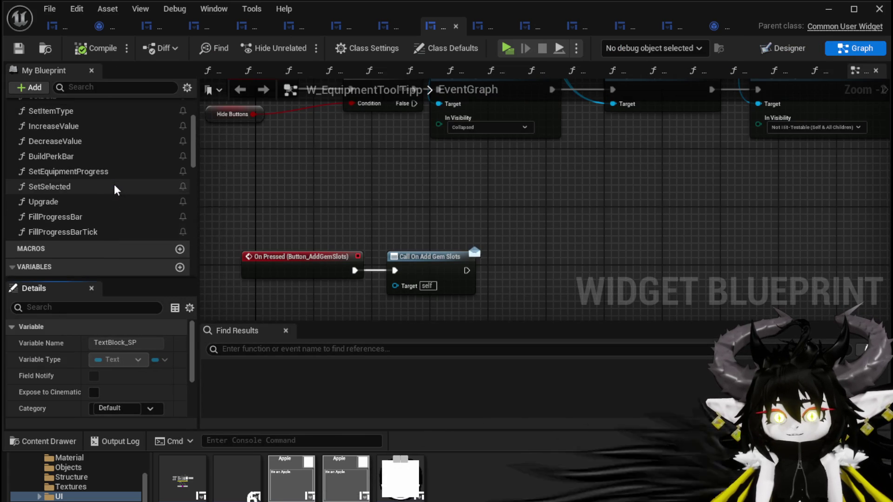
{"action": "scroll", "coordinate": [114, 190], "scroll_direction": "down", "scroll_amount": 1}
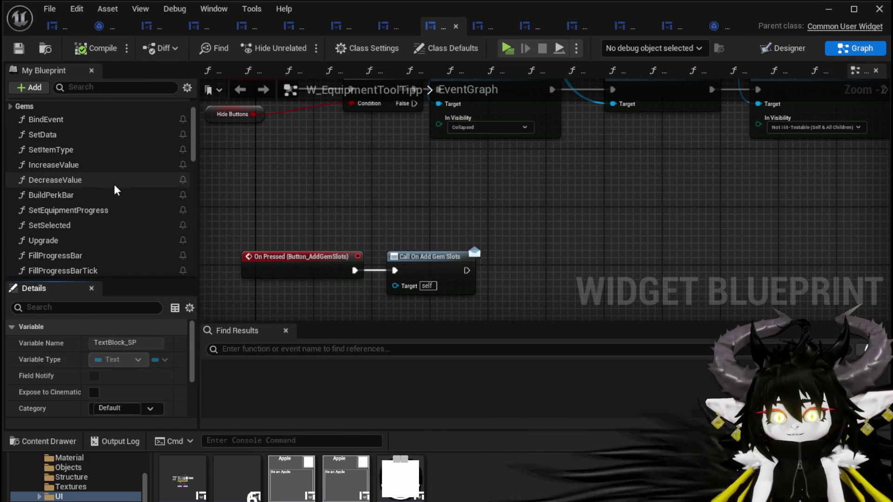
{"action": "scroll", "coordinate": [113, 185], "scroll_direction": "down", "scroll_amount": 1}
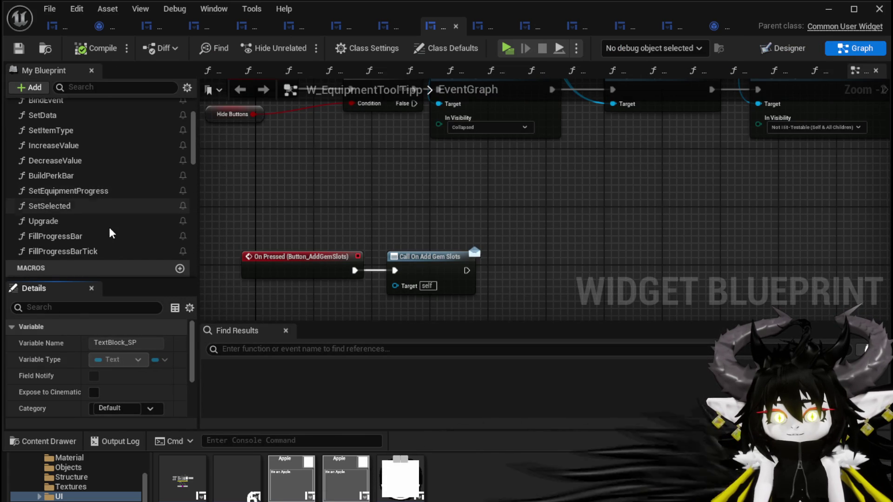
{"action": "scroll", "coordinate": [96, 213], "scroll_direction": "up", "scroll_amount": 1}
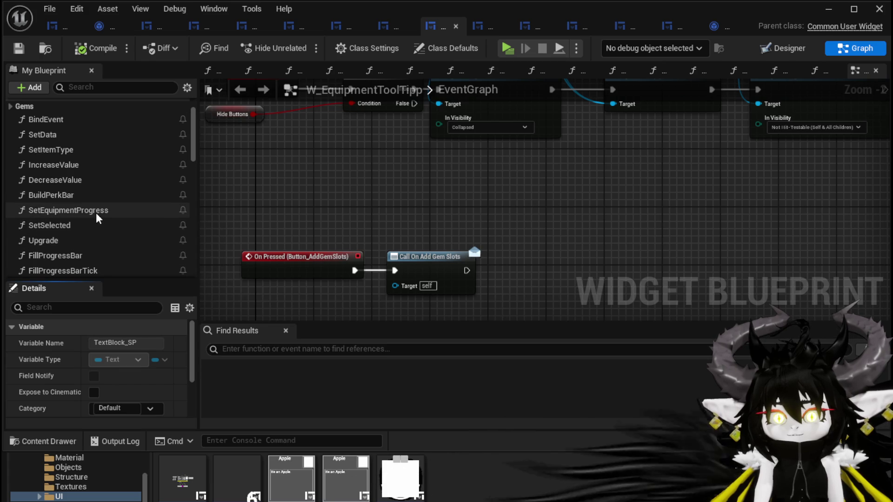
- Open SetEquipmentProgress and move the Text Block SP node beside its Set Text node
{"action": "double_click", "coordinate": [96, 211]}
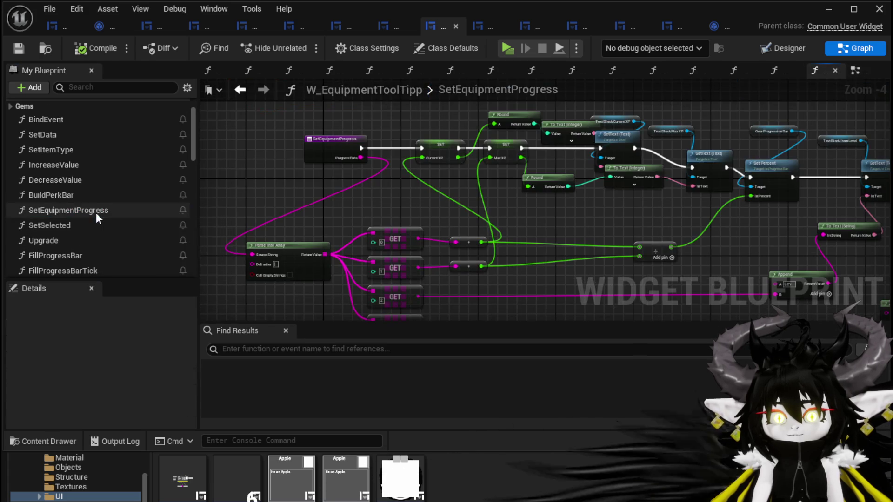
{"action": "mouse_move", "coordinate": [550, 210]}
{"action": "left_mouse_down"}
{"action": "mouse_move", "coordinate": [353, 229]}
{"action": "mouse_move", "coordinate": [261, 206]}
{"action": "mouse_move", "coordinate": [452, 160]}
{"action": "mouse_move", "coordinate": [419, 143]}
{"action": "mouse_move", "coordinate": [510, 197]}
{"action": "mouse_move", "coordinate": [378, 180]}
{"action": "mouse_move", "coordinate": [367, 161]}
{"action": "mouse_move", "coordinate": [254, 162]}
{"action": "mouse_move", "coordinate": [432, 195]}
{"action": "mouse_move", "coordinate": [412, 285]}
{"action": "left_mouse_up"}
{"action": "scroll", "coordinate": [420, 143], "scroll_direction": "up", "scroll_amount": 2}
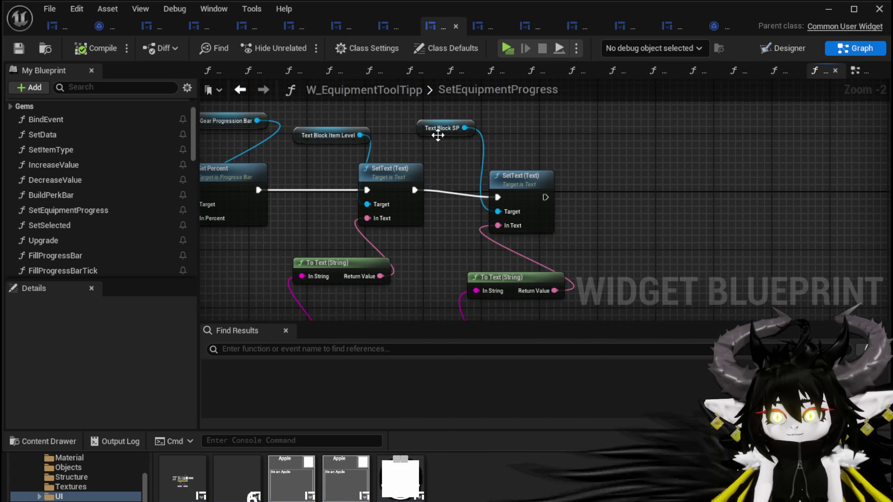
{"action": "left_click_drag", "start_coordinate": [435, 135], "coordinate": [523, 150]}
{"action": "left_click", "coordinate": [674, 184]}
- Select the Text Block SP, SetText and To Text nodes and copy them
{"action": "scroll", "coordinate": [677, 183], "scroll_direction": "down", "scroll_amount": 1}
{"action": "mouse_move", "coordinate": [677, 183]}
{"action": "left_mouse_down"}
{"action": "mouse_move", "coordinate": [661, 151]}
{"action": "mouse_move", "coordinate": [677, 125]}
{"action": "left_mouse_up"}
{"action": "scroll", "coordinate": [693, 185], "scroll_direction": "down", "scroll_amount": 2}
{"action": "mouse_move", "coordinate": [316, 249]}
{"action": "left_mouse_down"}
{"action": "mouse_move", "coordinate": [534, 223]}
{"action": "mouse_move", "coordinate": [495, 139]}
{"action": "left_mouse_up"}
{"action": "left_click_drag", "start_coordinate": [540, 226], "coordinate": [542, 228]}
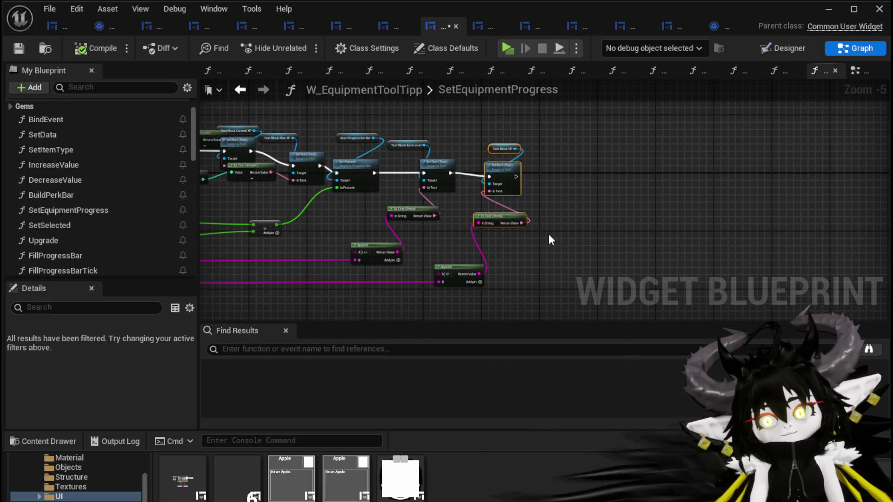
{"action": "key", "text": "ctrl+s"}
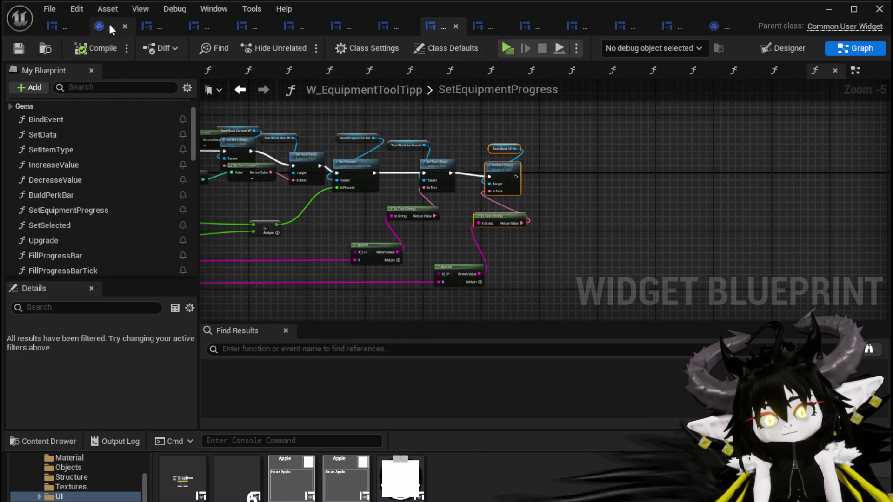
- Paste the SP text nodes into CalculateCost and add a TextBlock_SP getter from the tooltip reference
{"action": "left_click", "coordinate": [47, 27]}
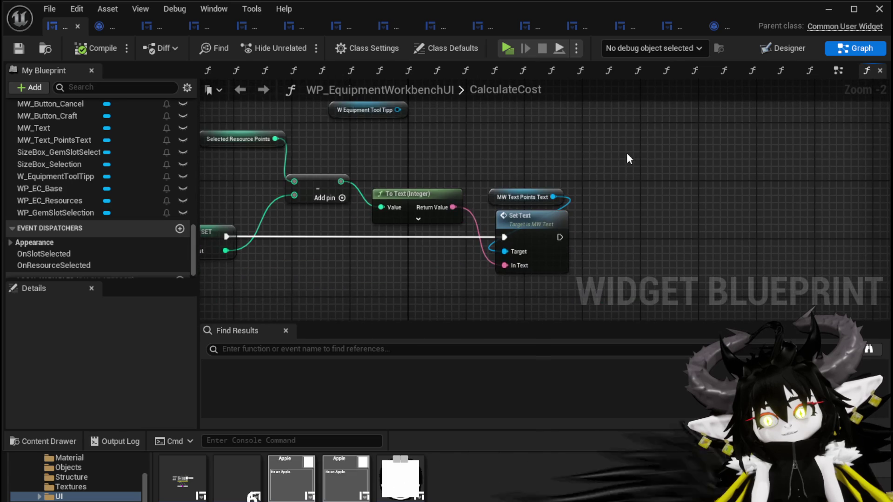
{"action": "key", "text": "ctrl+v"}
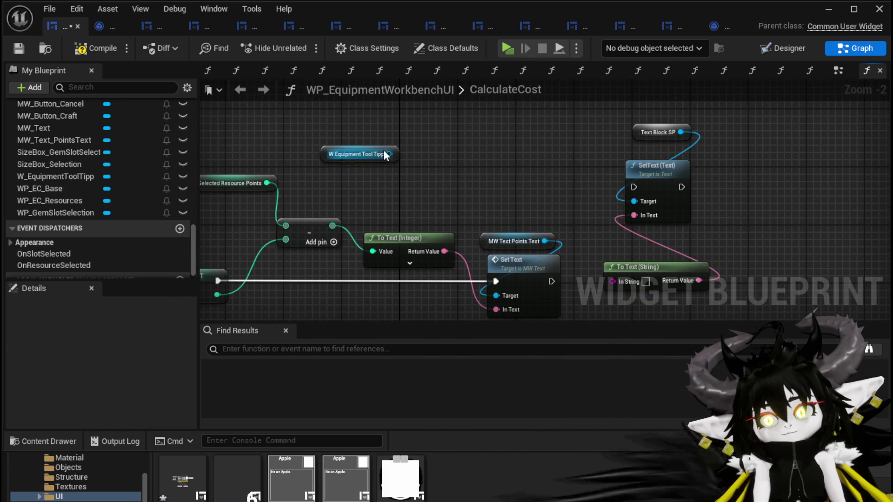
{"action": "left_click_drag", "start_coordinate": [389, 154], "coordinate": [475, 161]}
{"action": "type", "text": "Tex"}
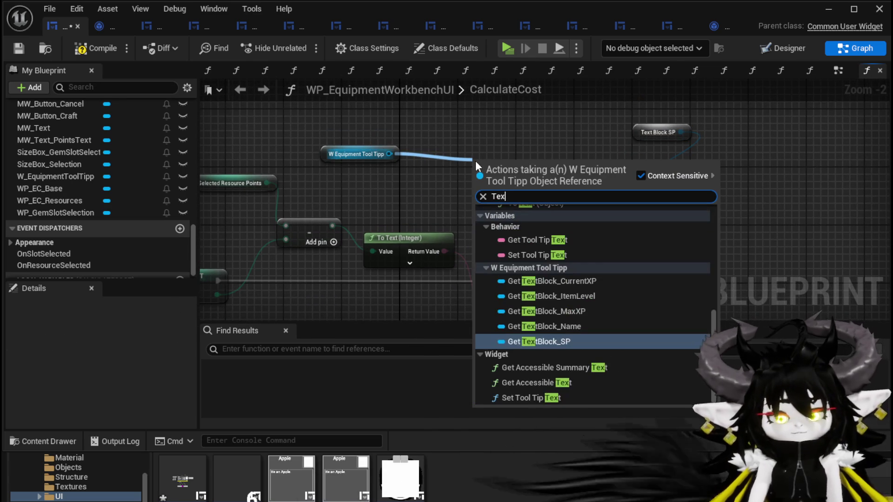
{"action": "type", "text": "t Bloc SP"}
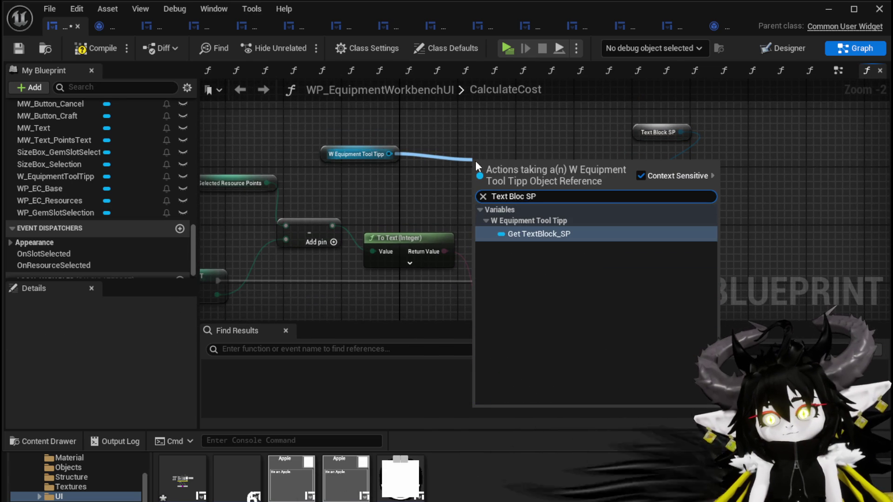
{"action": "left_click", "coordinate": [546, 231]}
- Wire Text Block SP, the integer To Text and the SET execution into SetText, then compile and save
{"action": "left_click_drag", "start_coordinate": [553, 169], "coordinate": [634, 201]}
{"action": "mouse_move", "coordinate": [444, 251]}
{"action": "left_mouse_down"}
{"action": "mouse_move", "coordinate": [574, 290]}
{"action": "mouse_move", "coordinate": [646, 267]}
{"action": "mouse_move", "coordinate": [634, 215]}
{"action": "left_mouse_up"}
{"action": "mouse_move", "coordinate": [543, 155]}
{"action": "left_mouse_down"}
{"action": "mouse_move", "coordinate": [581, 210]}
{"action": "mouse_move", "coordinate": [420, 263]}
{"action": "left_mouse_up"}
{"action": "mouse_move", "coordinate": [251, 228]}
{"action": "left_mouse_down"}
{"action": "mouse_move", "coordinate": [656, 130]}
{"action": "mouse_move", "coordinate": [670, 136]}
{"action": "mouse_move", "coordinate": [514, 235]}
{"action": "left_mouse_up"}
{"action": "left_click", "coordinate": [618, 114]}
{"action": "key", "text": "Delete"}
{"action": "left_click_drag", "start_coordinate": [571, 180], "coordinate": [674, 155]}
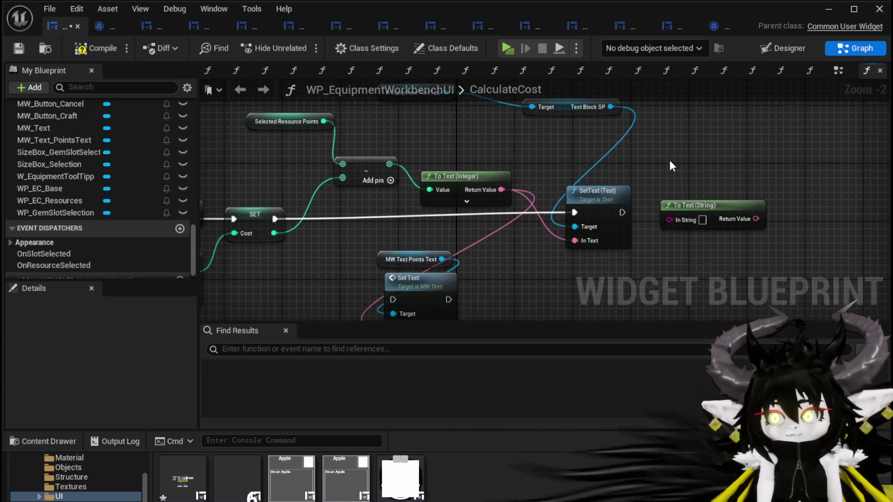
{"action": "left_click", "coordinate": [19, 48]}
- Tidy CalculateCost's subtract, To Text, Set Text and MW Text Points Text node positions
{"action": "left_click_drag", "start_coordinate": [352, 162], "coordinate": [493, 160]}
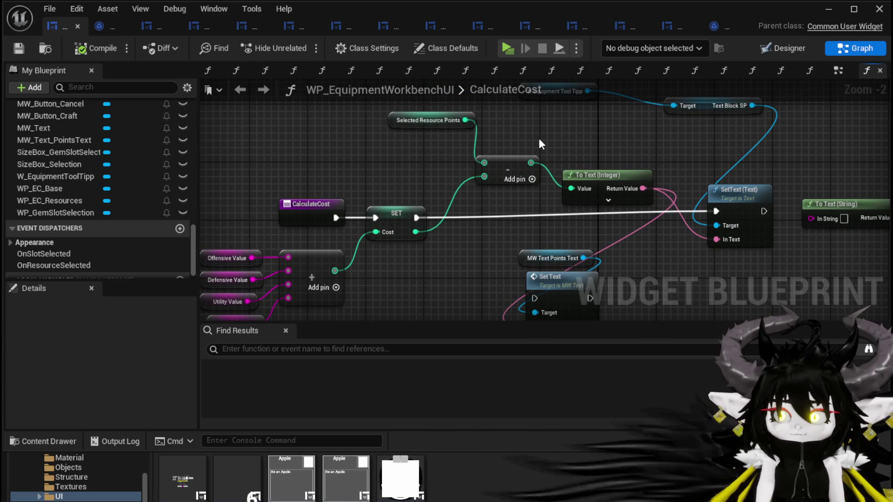
{"action": "left_click_drag", "start_coordinate": [506, 160], "coordinate": [433, 160]}
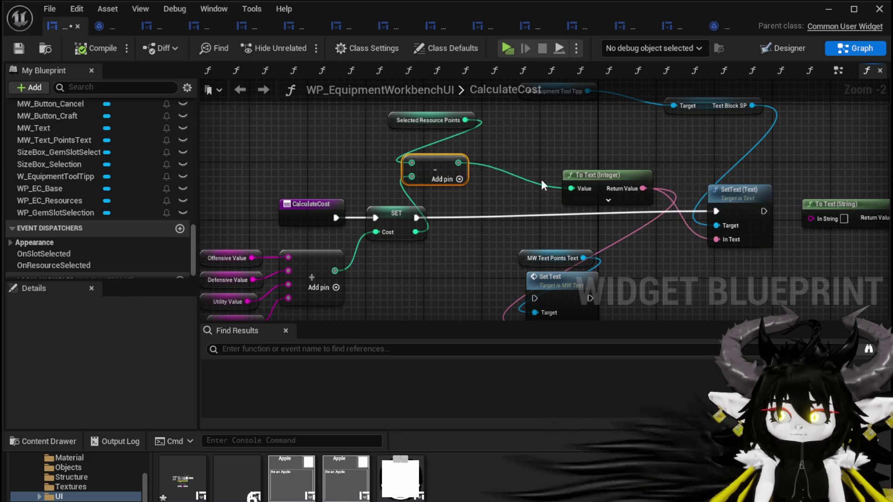
{"action": "mouse_move", "coordinate": [601, 176]}
{"action": "left_mouse_down"}
{"action": "mouse_move", "coordinate": [652, 155]}
{"action": "mouse_move", "coordinate": [630, 154]}
{"action": "left_mouse_up"}
{"action": "mouse_move", "coordinate": [600, 248]}
{"action": "left_mouse_down"}
{"action": "mouse_move", "coordinate": [576, 281]}
{"action": "mouse_move", "coordinate": [811, 316]}
{"action": "left_mouse_up"}
{"action": "left_click_drag", "start_coordinate": [553, 237], "coordinate": [400, 284]}
{"action": "left_click_drag", "start_coordinate": [295, 301], "coordinate": [587, 166]}
{"action": "left_click_drag", "start_coordinate": [520, 187], "coordinate": [441, 180]}
{"action": "mouse_move", "coordinate": [545, 131]}
{"action": "left_mouse_down"}
{"action": "mouse_move", "coordinate": [506, 140]}
{"action": "mouse_move", "coordinate": [505, 130]}
{"action": "mouse_move", "coordinate": [423, 165]}
{"action": "left_mouse_up"}
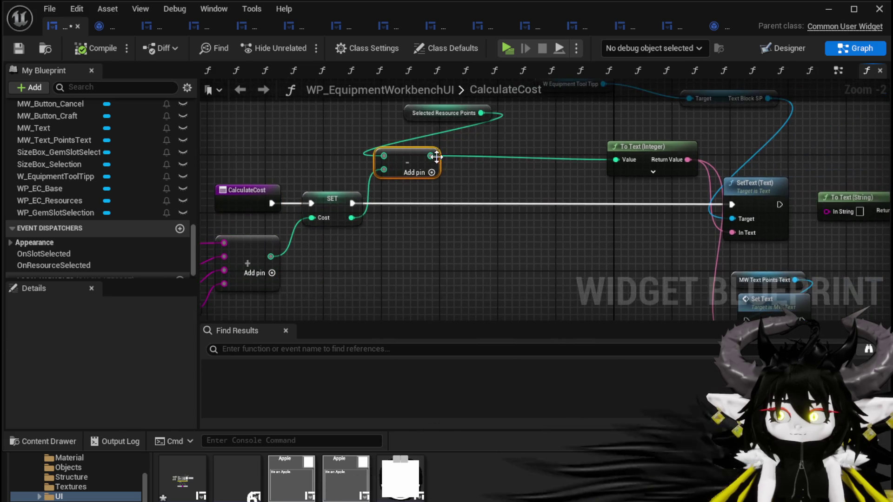
{"action": "right_click", "coordinate": [431, 156]}
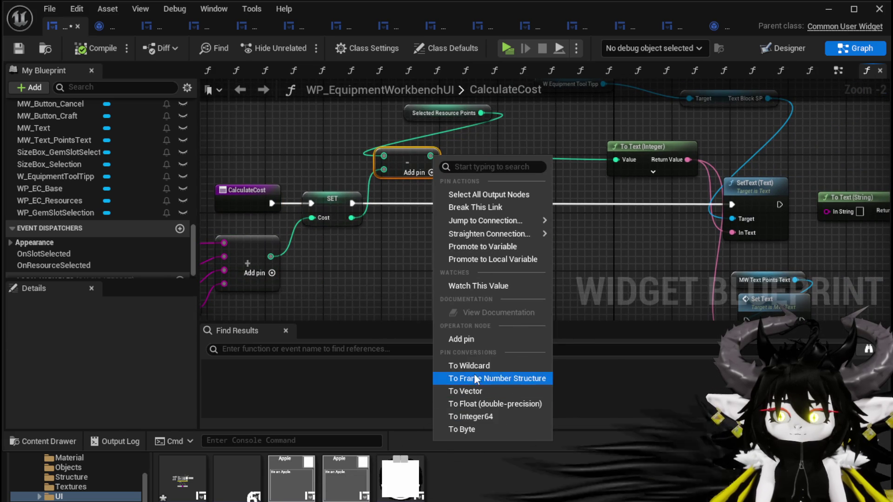
- Promote the subtraction result to LeftOverPoints, chain its SET between the Cost SET and SetText, and save
{"action": "left_click", "coordinate": [478, 245]}
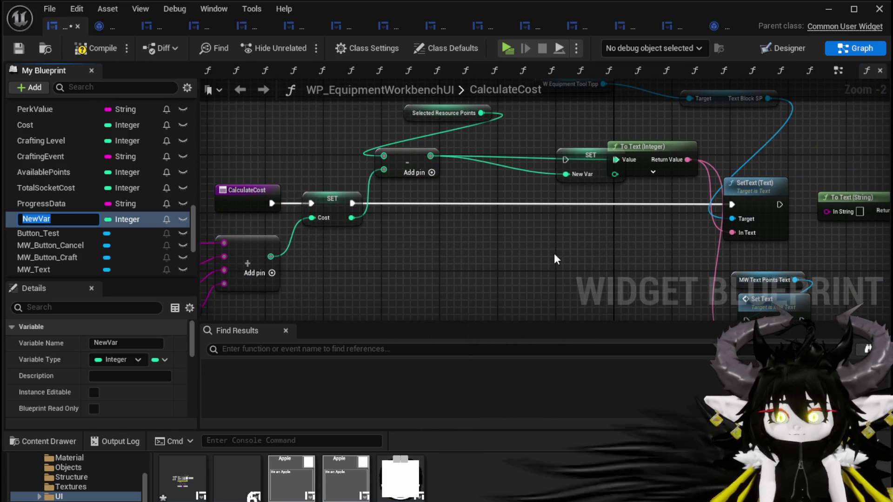
{"action": "type", "text": "Left"}
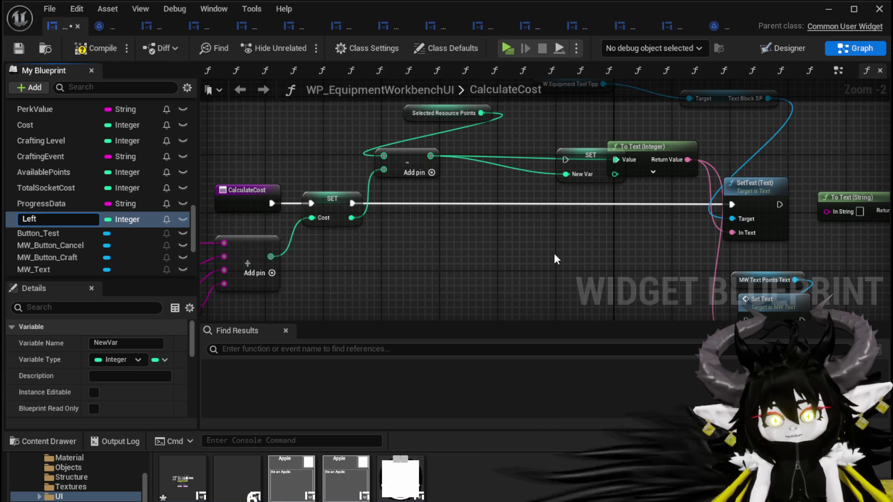
{"action": "type", "text": "OverPoints"}
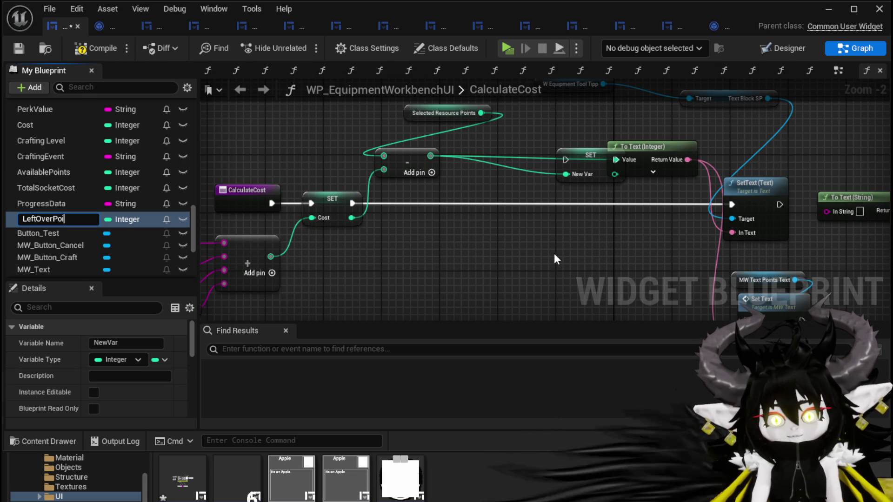
{"action": "key", "text": "Return"}
{"action": "mouse_move", "coordinate": [590, 159]}
{"action": "left_mouse_down"}
{"action": "mouse_move", "coordinate": [557, 198]}
{"action": "mouse_move", "coordinate": [496, 203]}
{"action": "left_mouse_up"}
{"action": "left_click_drag", "start_coordinate": [350, 204], "coordinate": [471, 204]}
{"action": "left_click_drag", "start_coordinate": [540, 203], "coordinate": [732, 205]}
{"action": "left_click", "coordinate": [710, 213]}
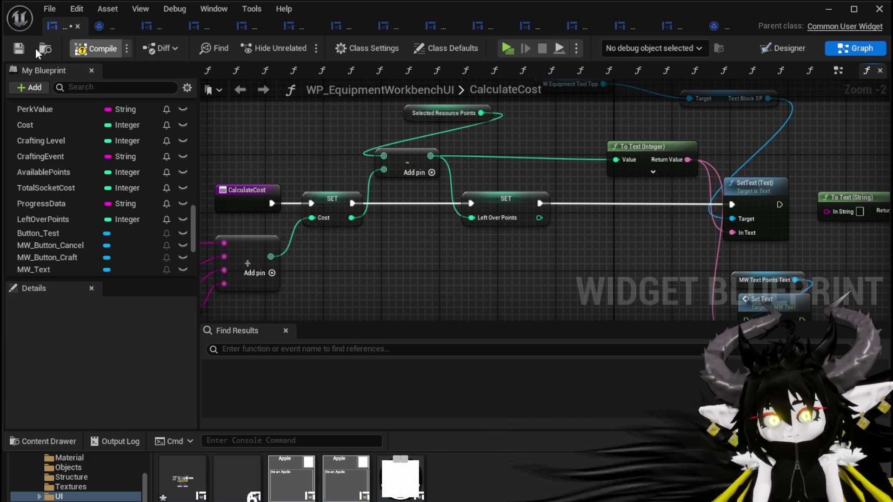
{"action": "left_click", "coordinate": [18, 48]}
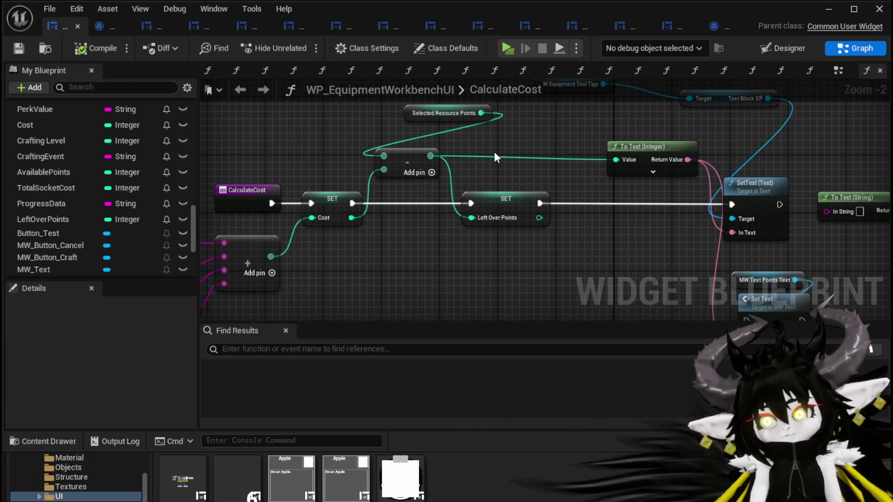
{"action": "scroll", "coordinate": [99, 195], "scroll_direction": "up", "scroll_amount": 10}
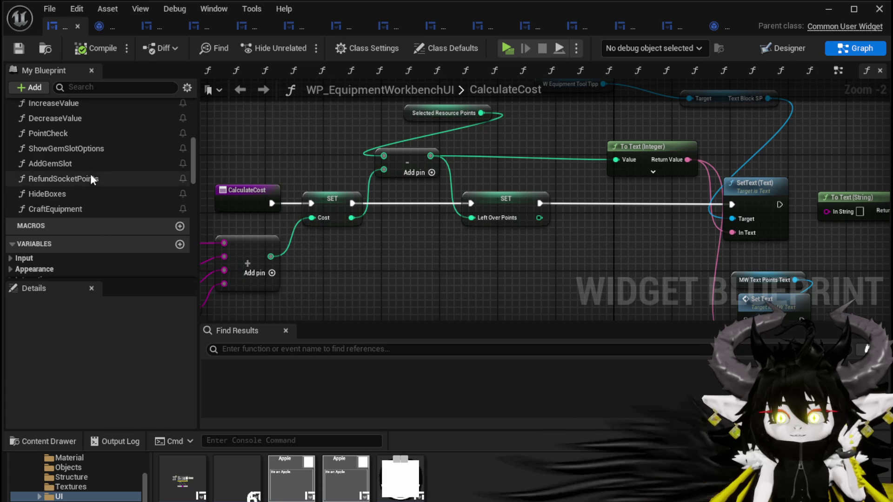
{"action": "scroll", "coordinate": [90, 200], "scroll_direction": "down", "scroll_amount": 5}
{"action": "scroll", "coordinate": [153, 207], "scroll_direction": "down", "scroll_amount": 10}
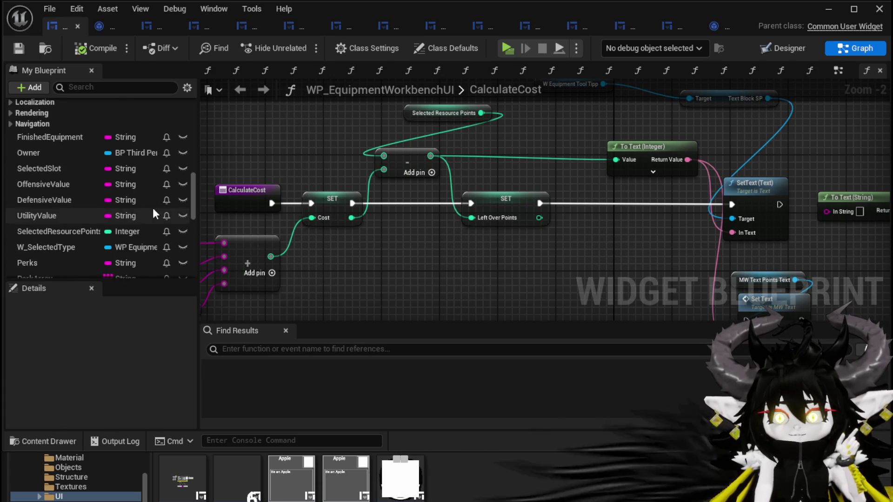
{"action": "scroll", "coordinate": [156, 206], "scroll_direction": "up", "scroll_amount": 12}
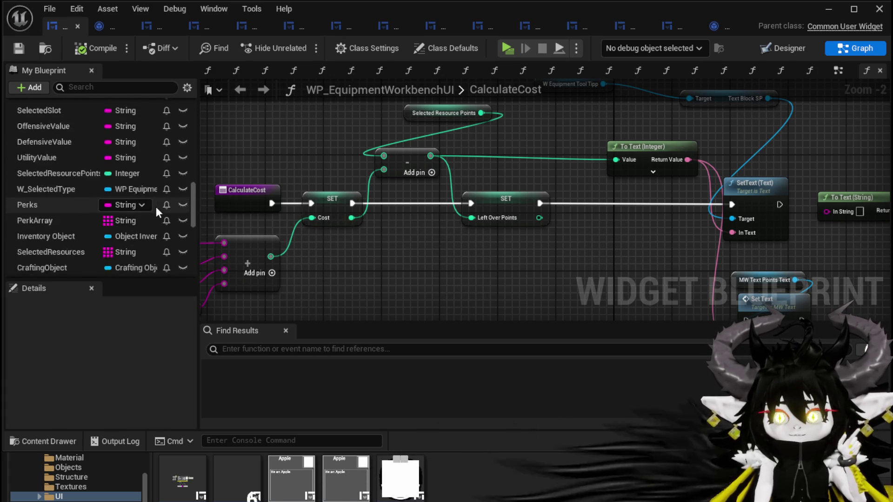
{"action": "scroll", "coordinate": [64, 196], "scroll_direction": "up", "scroll_amount": 3}
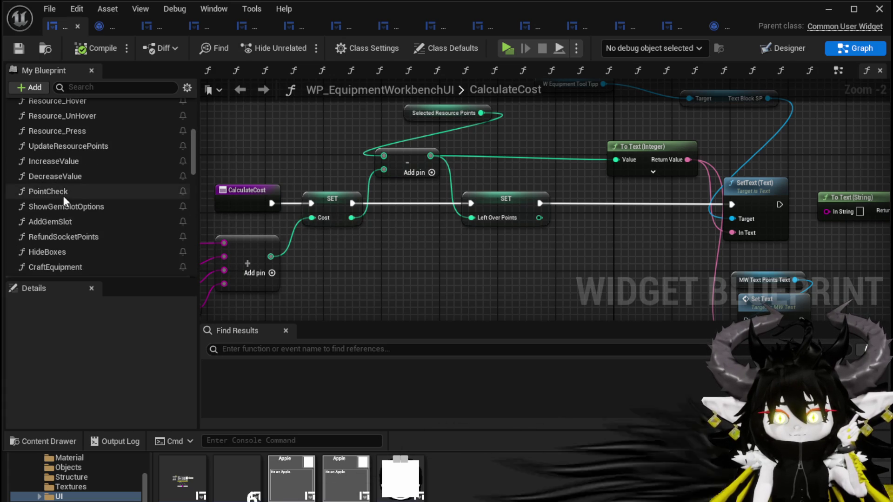
{"action": "scroll", "coordinate": [79, 204], "scroll_direction": "up", "scroll_amount": 4}
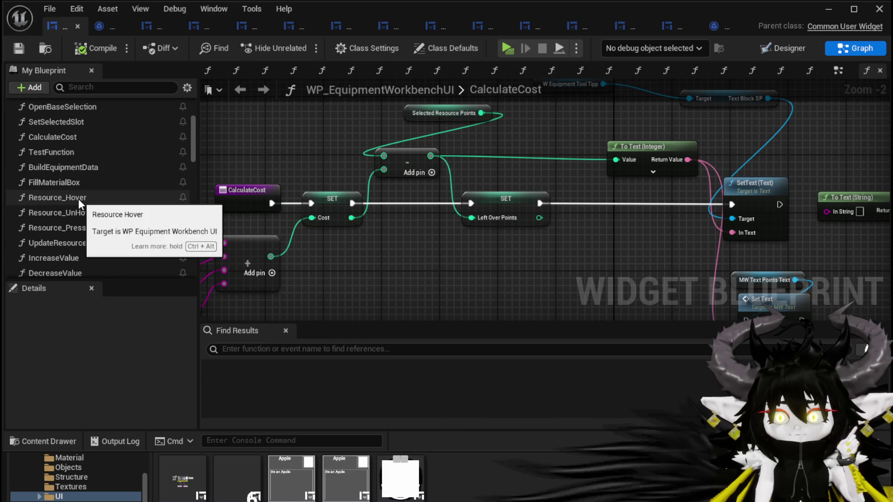
- Open BuildEquipmentData and rearrange the Progress Data, Parse Into Array and Append nodes
{"action": "double_click", "coordinate": [91, 170]}
{"action": "left_click_drag", "start_coordinate": [484, 238], "coordinate": [379, 229]}
{"action": "scroll", "coordinate": [413, 247], "scroll_direction": "down", "scroll_amount": 2}
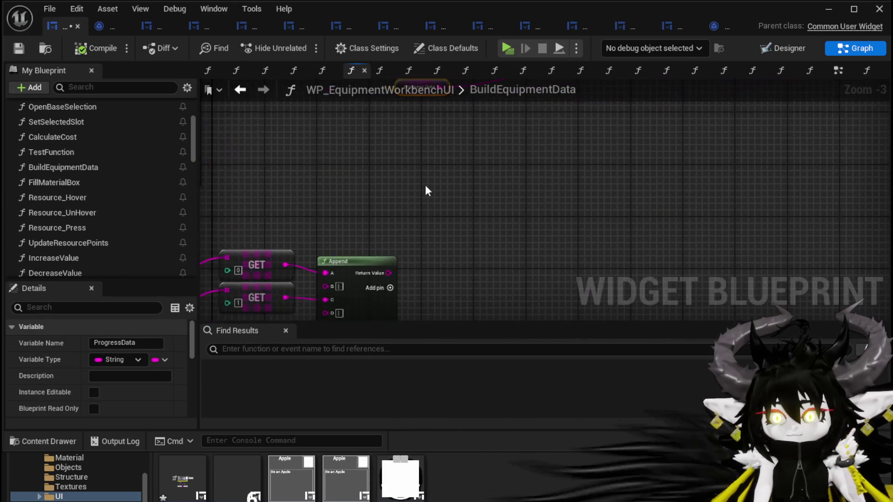
{"action": "left_click", "coordinate": [397, 178]}
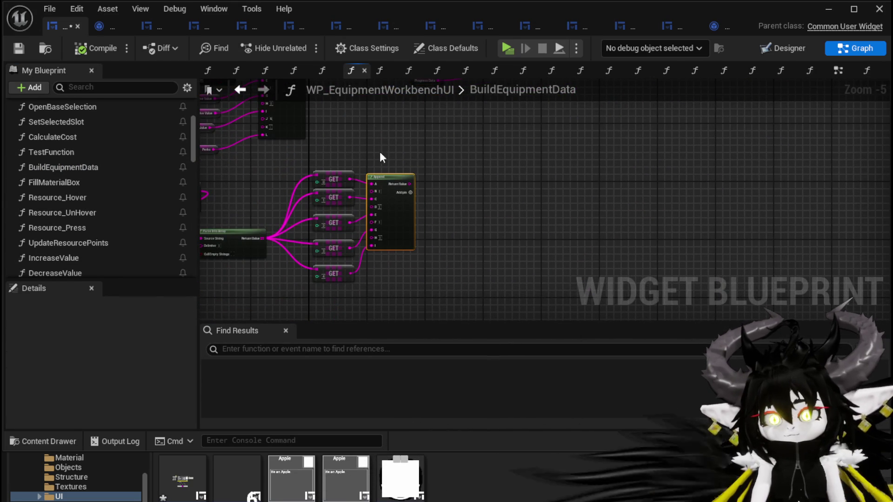
{"action": "scroll", "coordinate": [441, 181], "scroll_direction": "up", "scroll_amount": 3}
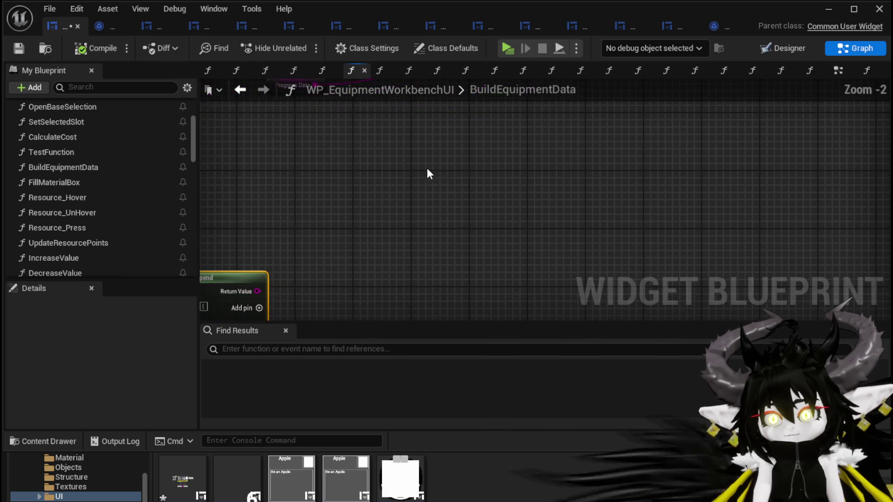
{"action": "left_click_drag", "start_coordinate": [284, 283], "coordinate": [342, 210]}
{"action": "left_click_drag", "start_coordinate": [388, 179], "coordinate": [295, 171]}
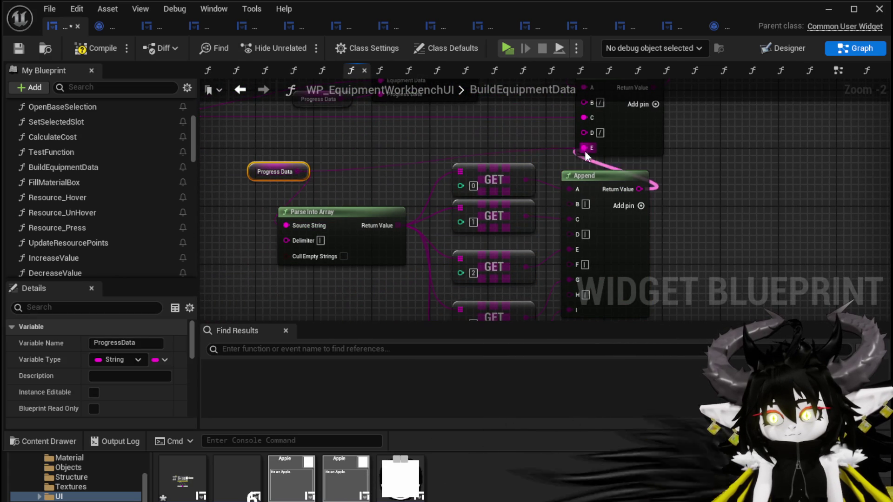
{"action": "left_click_drag", "start_coordinate": [587, 154], "coordinate": [588, 155]}
- Replace GET [3] with Get Left Over Points converted into Append's G input, then compile and play
{"action": "left_click", "coordinate": [450, 145]}
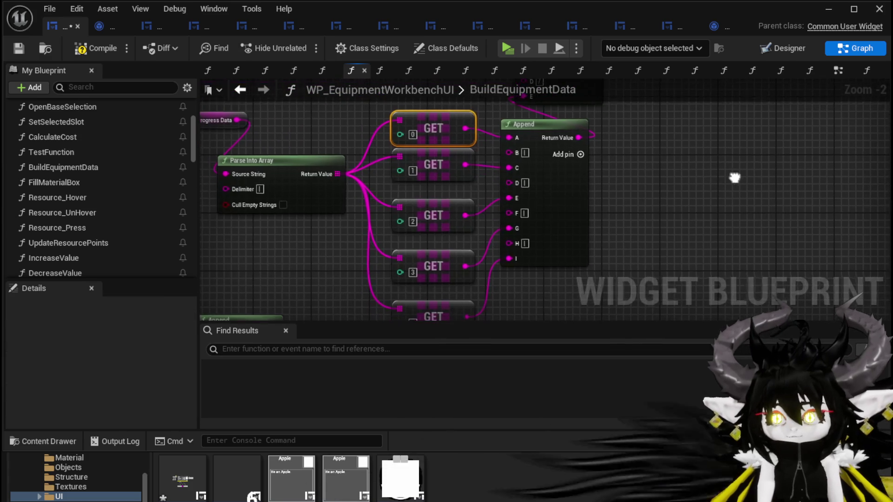
{"action": "left_click", "coordinate": [434, 165]}
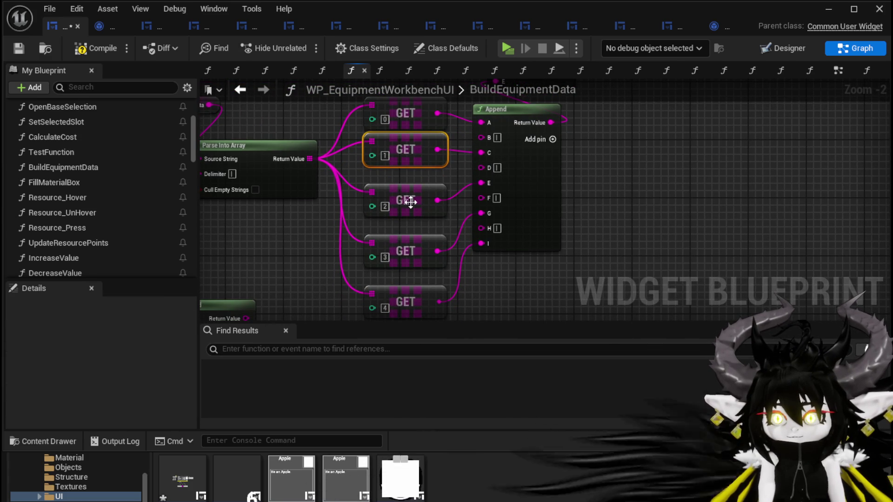
{"action": "left_click", "coordinate": [399, 253]}
{"action": "right_click", "coordinate": [384, 256]}
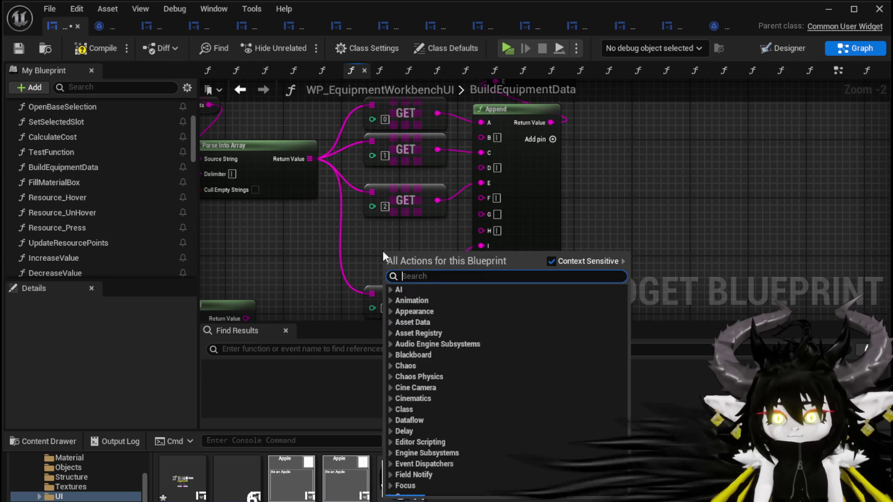
{"action": "type", "text": "left over"}
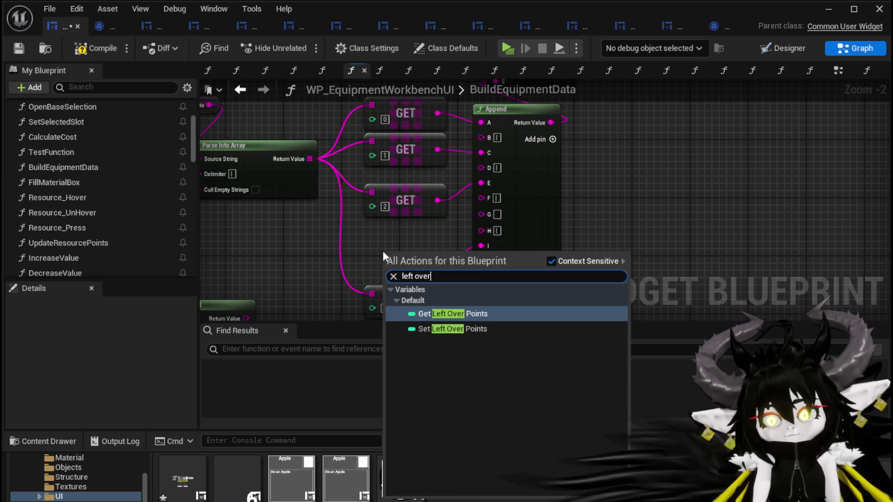
{"action": "left_click", "coordinate": [451, 315]}
{"action": "left_click_drag", "start_coordinate": [432, 257], "coordinate": [493, 217]}
{"action": "left_click_drag", "start_coordinate": [393, 258], "coordinate": [328, 251]}
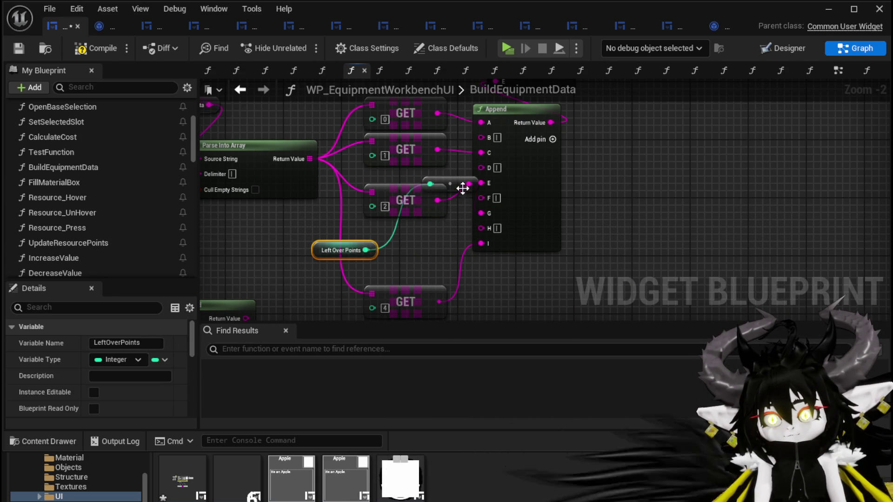
{"action": "left_click_drag", "start_coordinate": [462, 190], "coordinate": [455, 219]}
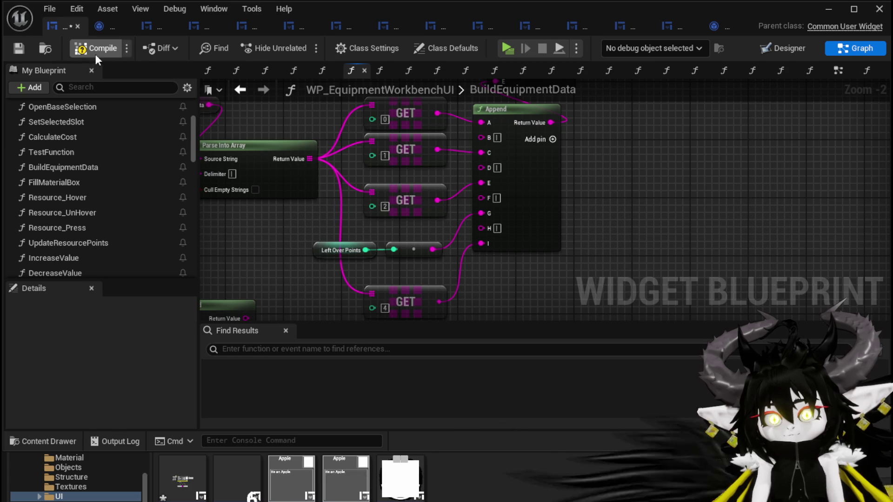
{"action": "left_click", "coordinate": [18, 49]}
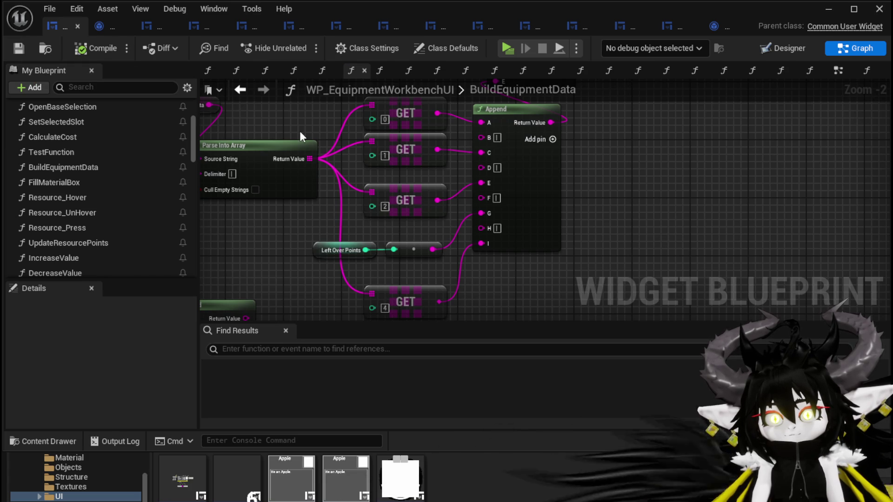
{"action": "left_click", "coordinate": [824, 11]}
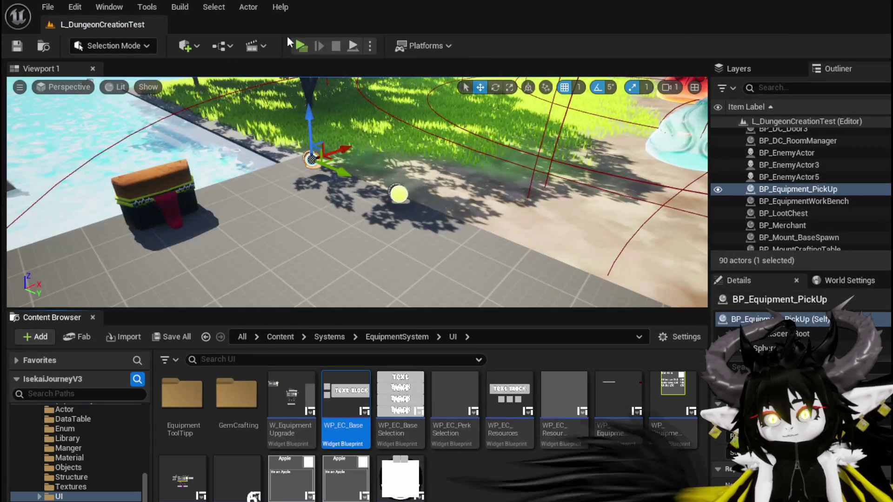
- In the game preview, walk to the workbench, open Build and add wood to the resources
{"action": "left_click", "coordinate": [300, 42]}
{"action": "key", "text": "w"}
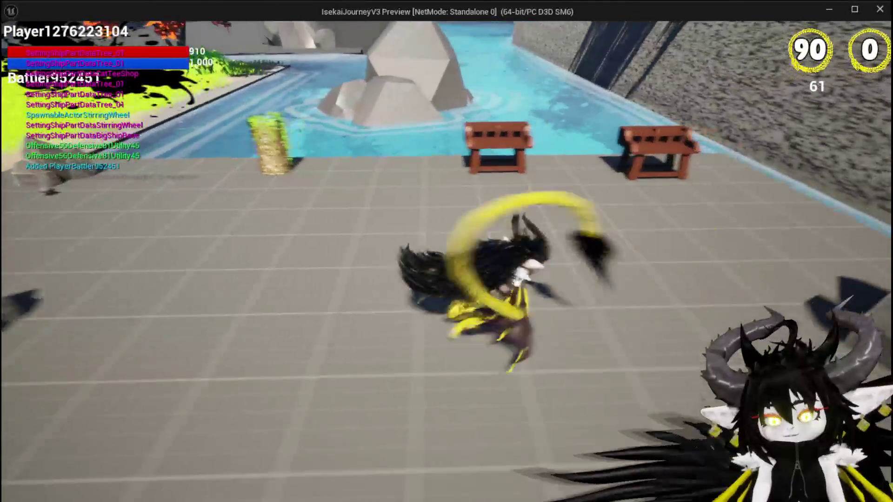
{"action": "key", "text": "e"}
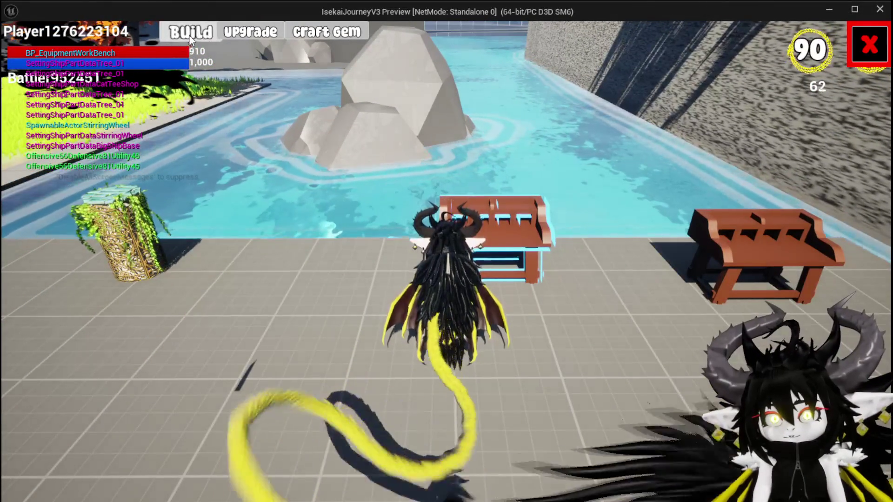
{"action": "left_click", "coordinate": [326, 31]}
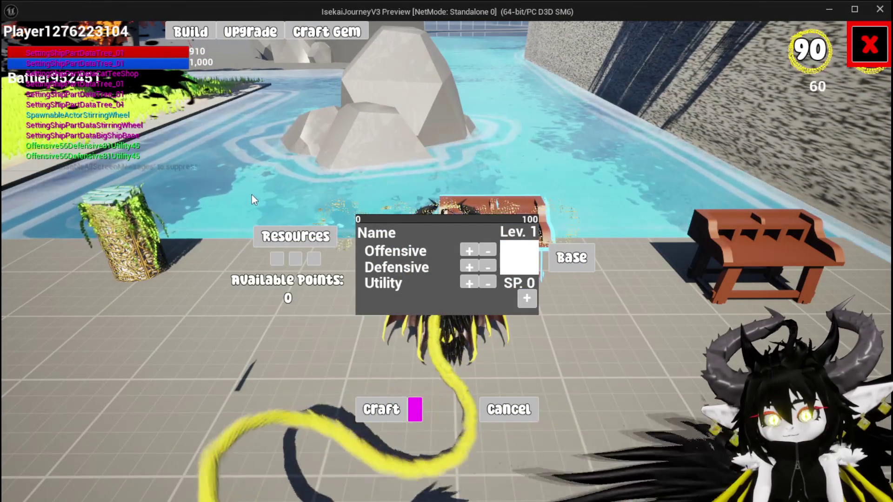
{"action": "left_click", "coordinate": [301, 235]}
{"action": "left_click", "coordinate": [408, 60]}
{"action": "left_click", "coordinate": [408, 60]}
{"action": "left_click", "coordinate": [407, 60]}
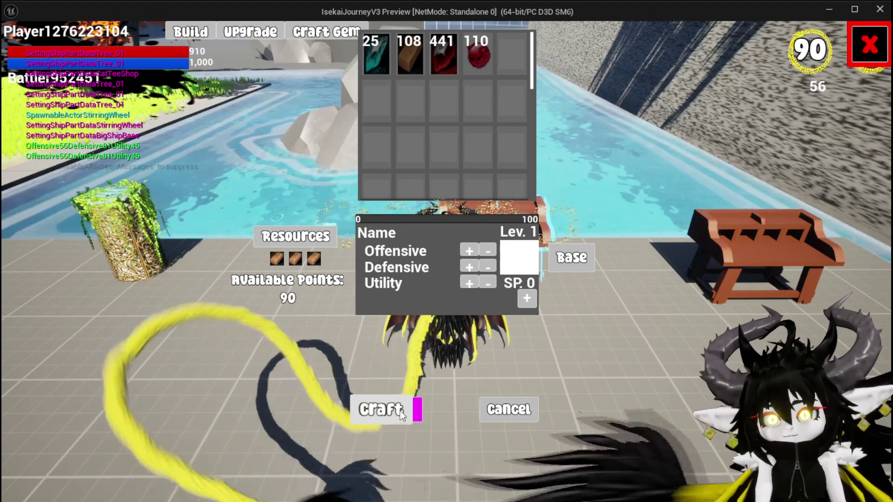
- Choose the Chest base, craft the Iron_Chest, and exit the preview
{"action": "left_click", "coordinate": [590, 255]}
{"action": "left_click", "coordinate": [464, 70]}
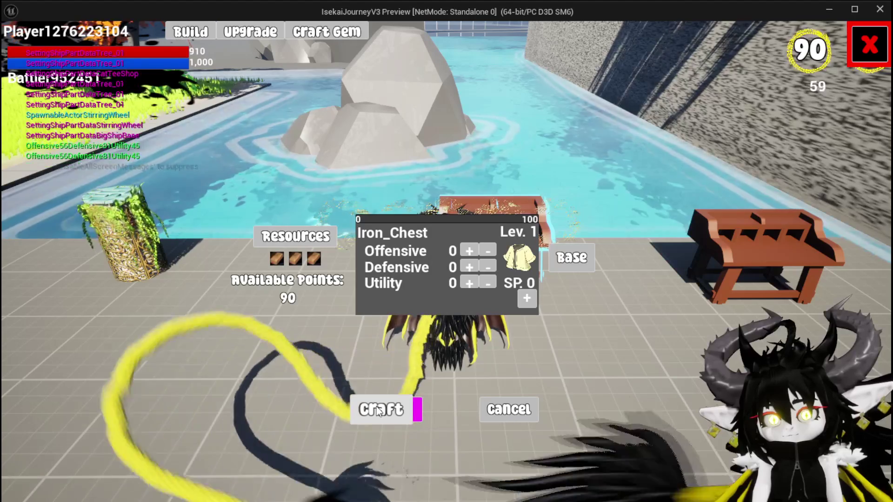
{"action": "left_click", "coordinate": [396, 410]}
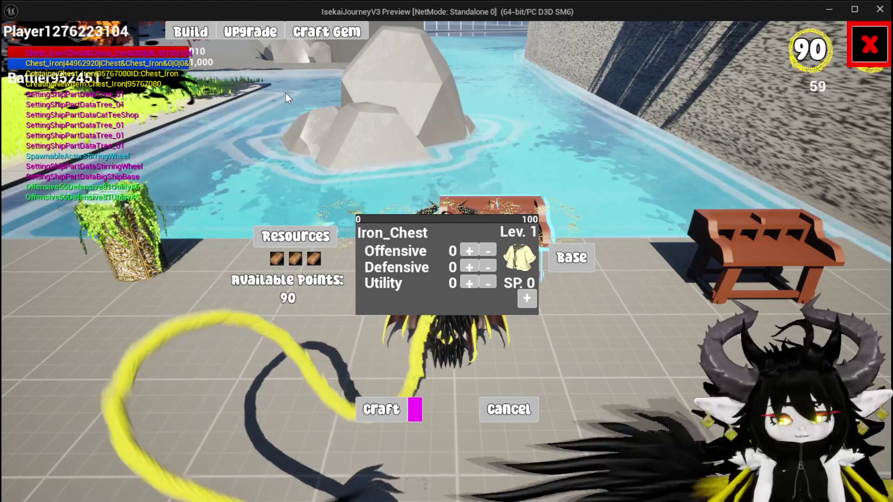
{"action": "key", "text": "Escape"}
{"action": "key", "text": "ctrl+s"}
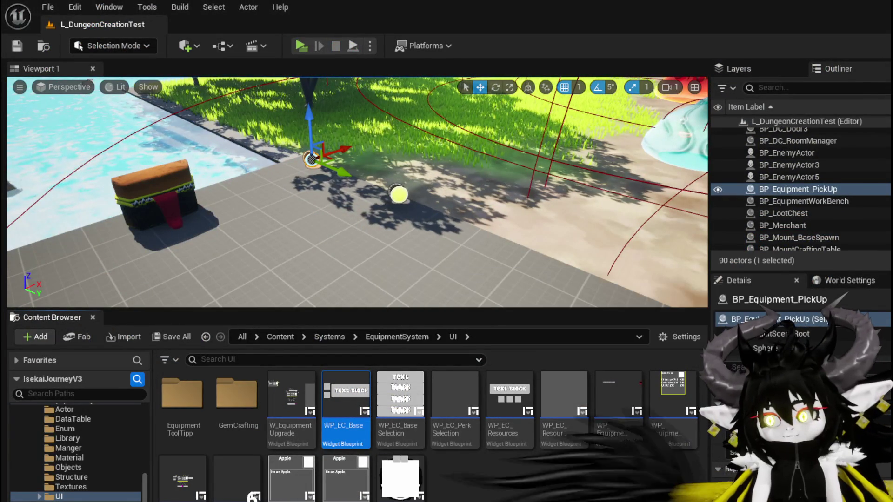
- In CalculateCost, move the Selected Resource Points node left and down, then save the blueprint
{"action": "key", "text": "alt+Tab"}
{"action": "mouse_move", "coordinate": [606, 251]}
{"action": "left_mouse_down"}
{"action": "mouse_move", "coordinate": [649, 229]}
{"action": "mouse_move", "coordinate": [644, 155]}
{"action": "left_mouse_up"}
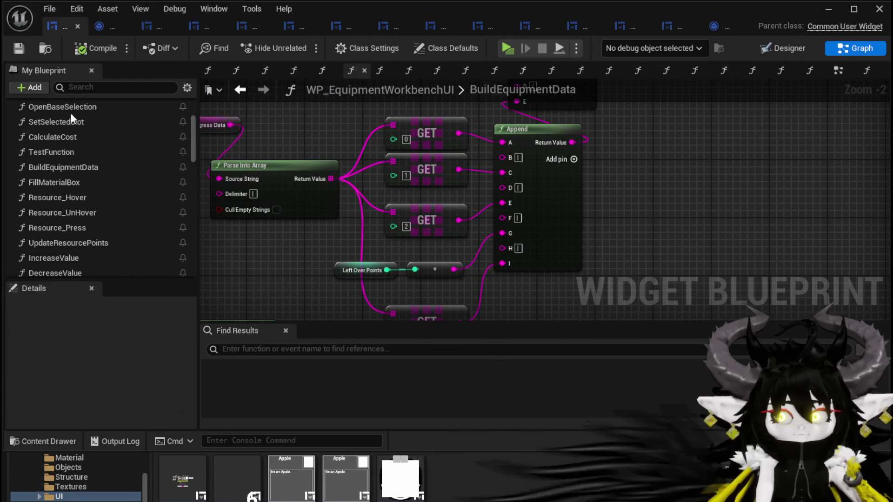
{"action": "scroll", "coordinate": [139, 177], "scroll_direction": "up", "scroll_amount": 5}
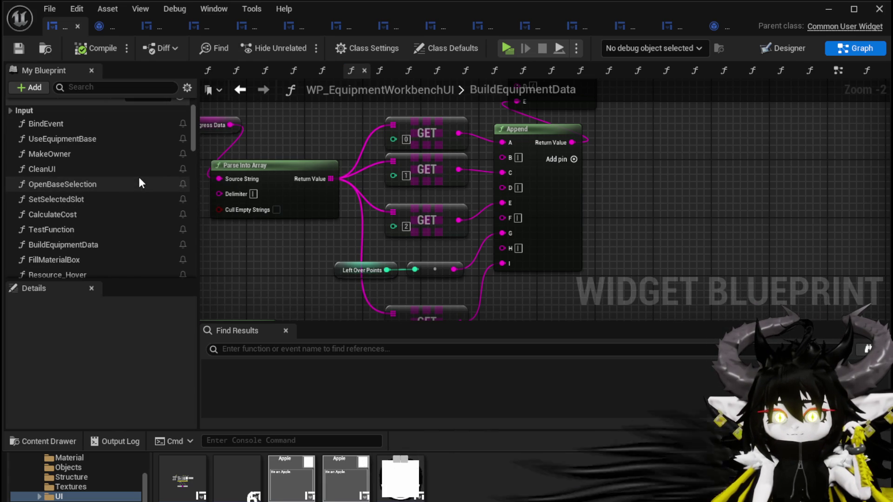
{"action": "double_click", "coordinate": [95, 215]}
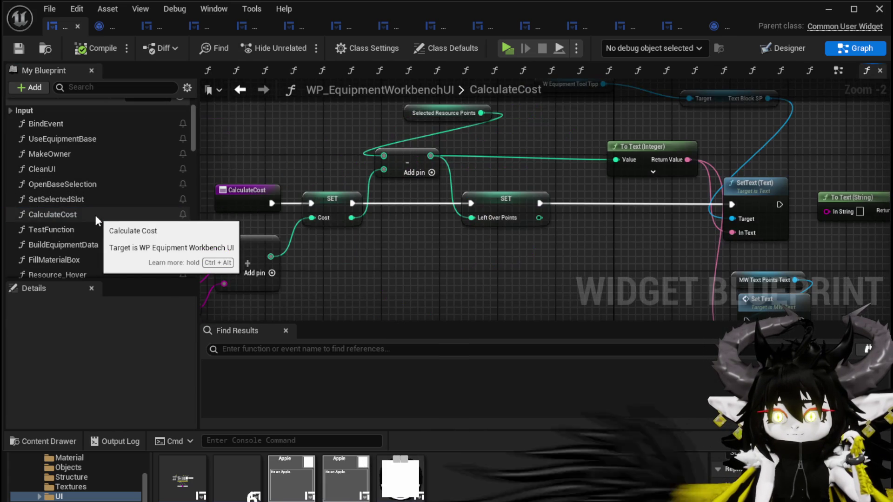
{"action": "mouse_move", "coordinate": [413, 236]}
{"action": "left_mouse_down"}
{"action": "mouse_move", "coordinate": [574, 216]}
{"action": "mouse_move", "coordinate": [305, 233]}
{"action": "mouse_move", "coordinate": [315, 280]}
{"action": "mouse_move", "coordinate": [310, 209]}
{"action": "mouse_move", "coordinate": [358, 269]}
{"action": "left_mouse_up"}
{"action": "left_click_drag", "start_coordinate": [352, 140], "coordinate": [298, 154]}
{"action": "left_click", "coordinate": [358, 126]}
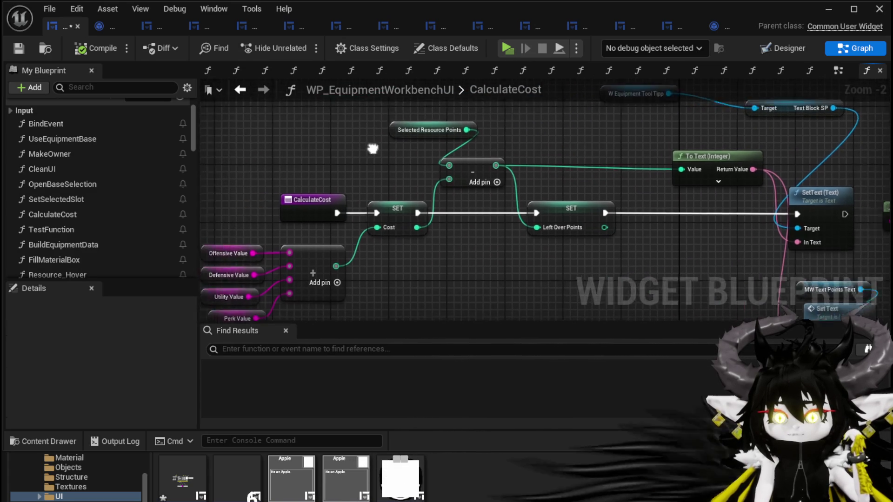
{"action": "left_click", "coordinate": [28, 51]}
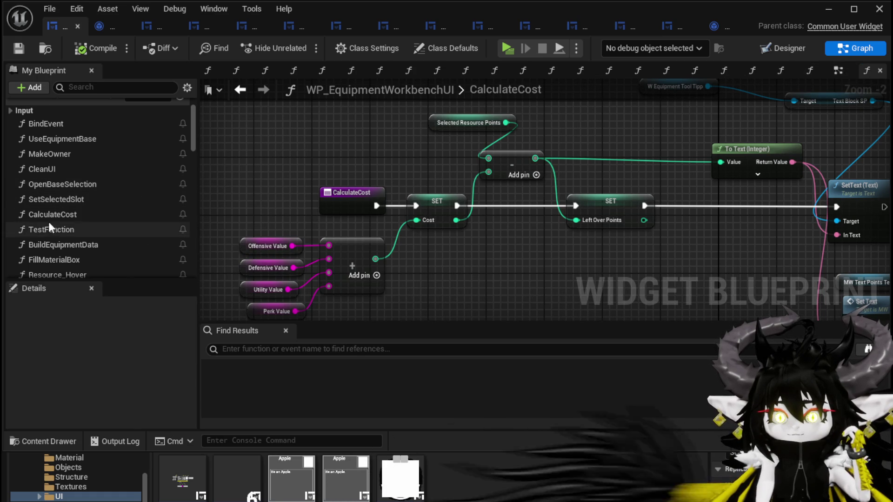
- Show the EventGraph with the craft button's On Pressed event driving Craft Equipment
{"action": "left_click", "coordinate": [838, 72]}
{"action": "scroll", "coordinate": [370, 195], "scroll_direction": "down", "scroll_amount": 2}
{"action": "scroll", "coordinate": [456, 190], "scroll_direction": "up", "scroll_amount": 3}
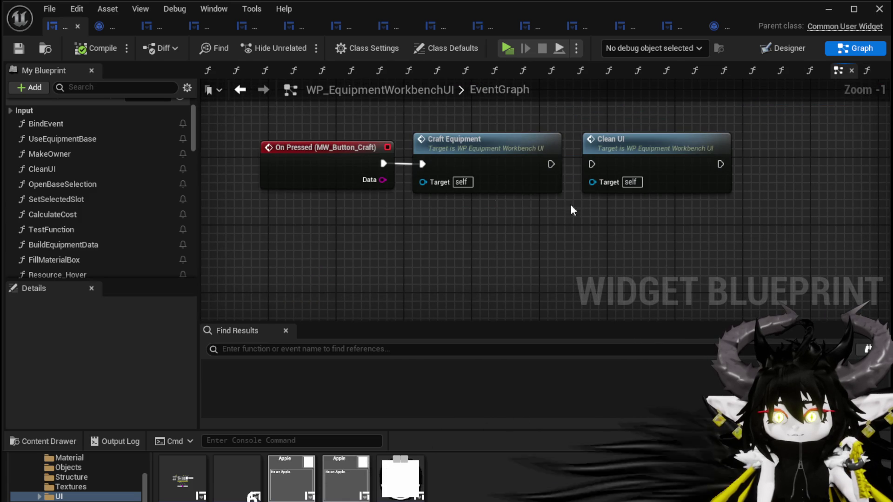
- Select the WP_EC_Resources widget in the designer and open the FillMaterialBox function graph from its press logic
{"action": "left_click", "coordinate": [787, 46]}
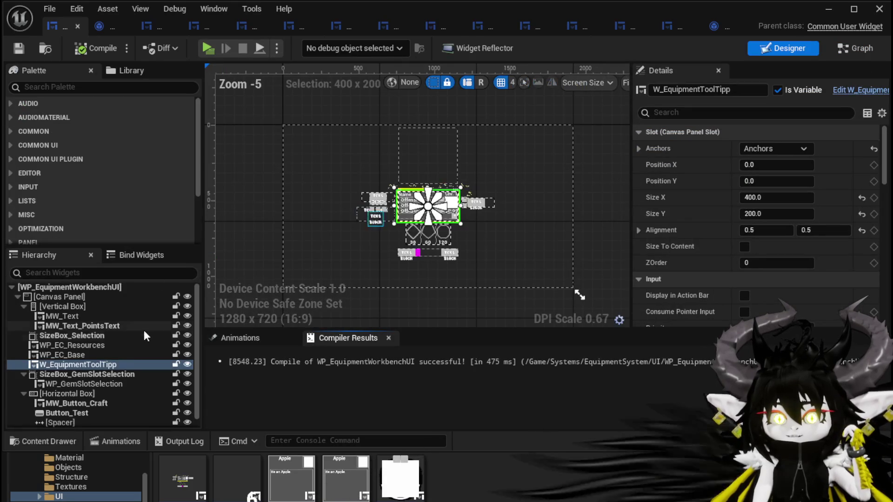
{"action": "scroll", "coordinate": [478, 209], "scroll_direction": "up", "scroll_amount": 3}
{"action": "left_click", "coordinate": [257, 181]}
{"action": "left_click_drag", "start_coordinate": [883, 174], "coordinate": [884, 311]}
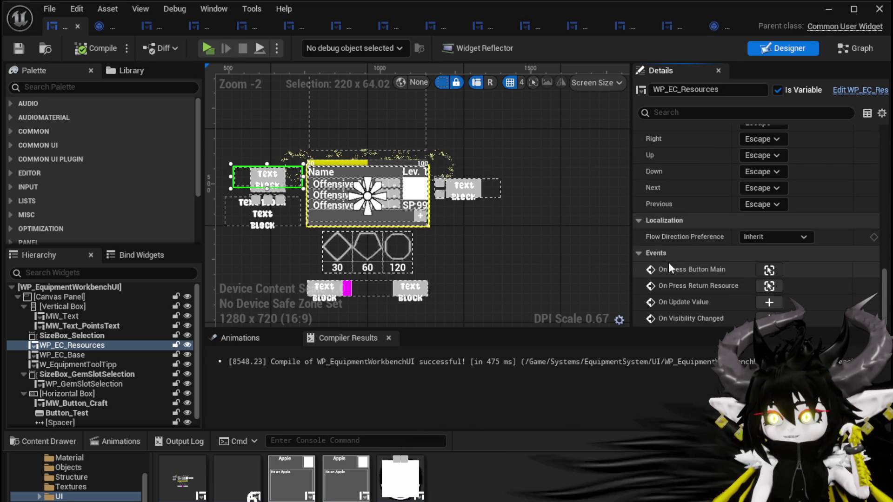
{"action": "left_click", "coordinate": [769, 271]}
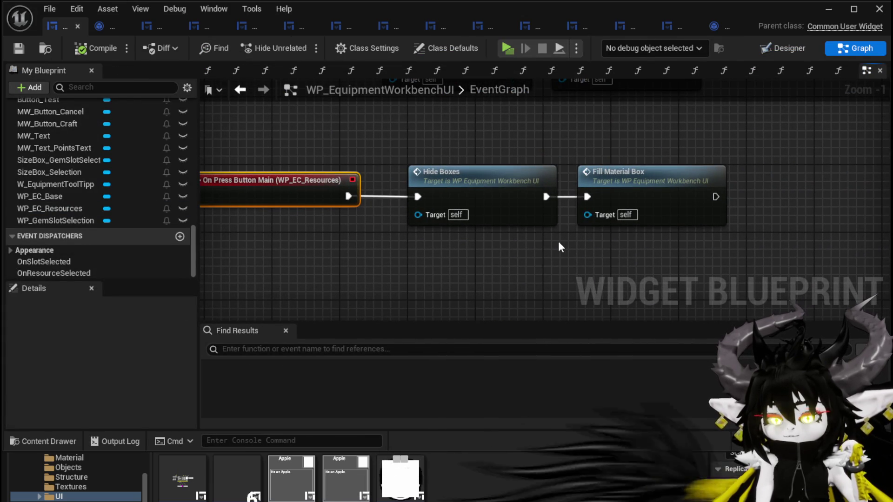
{"action": "left_click_drag", "start_coordinate": [559, 241], "coordinate": [347, 241]}
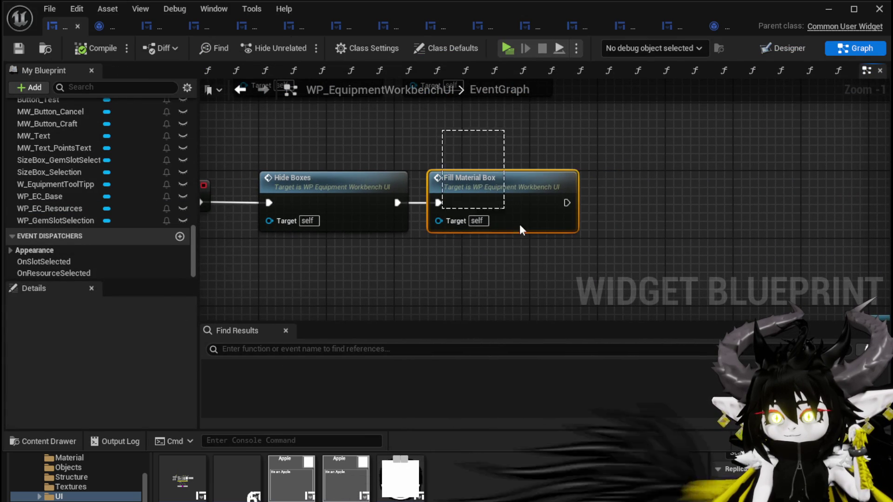
{"action": "double_click", "coordinate": [500, 178]}
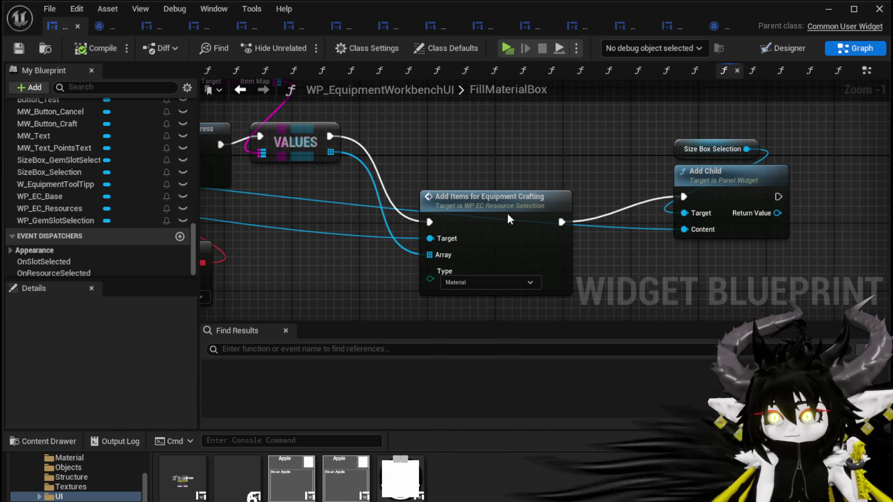
- Move the Add Items for Equipment Crafting node up-right and locate the Resource_Press create-event node
{"action": "left_click_drag", "start_coordinate": [507, 213], "coordinate": [540, 179]}
{"action": "mouse_move", "coordinate": [389, 132]}
{"action": "left_mouse_down"}
{"action": "mouse_move", "coordinate": [695, 200]}
{"action": "mouse_move", "coordinate": [481, 112]}
{"action": "left_mouse_up"}
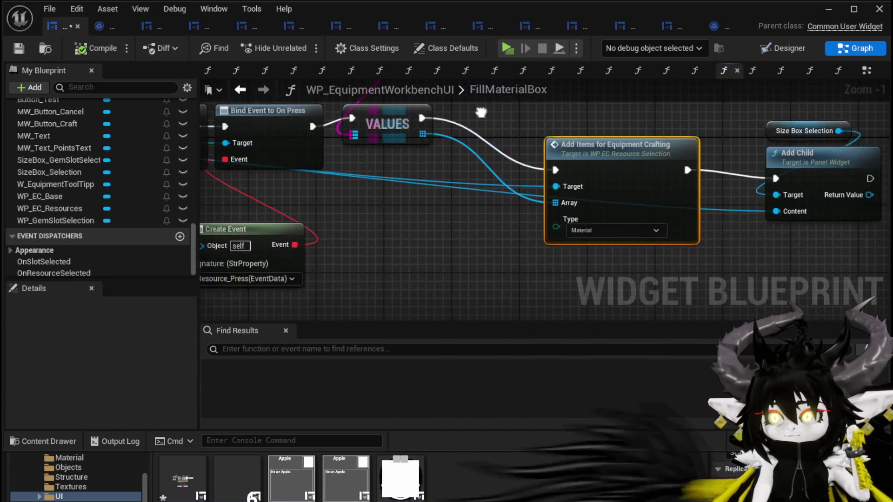
{"action": "scroll", "coordinate": [481, 117], "scroll_direction": "down", "scroll_amount": 2}
{"action": "left_click_drag", "start_coordinate": [181, 160], "coordinate": [341, 165]}
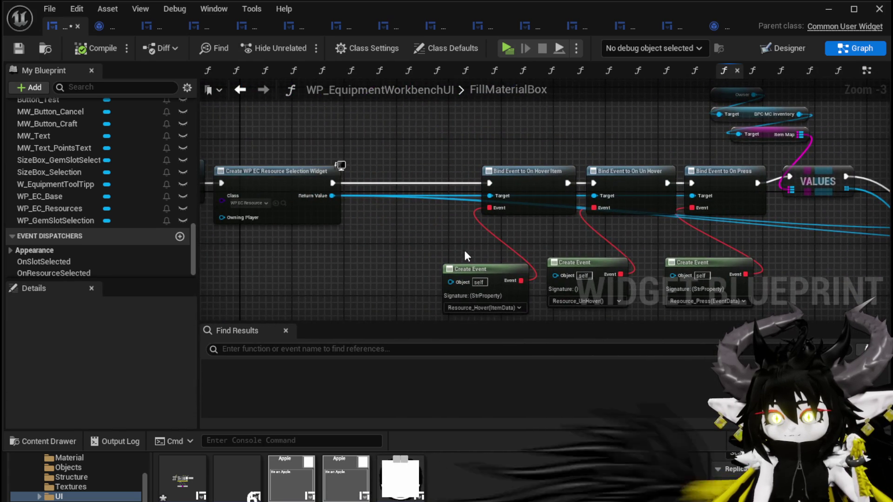
{"action": "left_click_drag", "start_coordinate": [465, 252], "coordinate": [451, 182]}
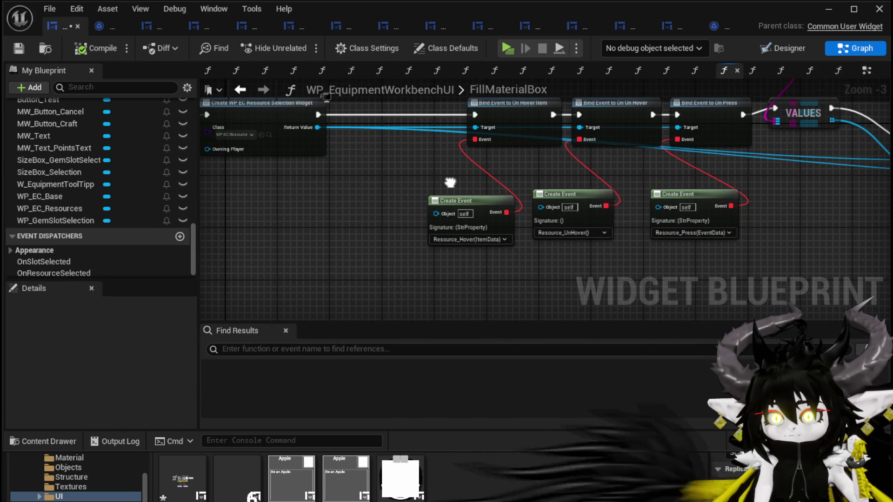
{"action": "left_click", "coordinate": [696, 223]}
{"action": "left_click_drag", "start_coordinate": [279, 186], "coordinate": [390, 211]}
- Open the Resource_Press function graph from the My Blueprint function list
{"action": "scroll", "coordinate": [113, 197], "scroll_direction": "up", "scroll_amount": 5}
{"action": "scroll", "coordinate": [113, 197], "scroll_direction": "up", "scroll_amount": 12}
{"action": "scroll", "coordinate": [115, 194], "scroll_direction": "up", "scroll_amount": 5}
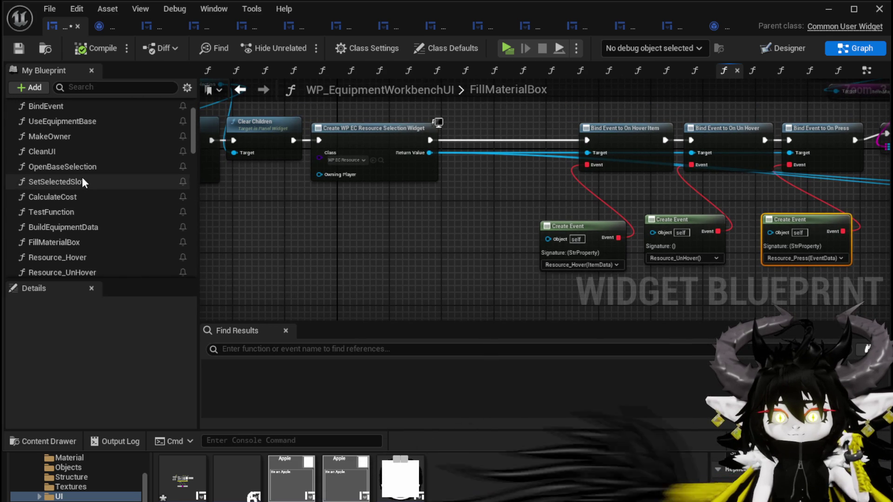
{"action": "scroll", "coordinate": [84, 179], "scroll_direction": "down", "scroll_amount": 3}
{"action": "scroll", "coordinate": [86, 142], "scroll_direction": "down", "scroll_amount": 3}
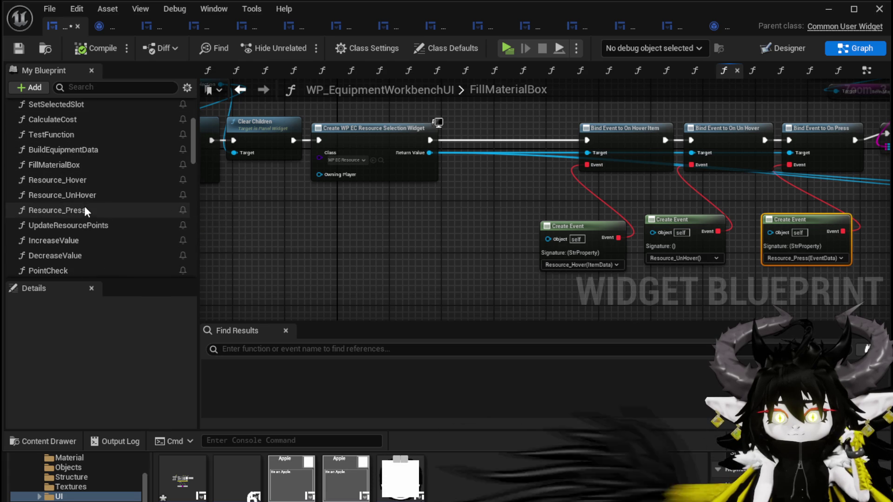
{"action": "double_click", "coordinate": [83, 209]}
{"action": "scroll", "coordinate": [411, 178], "scroll_direction": "down", "scroll_amount": 1}
{"action": "mouse_move", "coordinate": [410, 177]}
{"action": "left_mouse_down"}
{"action": "mouse_move", "coordinate": [316, 165]}
{"action": "mouse_move", "coordinate": [472, 198]}
{"action": "mouse_move", "coordinate": [614, 204]}
{"action": "mouse_move", "coordinate": [459, 165]}
{"action": "mouse_move", "coordinate": [390, 195]}
{"action": "left_mouse_up"}
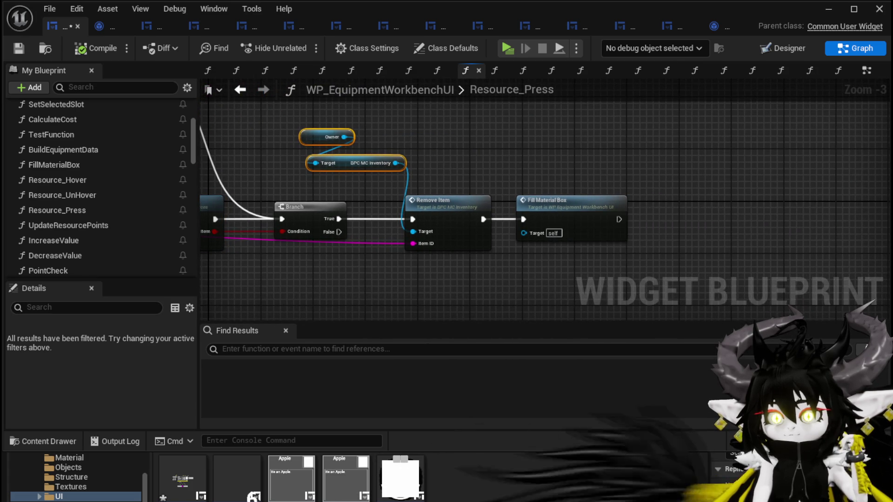
- Shift Add Item left and insert a Calculate Cost call wired between Add Item and Branch
{"action": "left_click_drag", "start_coordinate": [338, 269], "coordinate": [525, 257]}
{"action": "left_click_drag", "start_coordinate": [505, 173], "coordinate": [338, 168]}
{"action": "left_click", "coordinate": [329, 181], "text": "ctrl"}
{"action": "mouse_move", "coordinate": [391, 238]}
{"action": "left_mouse_down"}
{"action": "mouse_move", "coordinate": [367, 289]}
{"action": "mouse_move", "coordinate": [345, 201]}
{"action": "mouse_move", "coordinate": [285, 233]}
{"action": "mouse_move", "coordinate": [244, 142]}
{"action": "left_mouse_up"}
{"action": "right_click", "coordinate": [400, 264]}
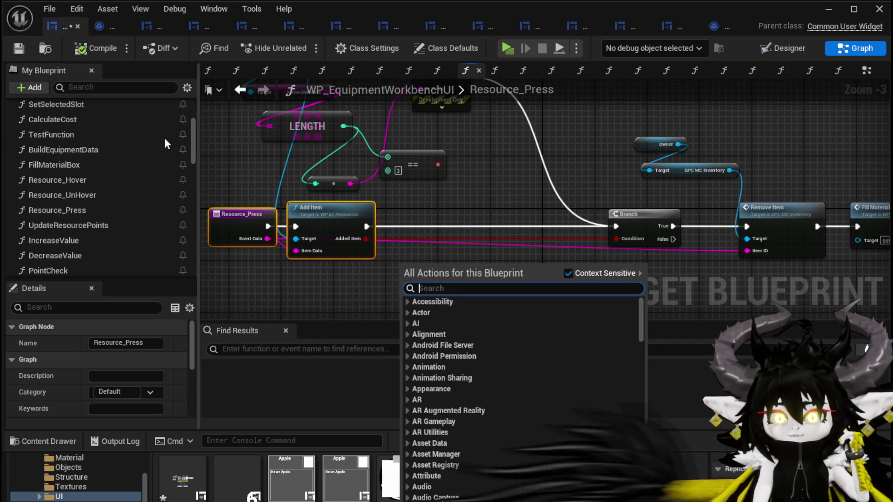
{"action": "mouse_move", "coordinate": [84, 122]}
{"action": "left_mouse_down"}
{"action": "mouse_move", "coordinate": [468, 207]}
{"action": "mouse_move", "coordinate": [441, 216]}
{"action": "left_mouse_up"}
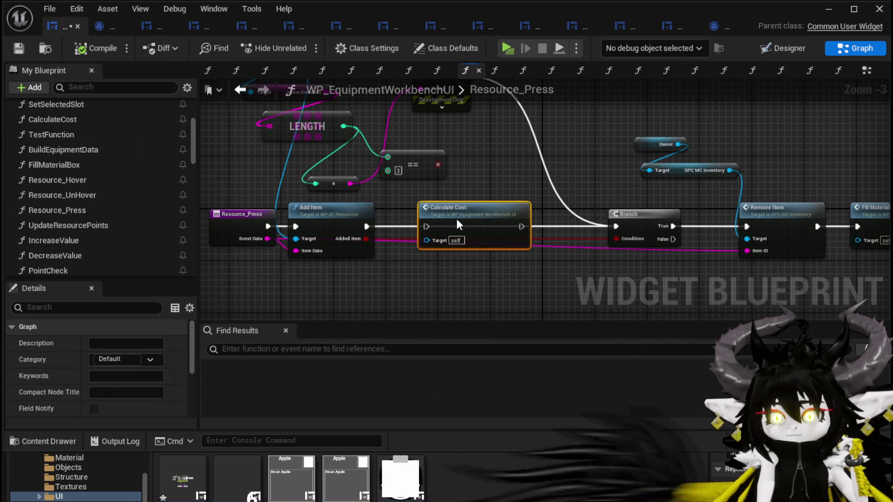
{"action": "left_click_drag", "start_coordinate": [366, 226], "coordinate": [426, 227]}
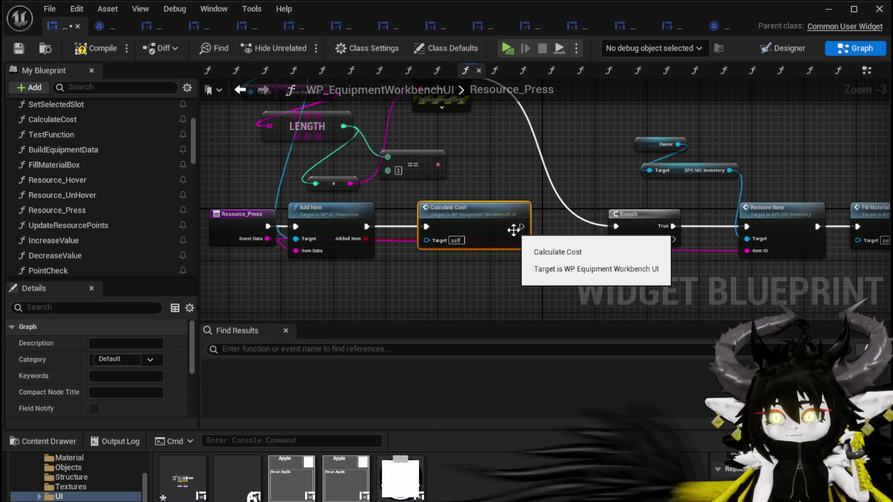
{"action": "left_click", "coordinate": [606, 192]}
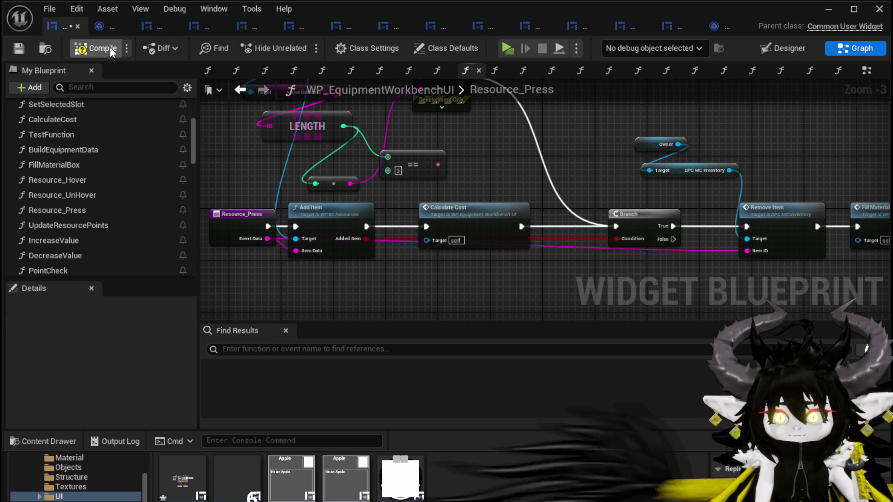
- Compile and save the widget blueprint, then start a play-test of the level
{"action": "left_click", "coordinate": [20, 50]}
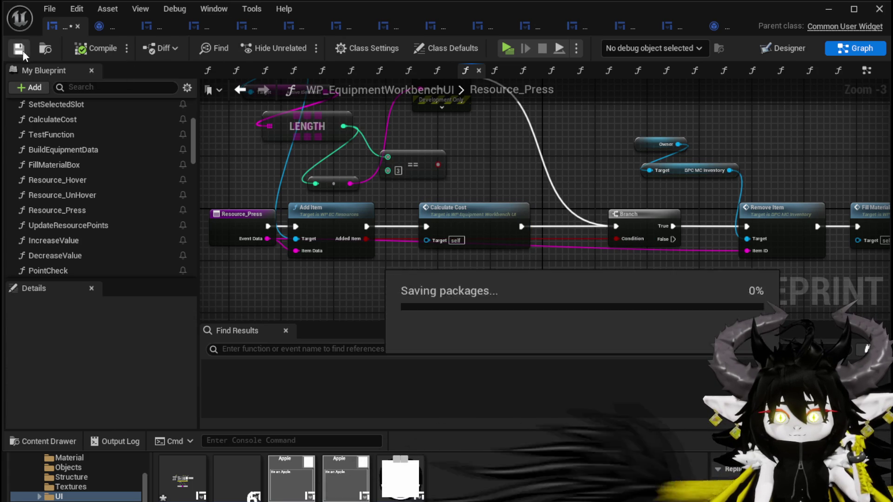
{"action": "left_click", "coordinate": [827, 10]}
{"action": "left_click", "coordinate": [305, 46]}
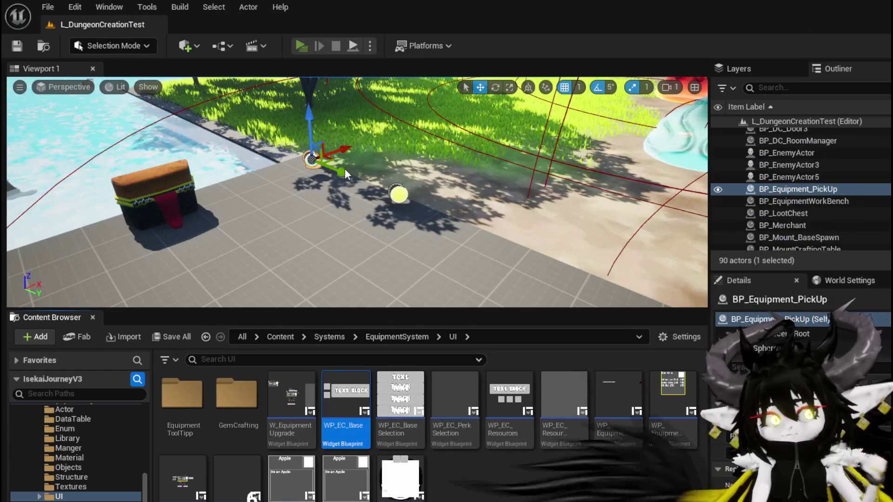
- Play-test the workbench, adding three wood pieces to Resources for 90 available points, then save the level
{"action": "key", "text": "w"}
{"action": "key", "text": "e"}
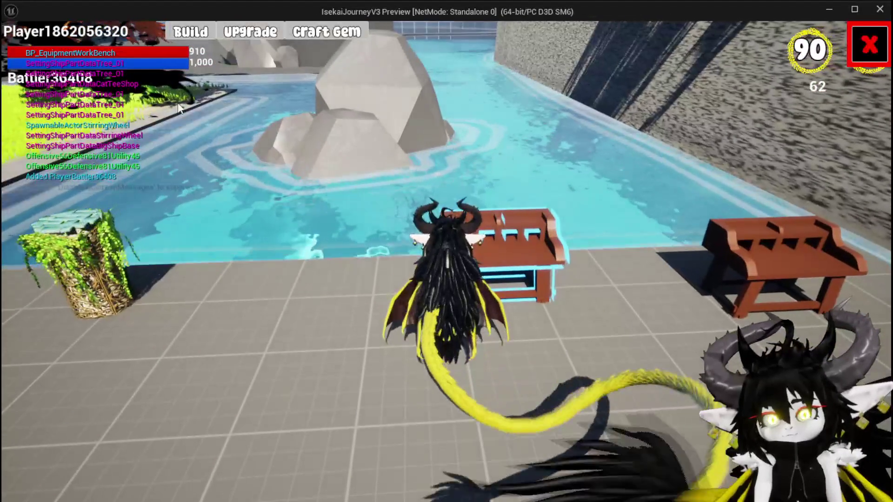
{"action": "left_click", "coordinate": [296, 236]}
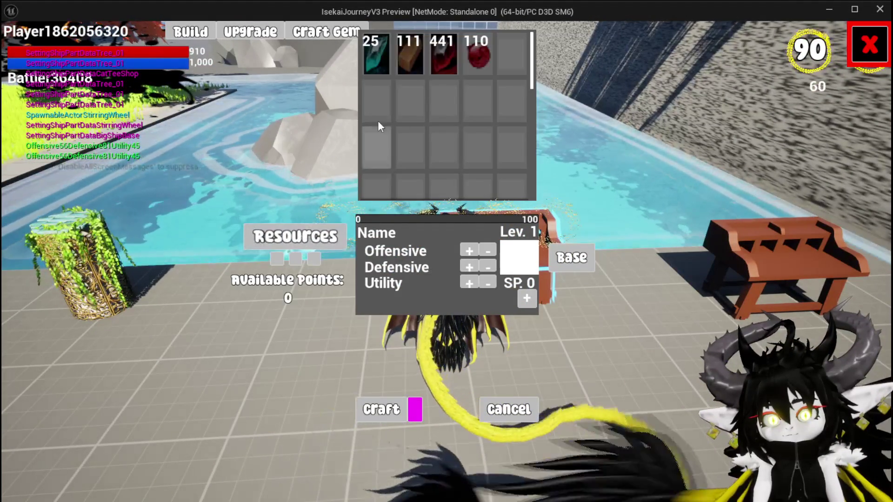
{"action": "left_click", "coordinate": [412, 47]}
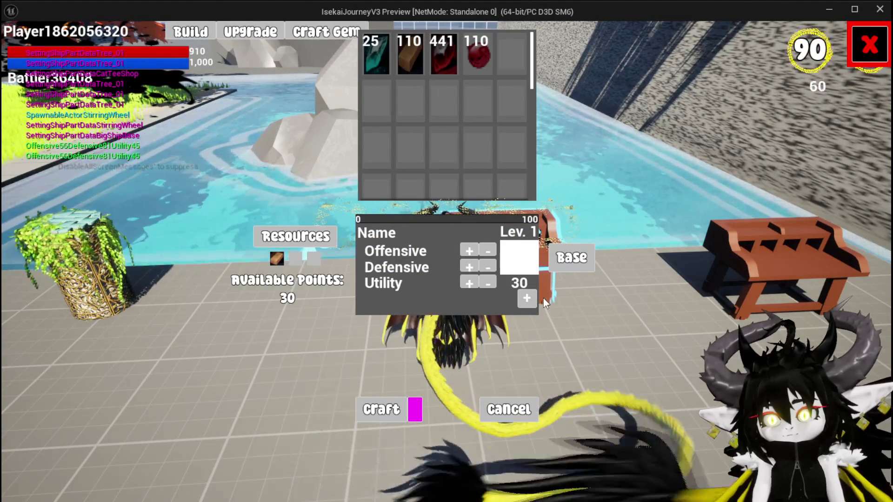
{"action": "left_click", "coordinate": [412, 49]}
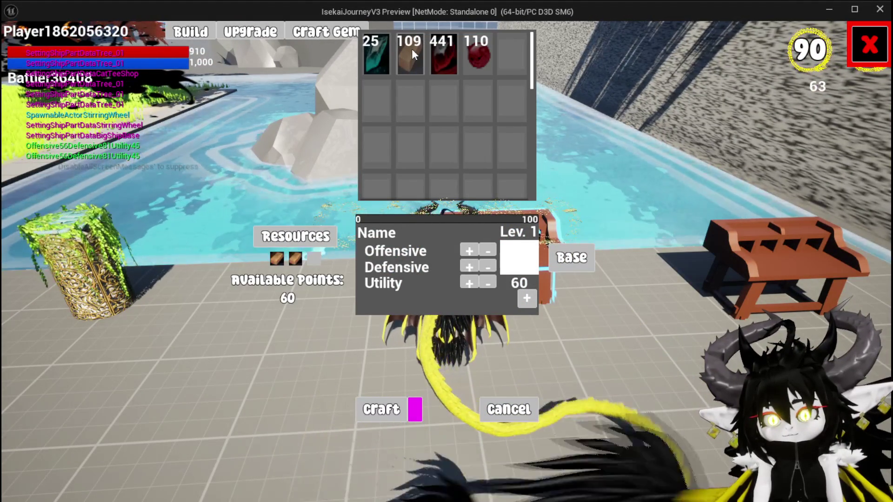
{"action": "left_click", "coordinate": [411, 49]}
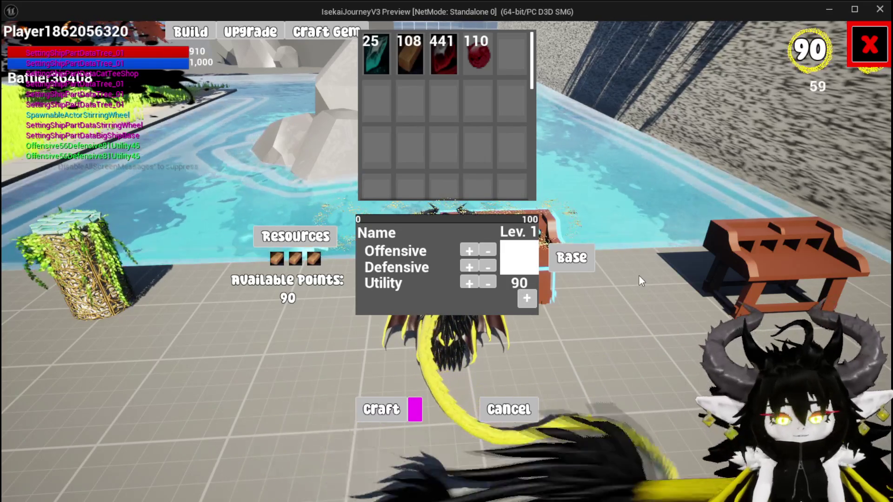
{"action": "key", "text": "Escape"}
{"action": "left_click", "coordinate": [19, 47]}
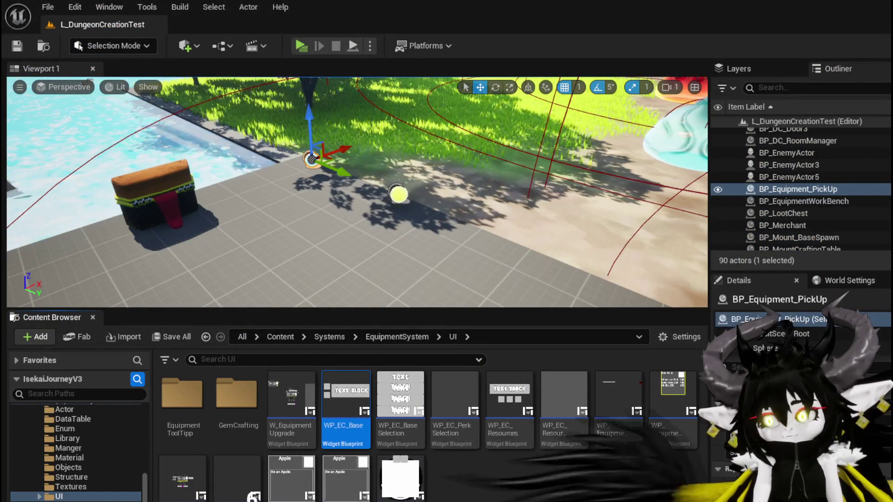
{"action": "key", "text": "alt+Tab"}
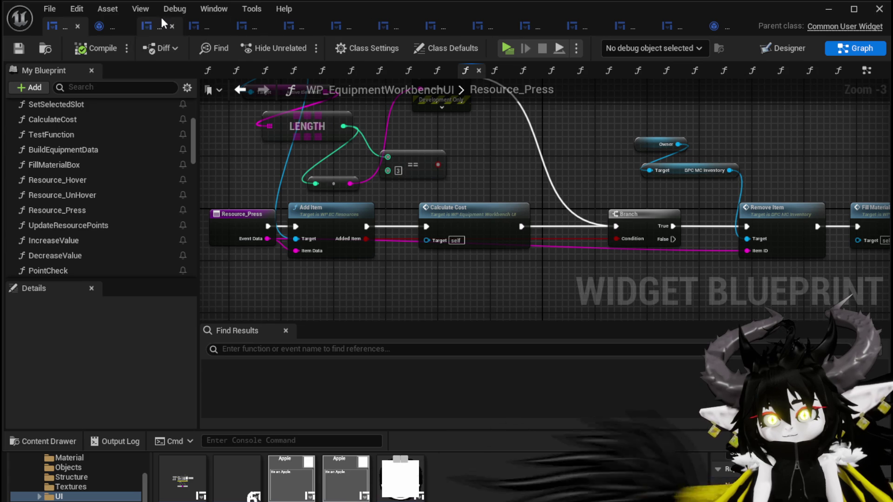
- Switch to the W_EquipmentToolTipp widget and show its Designer layout with the SP:99 text
{"action": "left_click", "coordinate": [102, 24]}
{"action": "left_click", "coordinate": [144, 26]}
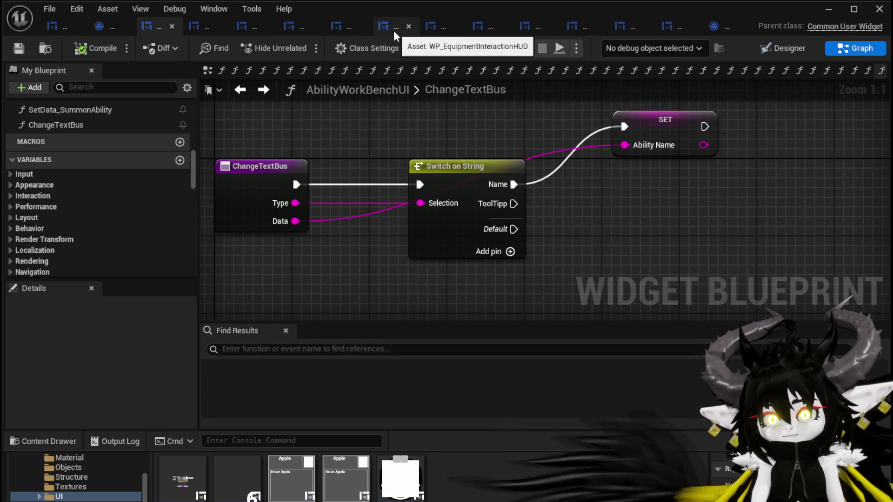
{"action": "left_click", "coordinate": [441, 29]}
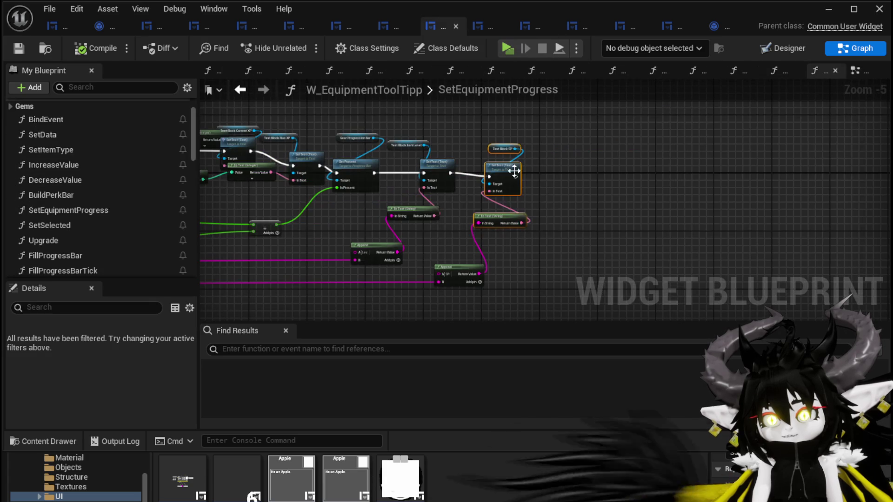
{"action": "scroll", "coordinate": [595, 182], "scroll_direction": "up", "scroll_amount": 5}
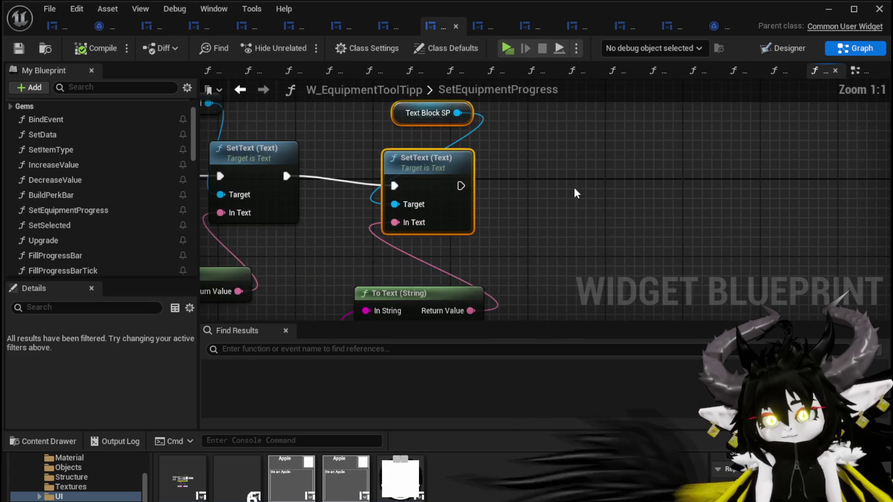
{"action": "left_click", "coordinate": [783, 47]}
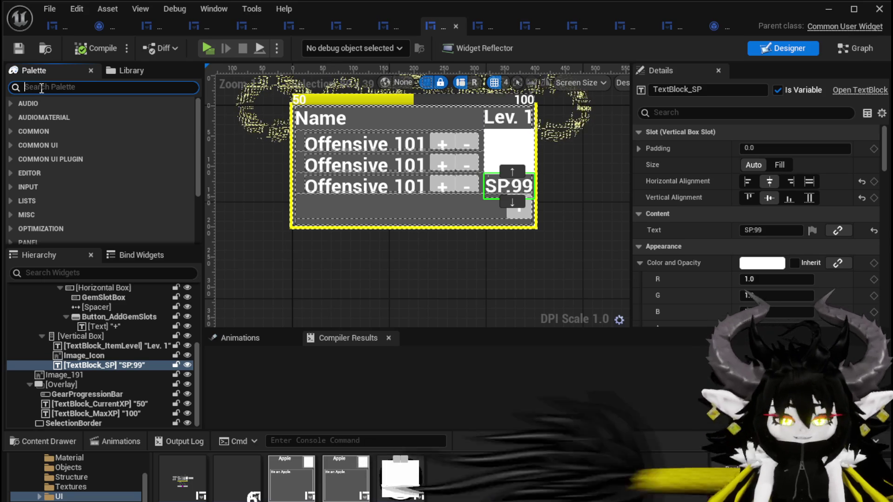
- Insert an MW Text widget above TextBlock_SP, rename it MW_Text_SpendablePoints, and save
{"action": "type", "text": "MW"}
{"action": "left_click", "coordinate": [66, 168]}
{"action": "mouse_move", "coordinate": [81, 360]}
{"action": "left_mouse_down"}
{"action": "mouse_move", "coordinate": [66, 365]}
{"action": "mouse_move", "coordinate": [74, 360]}
{"action": "left_mouse_up"}
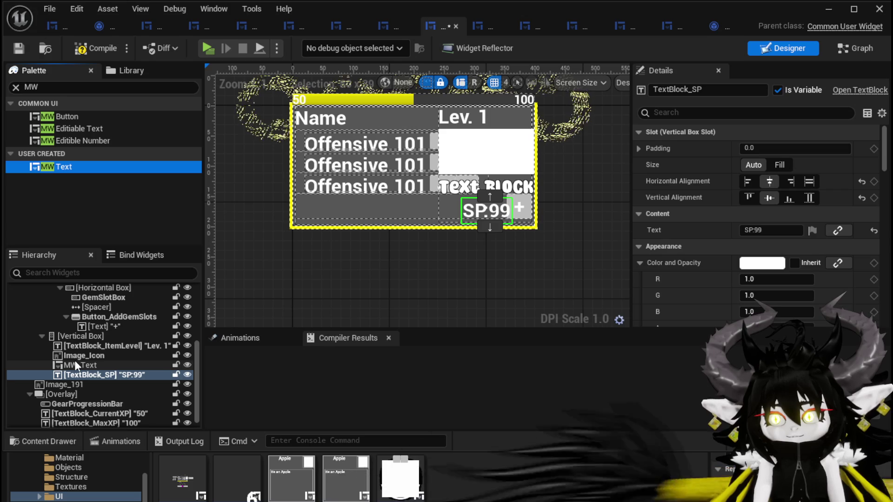
{"action": "left_click", "coordinate": [97, 376]}
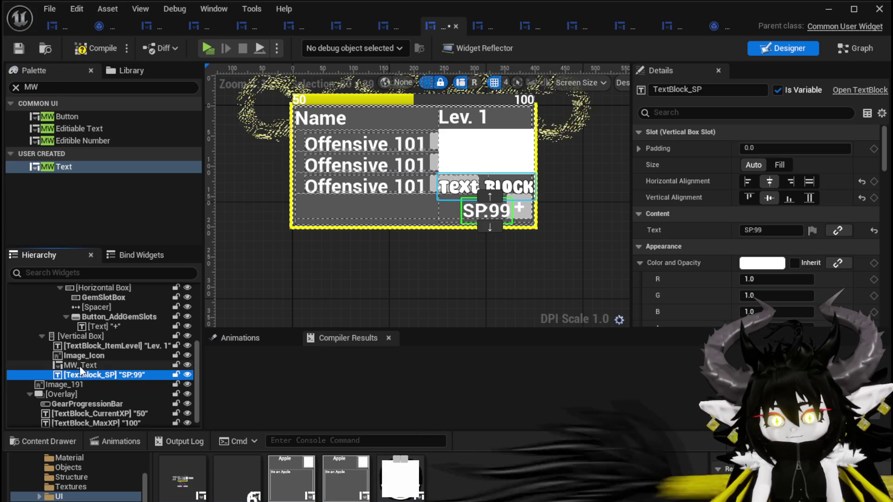
{"action": "left_click", "coordinate": [87, 365]}
{"action": "left_click", "coordinate": [84, 374]}
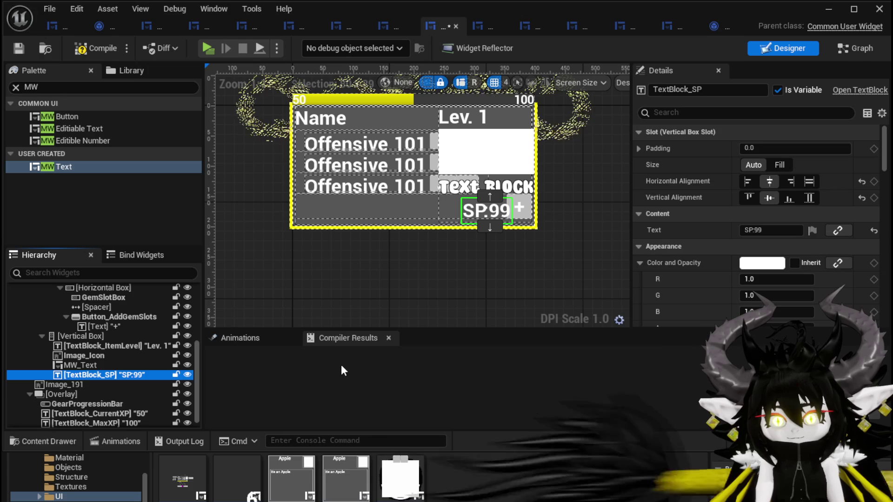
{"action": "left_click", "coordinate": [80, 366]}
{"action": "left_click", "coordinate": [708, 89]}
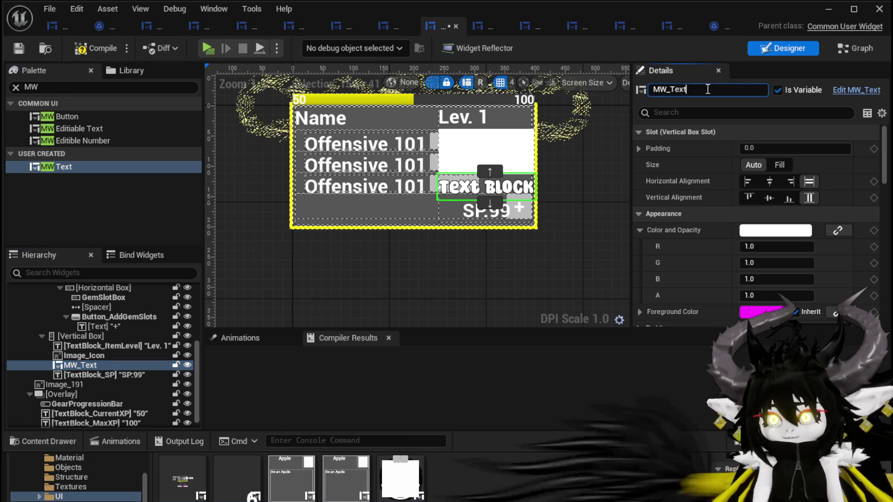
{"action": "type", "text": "_Spend"}
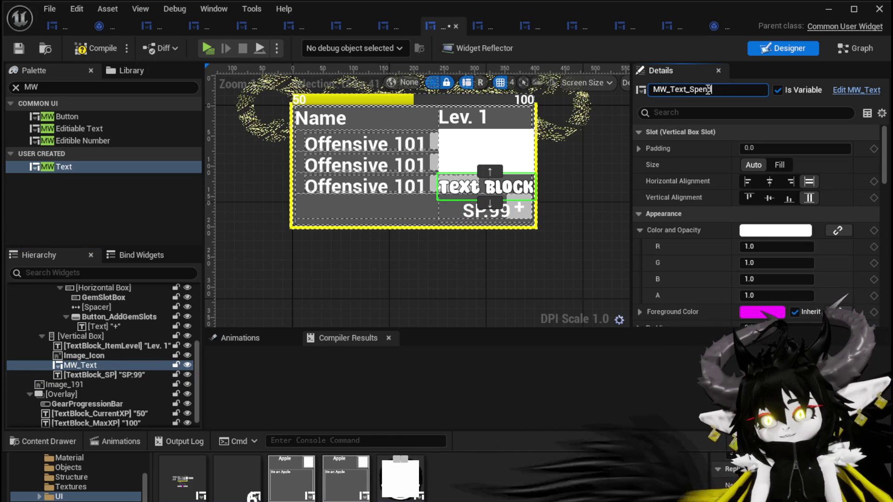
{"action": "type", "text": "ablePoints"}
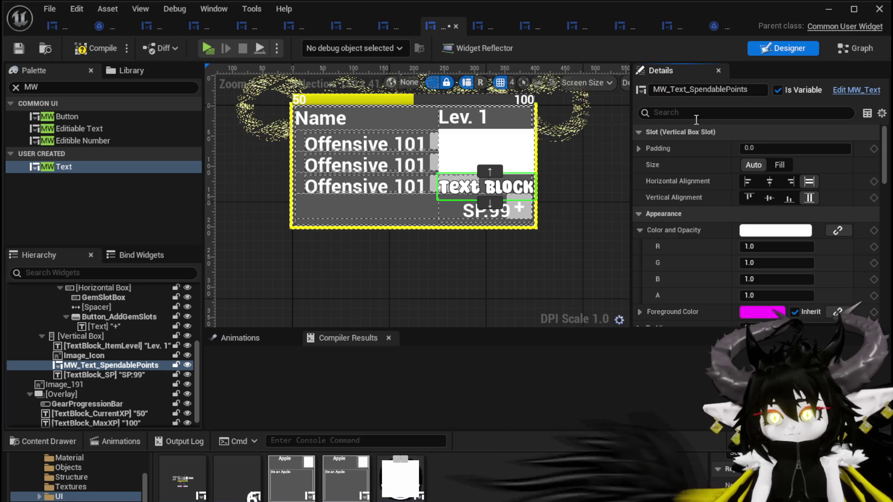
{"action": "left_click", "coordinate": [17, 49]}
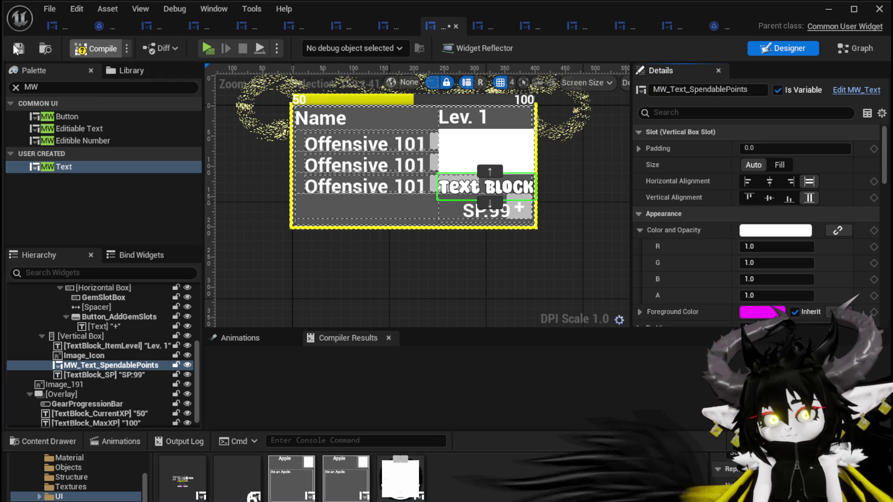
- Set its Color and Opacity green channel to 1 and its default text to 'SP: 0'
{"action": "scroll", "coordinate": [744, 219], "scroll_direction": "down", "scroll_amount": 10}
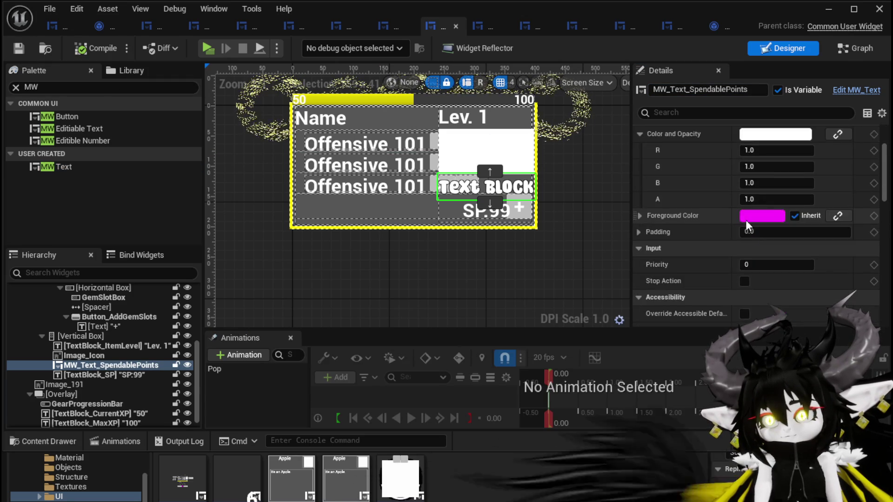
{"action": "scroll", "coordinate": [739, 210], "scroll_direction": "down", "scroll_amount": 5}
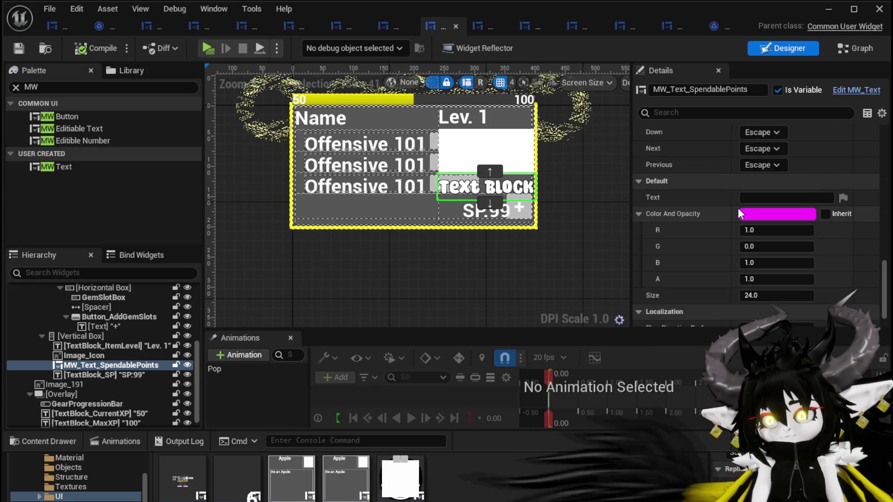
{"action": "left_click", "coordinate": [755, 204]}
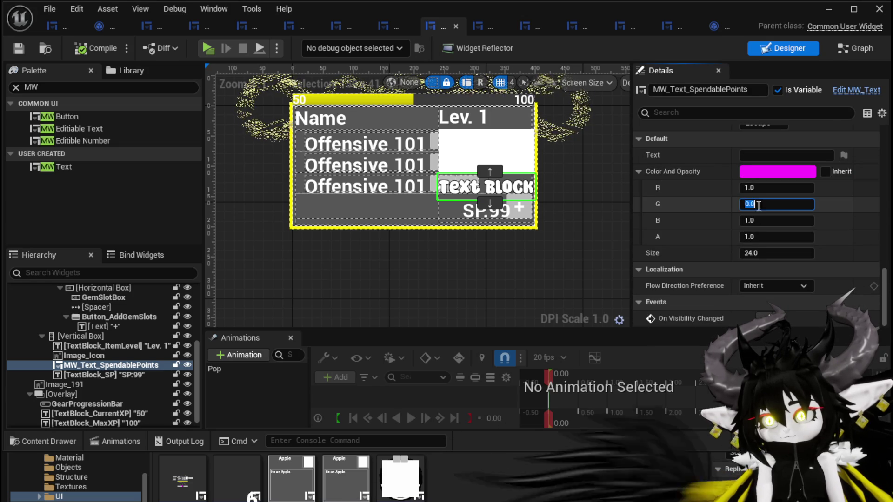
{"action": "type", "text": "1"}
{"action": "key", "text": "Return"}
{"action": "type", "text": "S"}
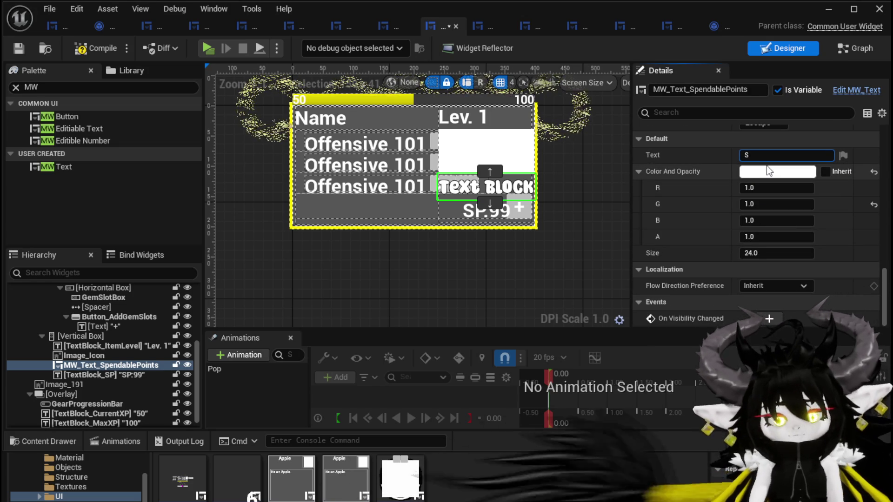
{"action": "type", "text": "P: 0"}
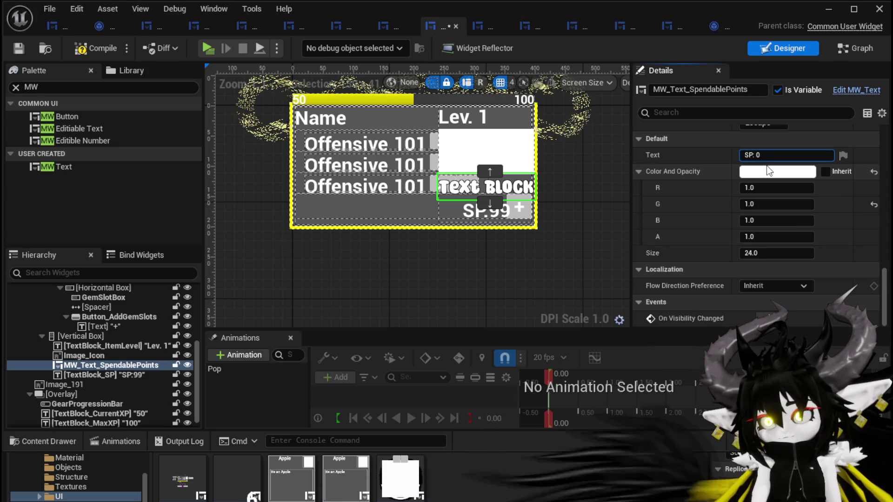
{"action": "key", "text": "Return"}
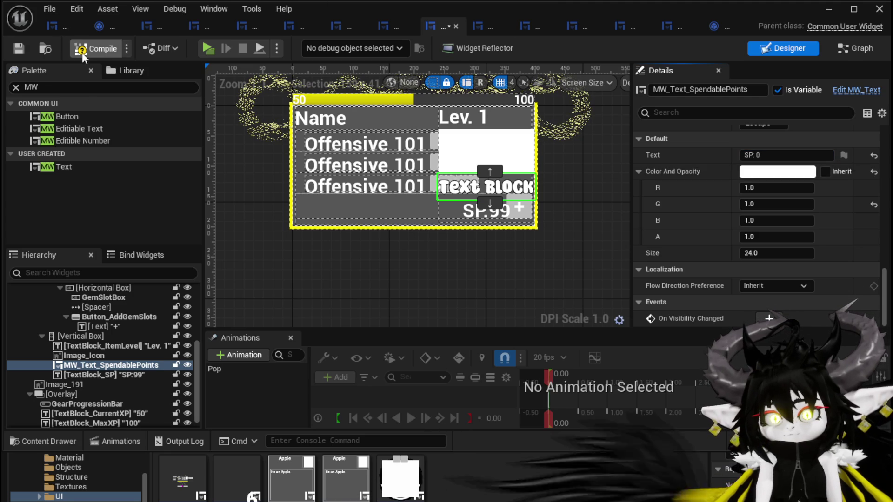
- Compile to locate the SetEquipmentProgress error and place an MW_Text_SpendablePoints reference in the graph
{"action": "left_click", "coordinate": [15, 46]}
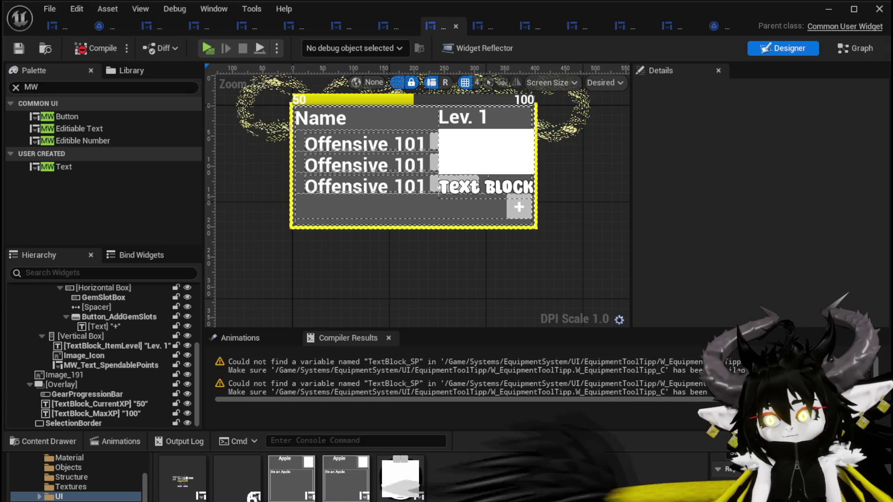
{"action": "left_click", "coordinate": [581, 393]}
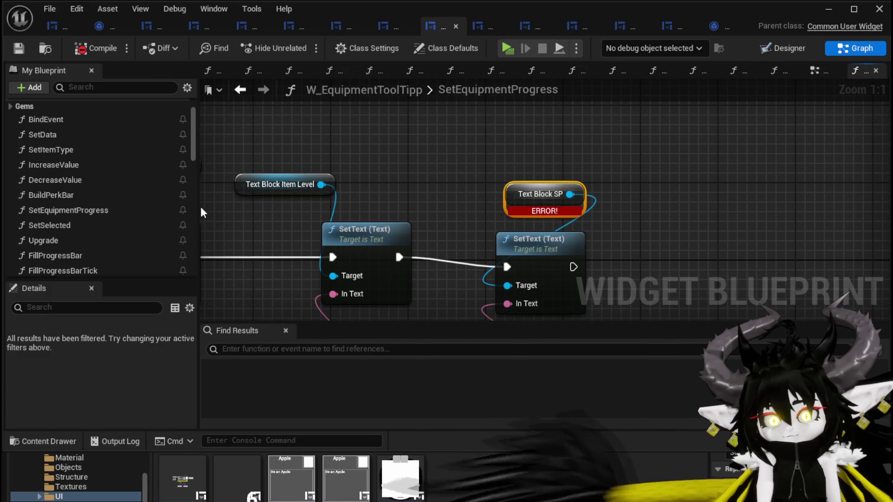
{"action": "right_click", "coordinate": [422, 141]}
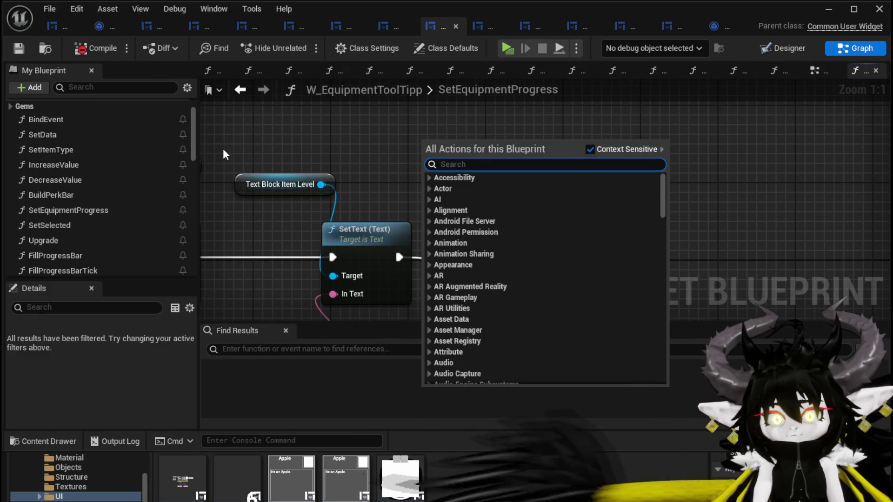
{"action": "mouse_move", "coordinate": [192, 134]}
{"action": "left_mouse_down"}
{"action": "mouse_move", "coordinate": [202, 236]}
{"action": "mouse_move", "coordinate": [199, 202]}
{"action": "left_mouse_up"}
{"action": "left_click_drag", "start_coordinate": [50, 166], "coordinate": [374, 104]}
- Add a Set Text node on MW_Text_SpendablePoints, wiring the To Text result and execution into it
{"action": "left_click_drag", "start_coordinate": [451, 144], "coordinate": [550, 160]}
{"action": "type", "text": "Set TExt"}
{"action": "left_click", "coordinate": [579, 225]}
{"action": "mouse_move", "coordinate": [599, 222]}
{"action": "left_mouse_down"}
{"action": "mouse_move", "coordinate": [649, 236]}
{"action": "mouse_move", "coordinate": [571, 180]}
{"action": "mouse_move", "coordinate": [499, 199]}
{"action": "mouse_move", "coordinate": [499, 231]}
{"action": "left_mouse_up"}
{"action": "left_click_drag", "start_coordinate": [525, 309], "coordinate": [604, 163]}
{"action": "mouse_move", "coordinate": [354, 179]}
{"action": "left_mouse_down"}
{"action": "mouse_move", "coordinate": [597, 134]}
{"action": "mouse_move", "coordinate": [365, 165]}
{"action": "mouse_move", "coordinate": [349, 178]}
{"action": "mouse_move", "coordinate": [604, 126]}
{"action": "left_mouse_up"}
{"action": "left_click_drag", "start_coordinate": [646, 107], "coordinate": [617, 154]}
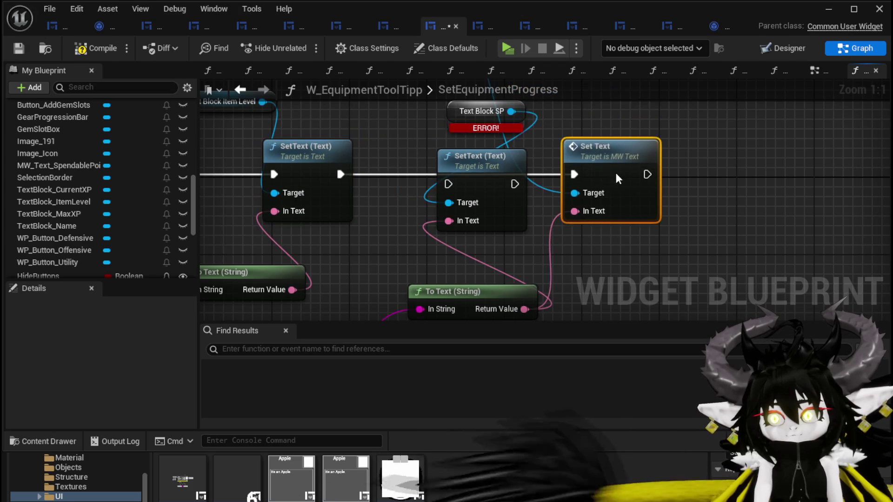
- Delete the old SetText and Text Block SP nodes, tidy the Append node, and recompile
{"action": "left_click", "coordinate": [453, 164]}
{"action": "key", "text": "Delete"}
{"action": "scroll", "coordinate": [454, 164], "scroll_direction": "down", "scroll_amount": 3}
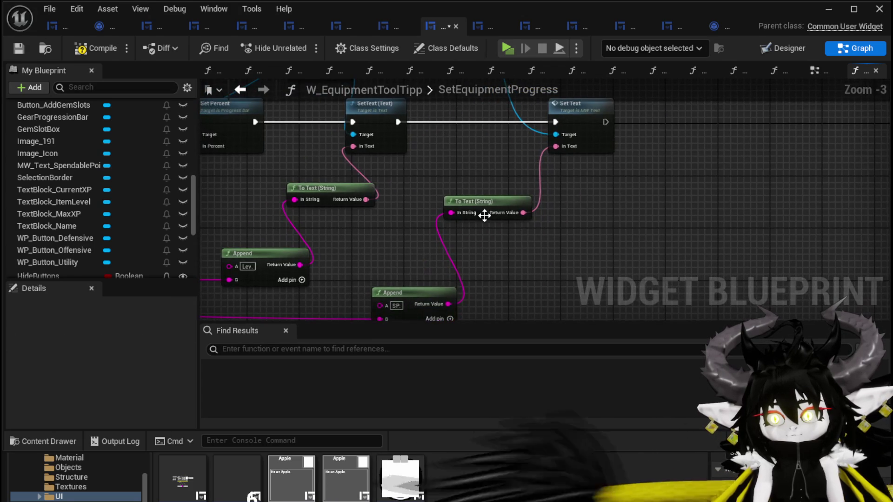
{"action": "left_click_drag", "start_coordinate": [414, 291], "coordinate": [481, 281]}
{"action": "left_click", "coordinate": [449, 201]}
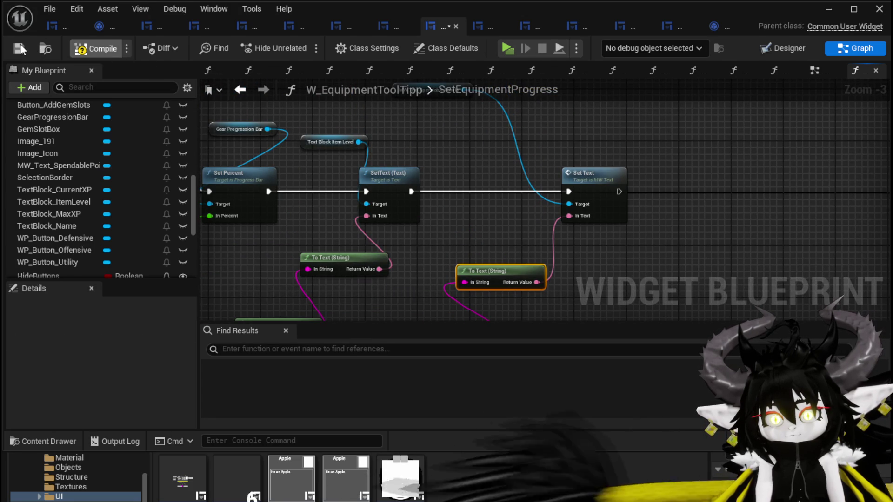
{"action": "left_click", "coordinate": [21, 47]}
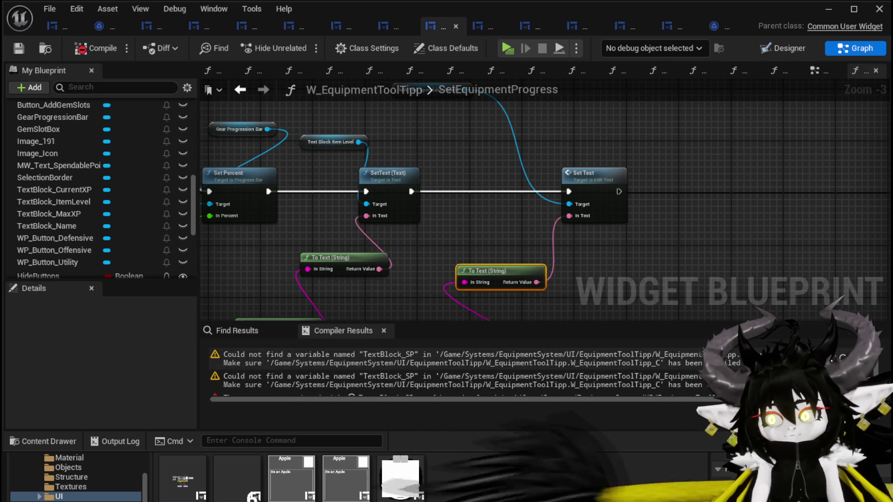
{"action": "left_click", "coordinate": [456, 358]}
- Add an MW_Text_SpendablePoints getter in FillProgressBarTick, discarding a wrongly added Text getter
{"action": "mouse_move", "coordinate": [455, 227]}
{"action": "left_mouse_down"}
{"action": "mouse_move", "coordinate": [286, 137]}
{"action": "mouse_move", "coordinate": [464, 240]}
{"action": "left_mouse_up"}
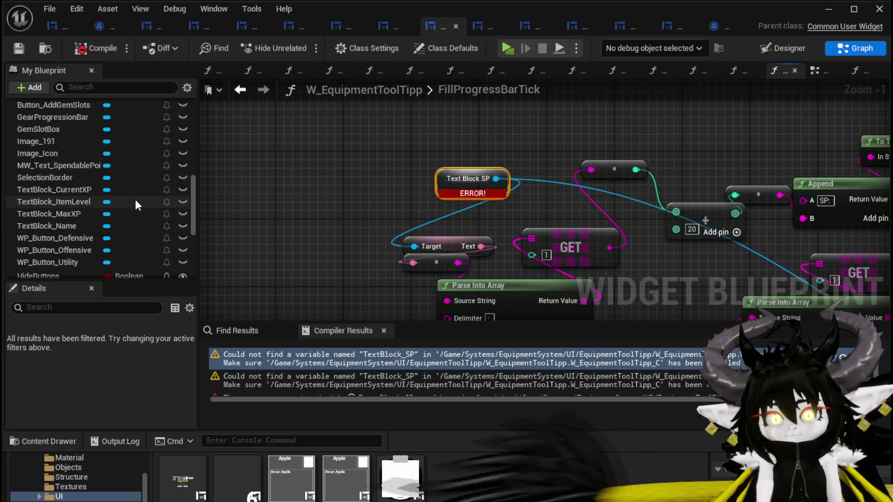
{"action": "mouse_move", "coordinate": [77, 167]}
{"action": "left_mouse_down"}
{"action": "mouse_move", "coordinate": [278, 158]}
{"action": "mouse_move", "coordinate": [279, 176]}
{"action": "left_mouse_up"}
{"action": "left_click", "coordinate": [329, 184]}
{"action": "left_click_drag", "start_coordinate": [375, 172], "coordinate": [319, 216]}
{"action": "type", "text": "get Text"}
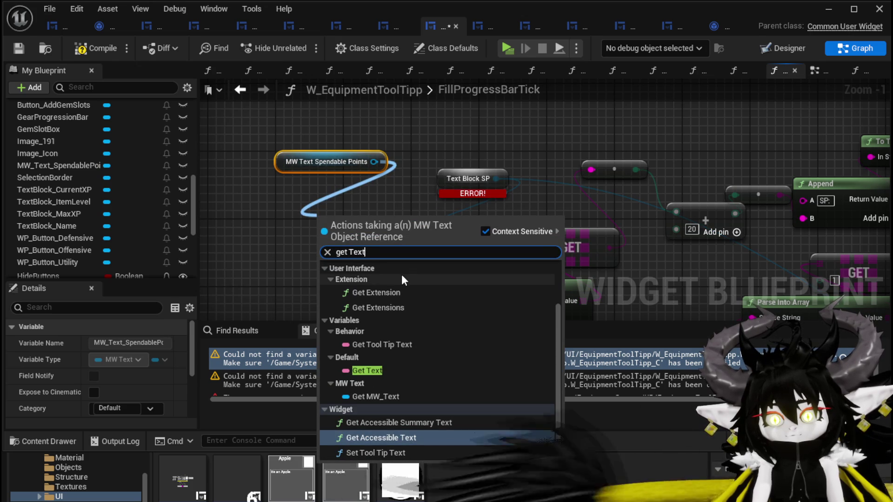
{"action": "left_click", "coordinate": [379, 370]}
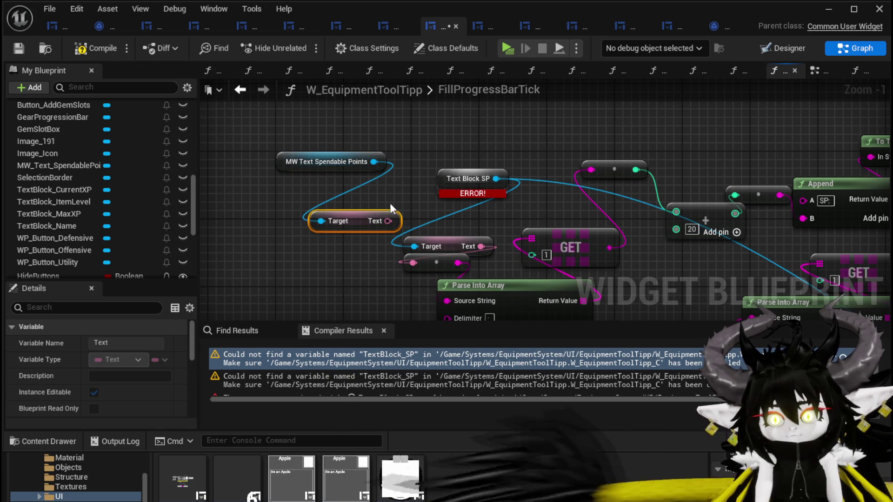
{"action": "left_click_drag", "start_coordinate": [367, 214], "coordinate": [319, 177]}
{"action": "key", "text": "Delete"}
- Chain Get MW_Text and Get Text nodes off the spendable points reference
{"action": "mouse_move", "coordinate": [374, 162]}
{"action": "left_mouse_down"}
{"action": "mouse_move", "coordinate": [321, 203]}
{"action": "mouse_move", "coordinate": [321, 217]}
{"action": "left_mouse_up"}
{"action": "type", "text": "get Text"}
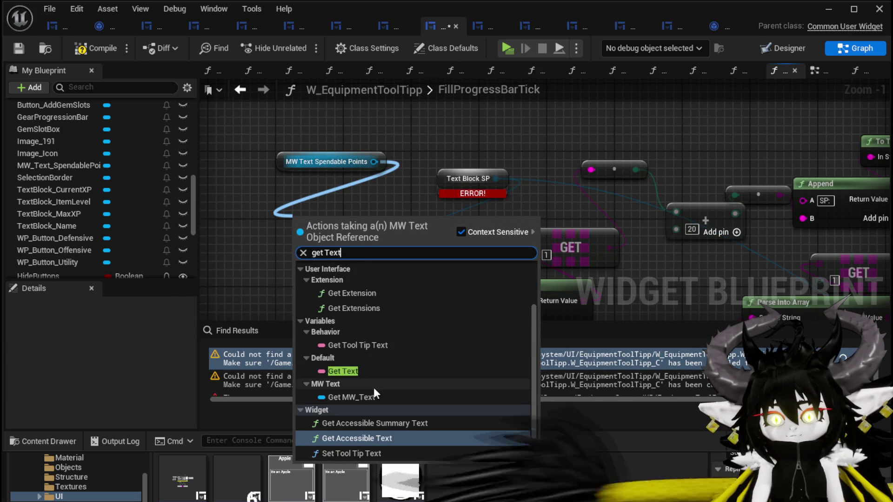
{"action": "left_click", "coordinate": [372, 397]}
{"action": "mouse_move", "coordinate": [342, 221]}
{"action": "left_mouse_down"}
{"action": "mouse_move", "coordinate": [328, 185]}
{"action": "mouse_move", "coordinate": [266, 211]}
{"action": "left_mouse_up"}
{"action": "type", "text": "get Text"}
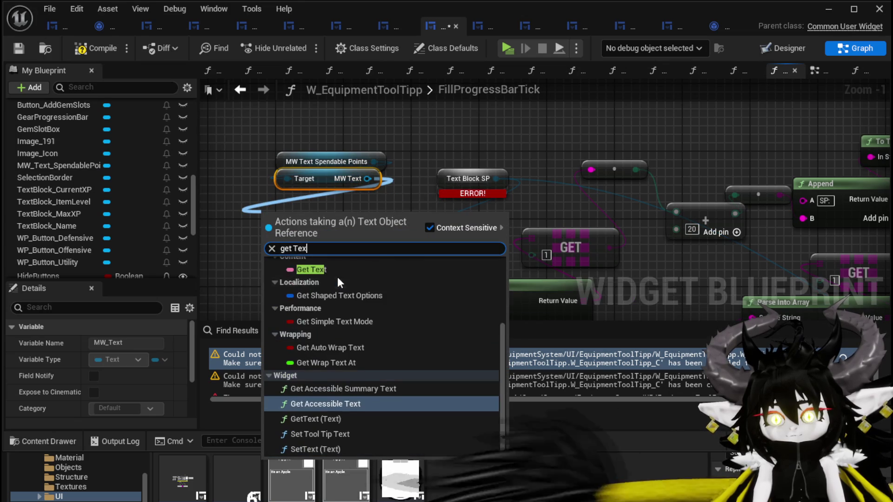
{"action": "left_click", "coordinate": [312, 347]}
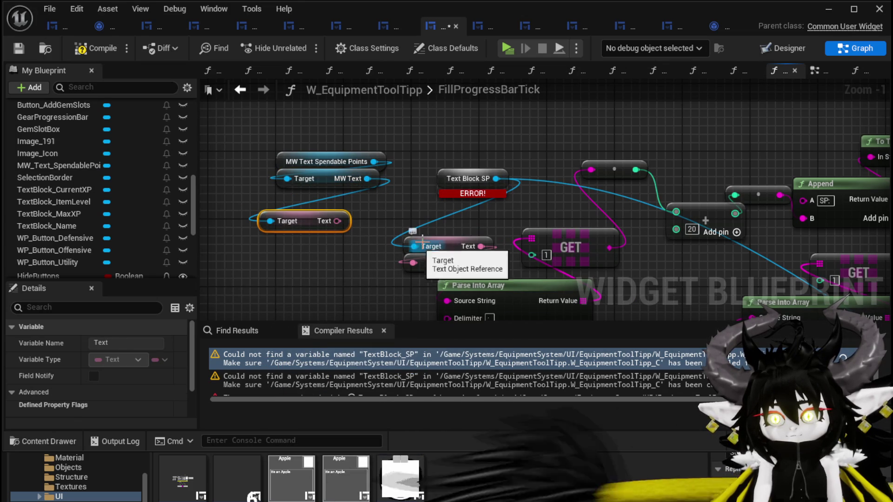
- Move Text Block SP's connections onto the new Text getter and delete the Text Block SP node
{"action": "left_click_drag", "start_coordinate": [496, 178], "coordinate": [370, 183]}
{"action": "left_click", "coordinate": [470, 184]}
{"action": "key", "text": "Delete"}
{"action": "scroll", "coordinate": [464, 204], "scroll_direction": "down", "scroll_amount": 2}
{"action": "mouse_move", "coordinate": [464, 203]}
{"action": "left_mouse_down"}
{"action": "mouse_move", "coordinate": [295, 111]}
{"action": "mouse_move", "coordinate": [420, 153]}
{"action": "left_mouse_up"}
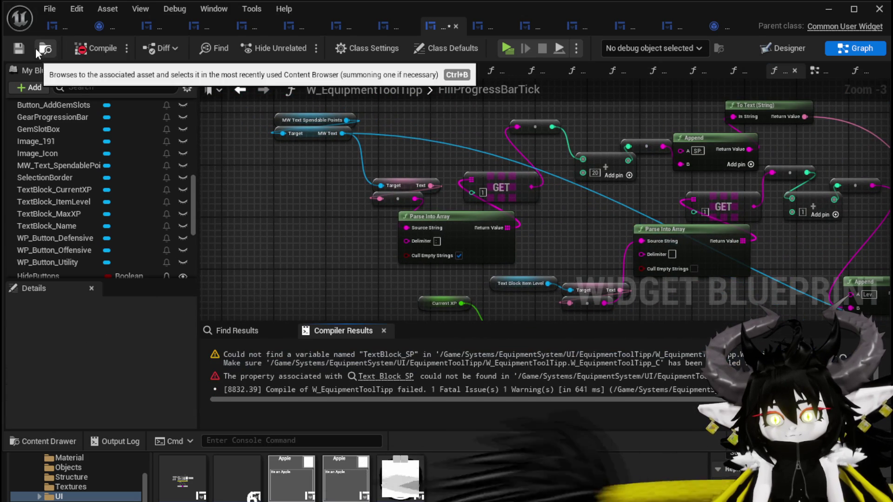
{"action": "left_click", "coordinate": [289, 356]}
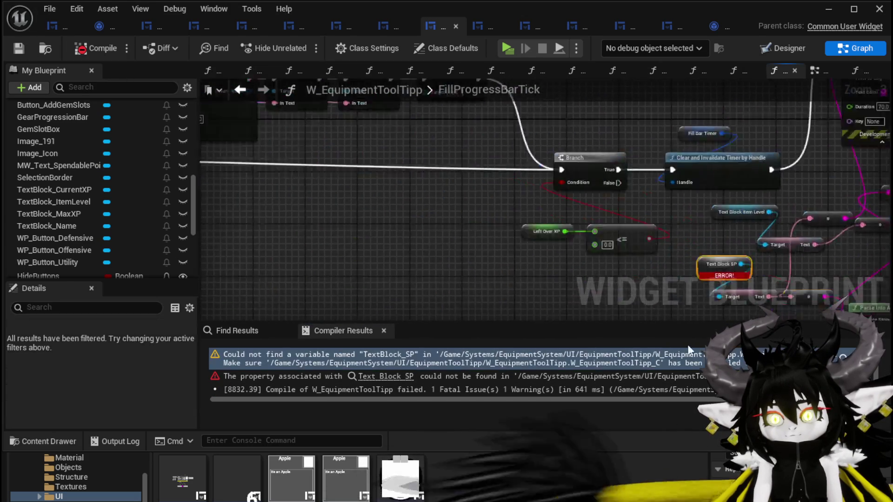
- Add MW_Text_SpendablePoints and Get MW_Text nodes beside the remaining Text Block SP error
{"action": "mouse_move", "coordinate": [405, 235]}
{"action": "left_mouse_down"}
{"action": "mouse_move", "coordinate": [345, 228]}
{"action": "mouse_move", "coordinate": [356, 270]}
{"action": "mouse_move", "coordinate": [380, 259]}
{"action": "left_mouse_up"}
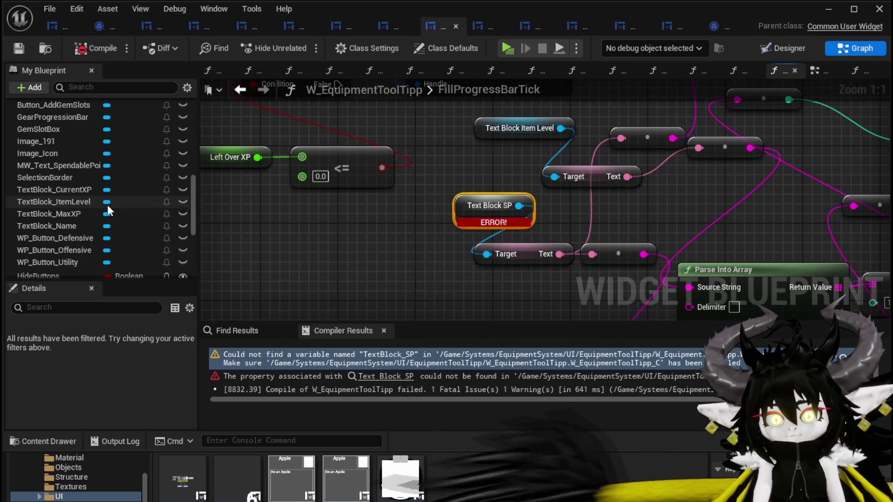
{"action": "left_click_drag", "start_coordinate": [94, 168], "coordinate": [300, 247]}
{"action": "left_click", "coordinate": [331, 251]}
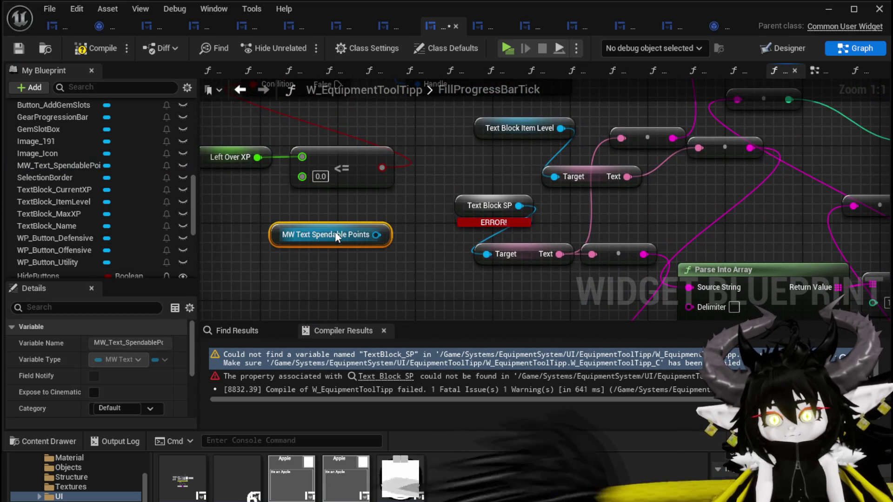
{"action": "left_click_drag", "start_coordinate": [368, 236], "coordinate": [316, 258]}
{"action": "type", "text": "get"}
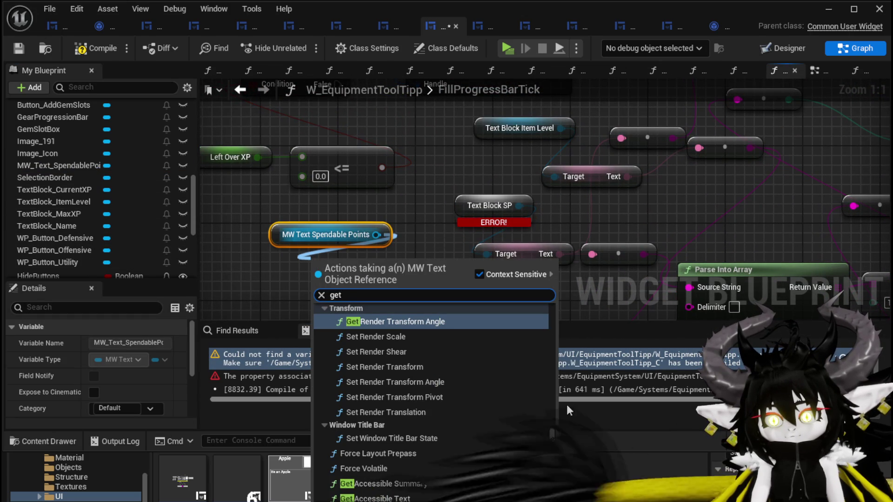
{"action": "left_click_drag", "start_coordinate": [556, 445], "coordinate": [557, 495]}
{"action": "scroll", "coordinate": [431, 378], "scroll_direction": "up", "scroll_amount": 5}
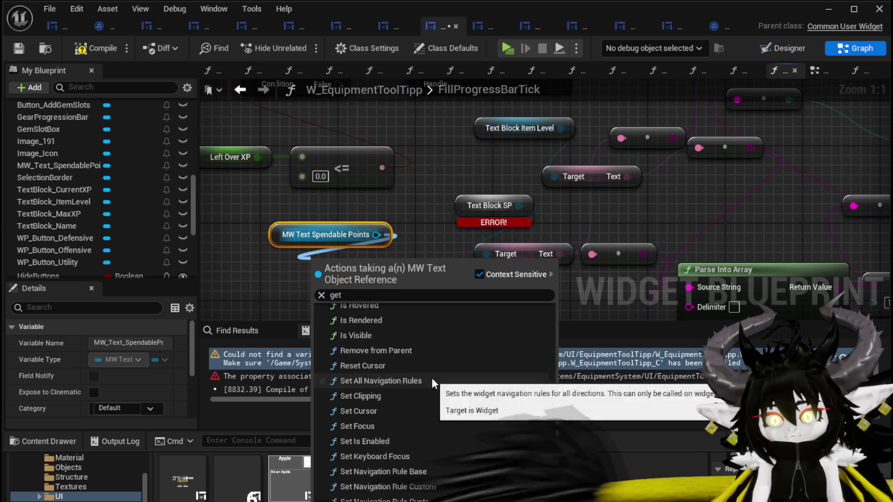
{"action": "scroll", "coordinate": [431, 375], "scroll_direction": "up", "scroll_amount": 10}
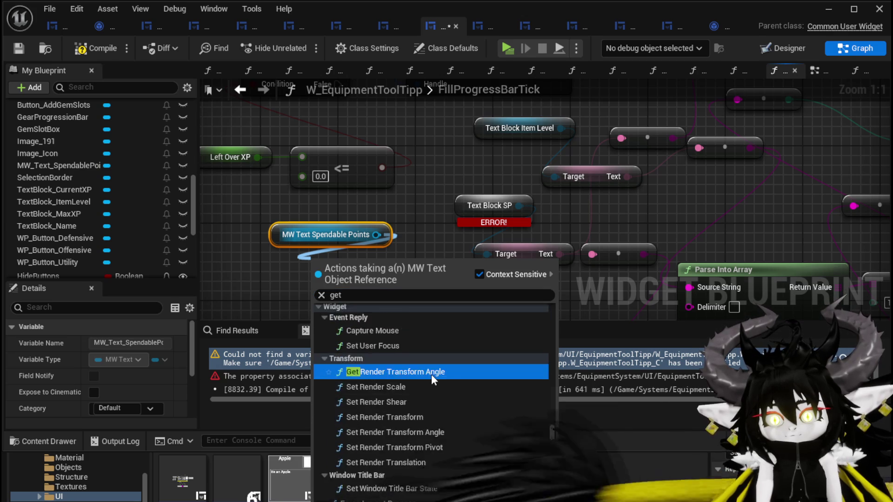
{"action": "scroll", "coordinate": [407, 393], "scroll_direction": "up", "scroll_amount": 2}
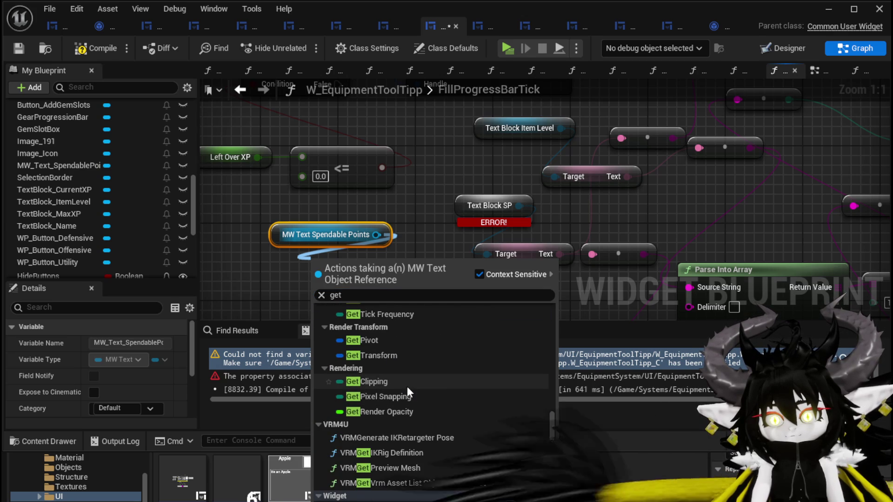
{"action": "left_click", "coordinate": [365, 296]}
{"action": "type", "text": "Text"}
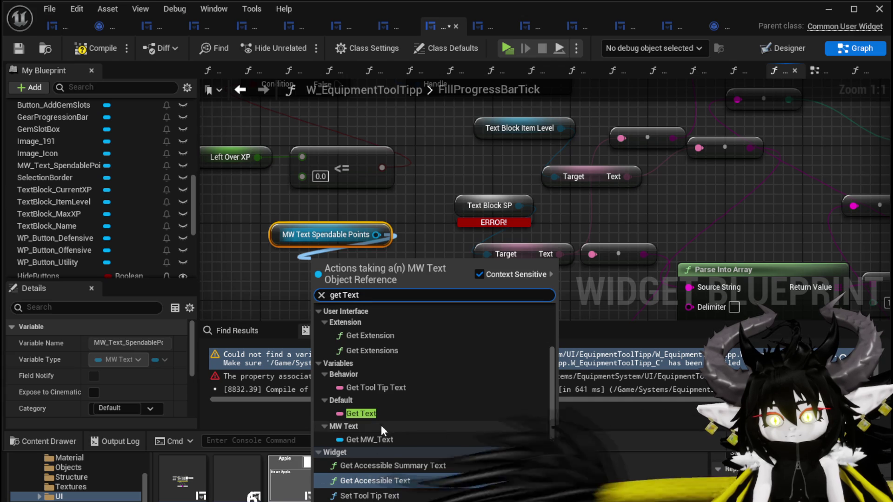
{"action": "left_click", "coordinate": [370, 439]}
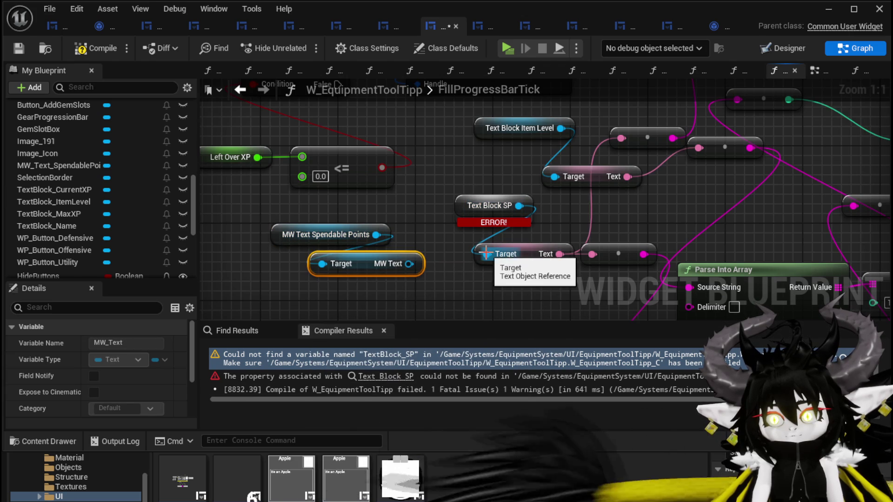
- Connect MW Text to the existing Text getter, delete Text Block SP, then compile and save
{"action": "left_click_drag", "start_coordinate": [408, 264], "coordinate": [486, 254]}
{"action": "left_click", "coordinate": [508, 205]}
{"action": "key", "text": "Delete"}
{"action": "left_click", "coordinate": [103, 49]}
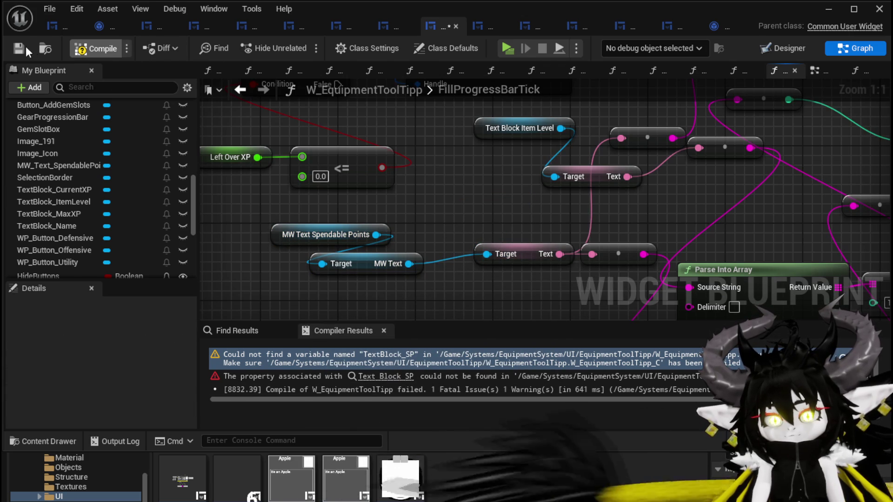
{"action": "left_click", "coordinate": [21, 49]}
{"action": "scroll", "coordinate": [481, 193], "scroll_direction": "down", "scroll_amount": 4}
{"action": "mouse_move", "coordinate": [488, 239]}
{"action": "left_mouse_down"}
{"action": "mouse_move", "coordinate": [544, 247]}
{"action": "mouse_move", "coordinate": [409, 241]}
{"action": "mouse_move", "coordinate": [459, 236]}
{"action": "mouse_move", "coordinate": [611, 248]}
{"action": "left_mouse_up"}
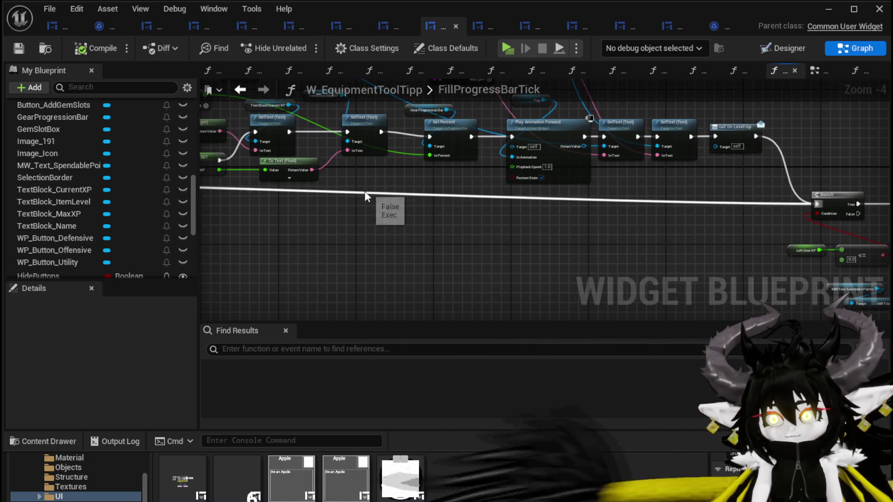
- Compile WP_EquipmentWorkbenchUI, jump to the CalculateCost error, and add a MW_Text_SpendablePoints reference
{"action": "left_click", "coordinate": [52, 26]}
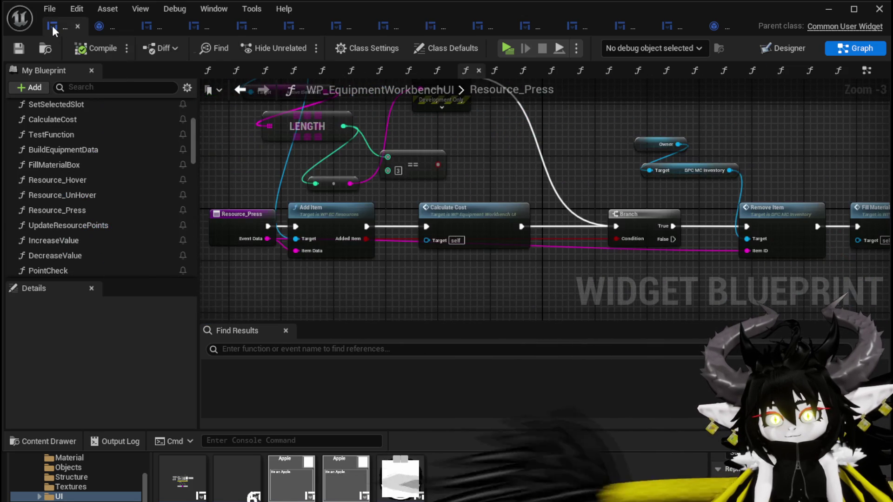
{"action": "left_click", "coordinate": [85, 48]}
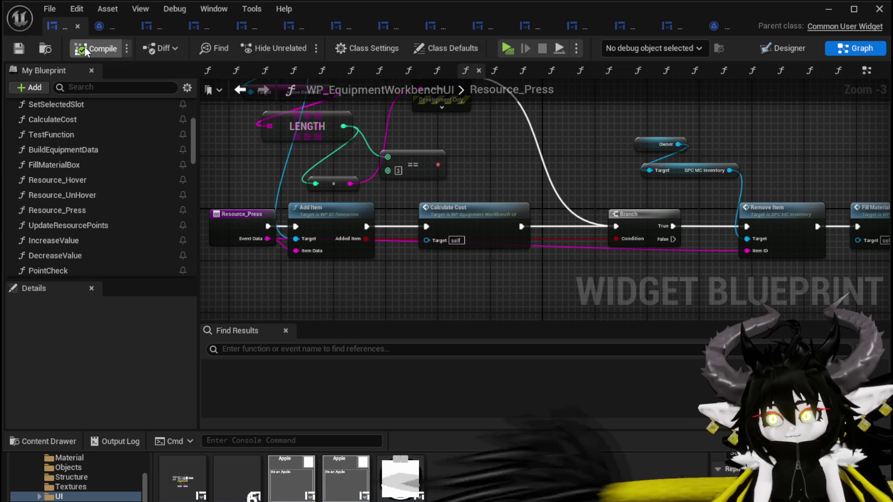
{"action": "left_click", "coordinate": [418, 358]}
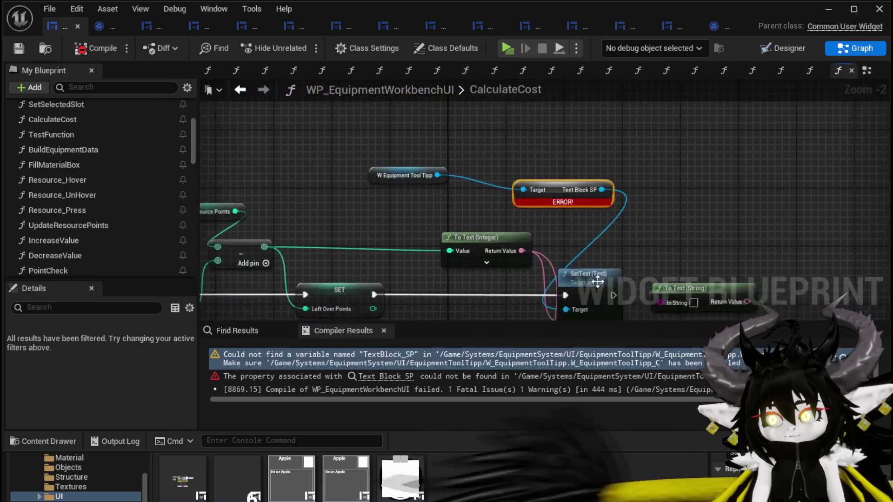
{"action": "left_click_drag", "start_coordinate": [410, 191], "coordinate": [483, 171]}
{"action": "type", "text": "Spen"}
{"action": "key", "text": "Return"}
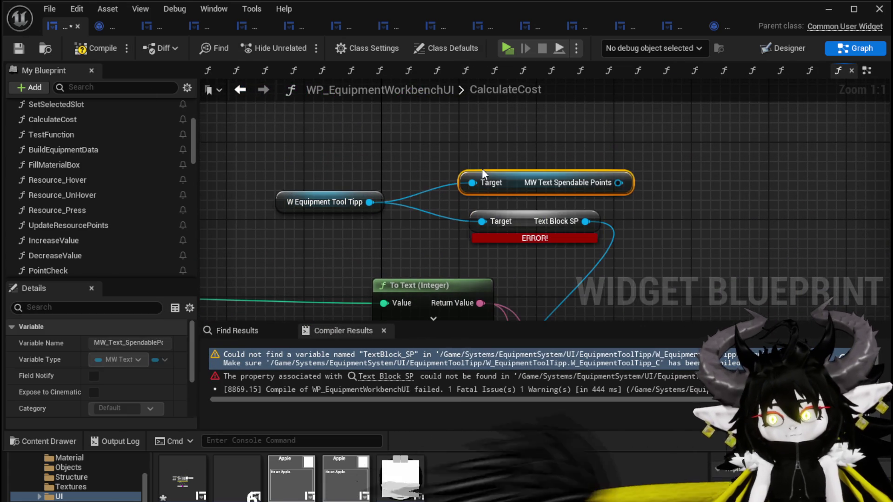
- Add a Set Text node driven by the MW_Text_SpendablePoints reference
{"action": "left_click_drag", "start_coordinate": [520, 180], "coordinate": [492, 158]}
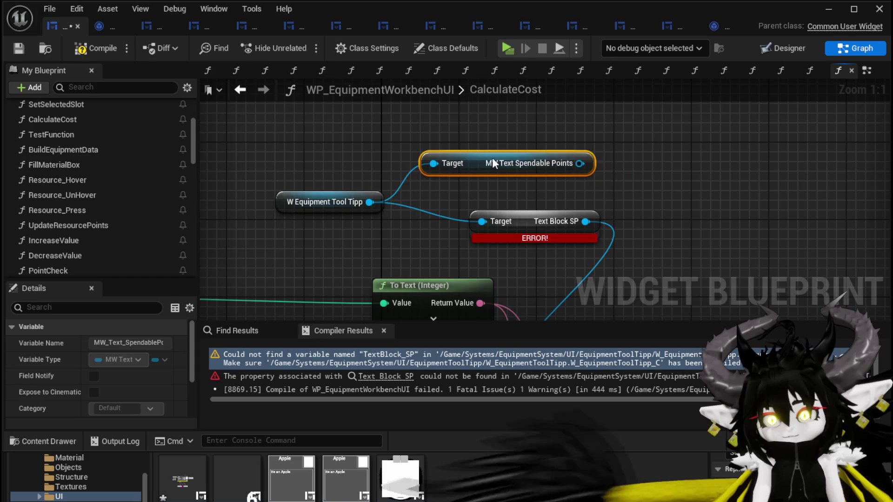
{"action": "left_click_drag", "start_coordinate": [580, 164], "coordinate": [665, 212]}
{"action": "type", "text": "Text"}
{"action": "left_click", "coordinate": [693, 271]}
- Paste the Append and To Text (String) nodes and feed the point total into Append's B input
{"action": "scroll", "coordinate": [566, 198], "scroll_direction": "down", "scroll_amount": 2}
{"action": "left_click_drag", "start_coordinate": [492, 188], "coordinate": [479, 165]}
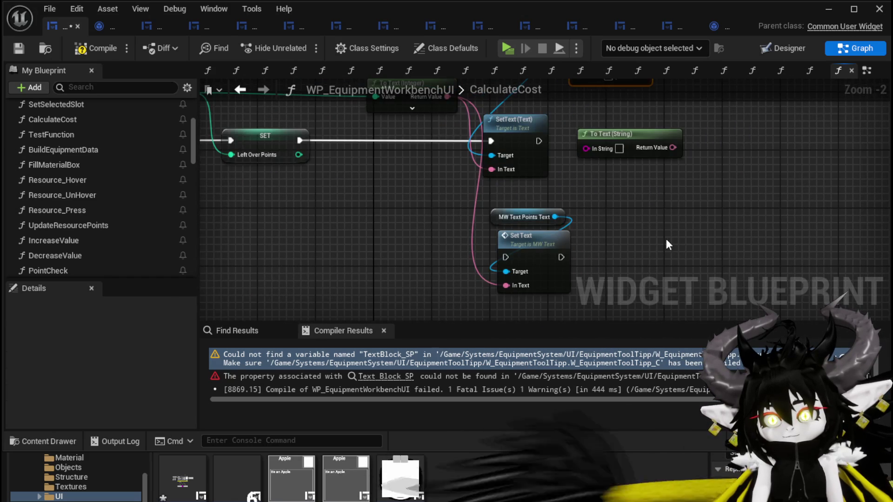
{"action": "key", "text": "ctrl+v"}
{"action": "left_click_drag", "start_coordinate": [682, 285], "coordinate": [368, 199]}
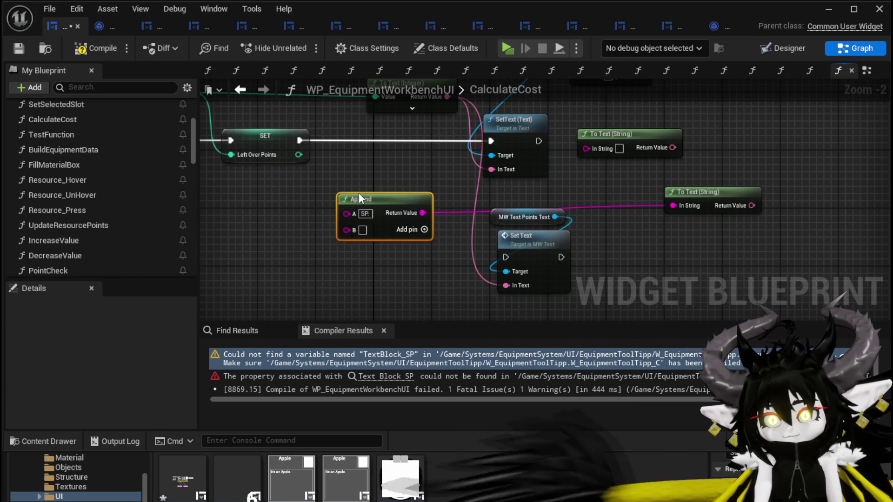
{"action": "left_click_drag", "start_coordinate": [732, 205], "coordinate": [512, 198]}
{"action": "left_click_drag", "start_coordinate": [431, 167], "coordinate": [446, 245]}
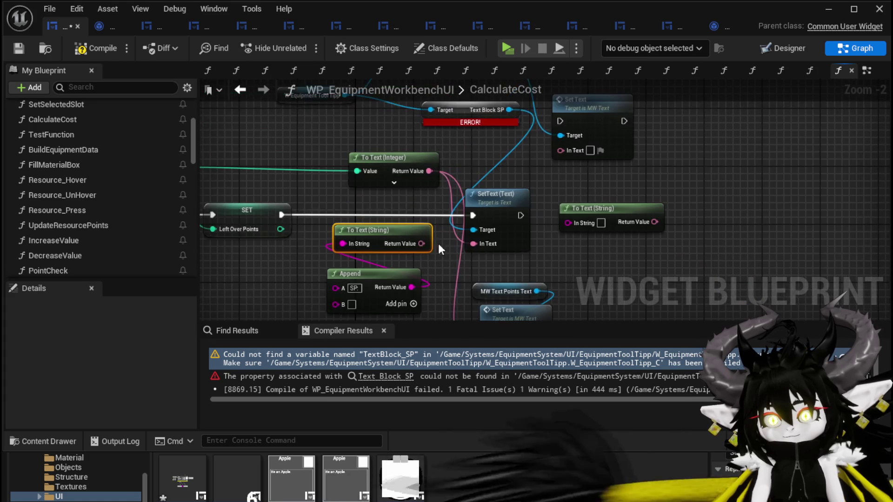
{"action": "mouse_move", "coordinate": [570, 152]}
{"action": "left_mouse_down"}
{"action": "mouse_move", "coordinate": [575, 147]}
{"action": "mouse_move", "coordinate": [566, 143]}
{"action": "left_mouse_up"}
{"action": "mouse_move", "coordinate": [330, 136]}
{"action": "left_mouse_down"}
{"action": "mouse_move", "coordinate": [479, 220]}
{"action": "mouse_move", "coordinate": [484, 268]}
{"action": "left_mouse_up"}
{"action": "left_click_drag", "start_coordinate": [389, 191], "coordinate": [389, 249]}
- Delete the old SetText node and the erroring Text Block SP node
{"action": "left_click_drag", "start_coordinate": [489, 173], "coordinate": [415, 199]}
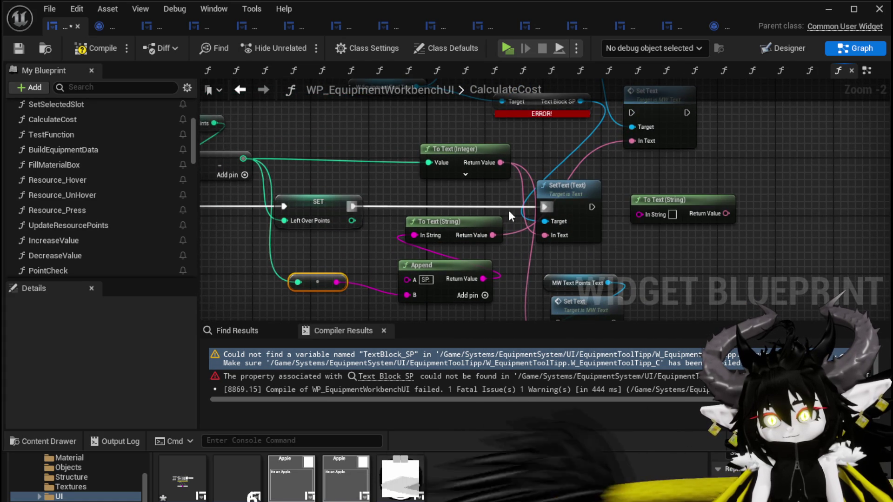
{"action": "left_click", "coordinate": [541, 205], "text": "ctrl"}
{"action": "mouse_move", "coordinate": [541, 205]}
{"action": "left_mouse_down"}
{"action": "mouse_move", "coordinate": [643, 118]}
{"action": "mouse_move", "coordinate": [632, 113]}
{"action": "left_mouse_up"}
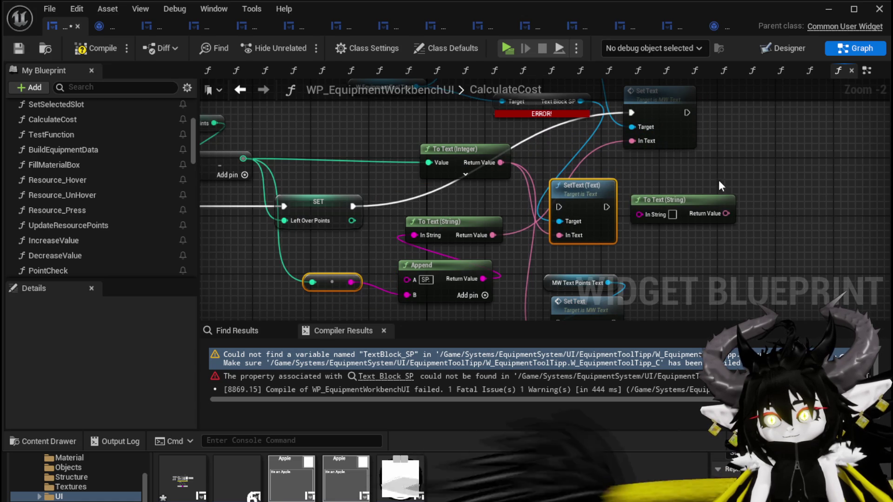
{"action": "left_click", "coordinate": [579, 214]}
{"action": "key", "text": "Delete"}
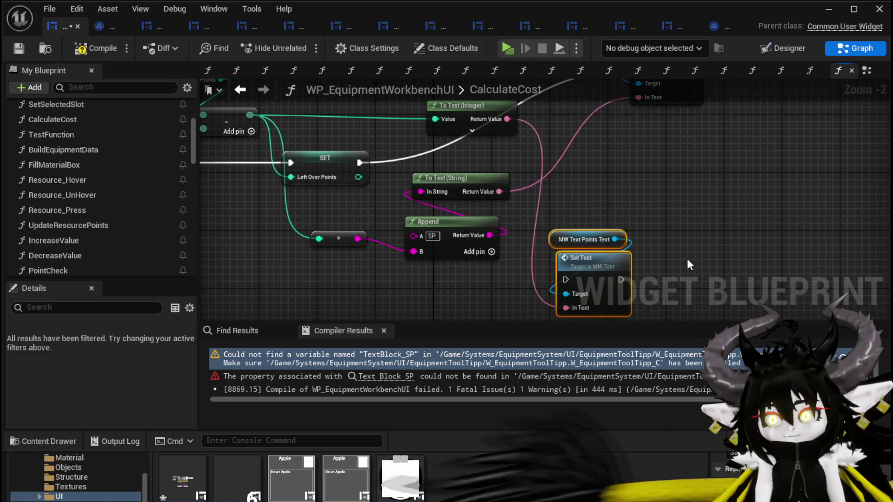
{"action": "left_click", "coordinate": [529, 149]}
{"action": "key", "text": "Delete"}
- Place the spendable points node beside Set Text, save and recompile, then launch a play test
{"action": "left_click_drag", "start_coordinate": [646, 132], "coordinate": [555, 214]}
{"action": "left_click", "coordinate": [523, 116]}
{"action": "left_click_drag", "start_coordinate": [523, 116], "coordinate": [487, 225]}
{"action": "left_click", "coordinate": [563, 164]}
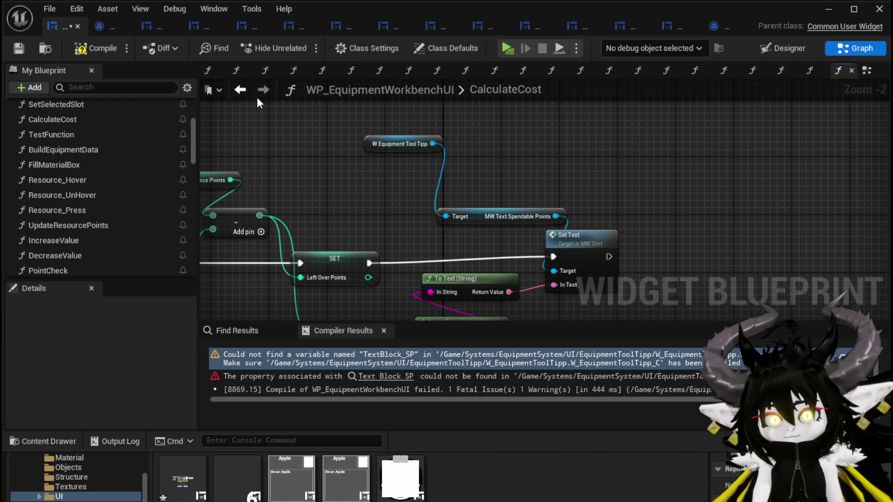
{"action": "left_click", "coordinate": [13, 49]}
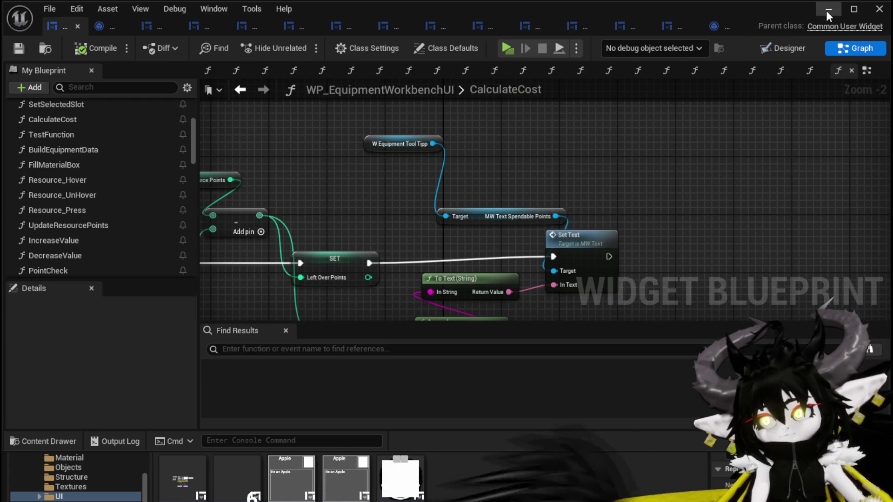
{"action": "left_click", "coordinate": [828, 9]}
{"action": "left_click", "coordinate": [251, 50]}
- Open the workbench and add the red item, wood and teal gem, giving SP: 80
{"action": "left_click", "coordinate": [384, 150]}
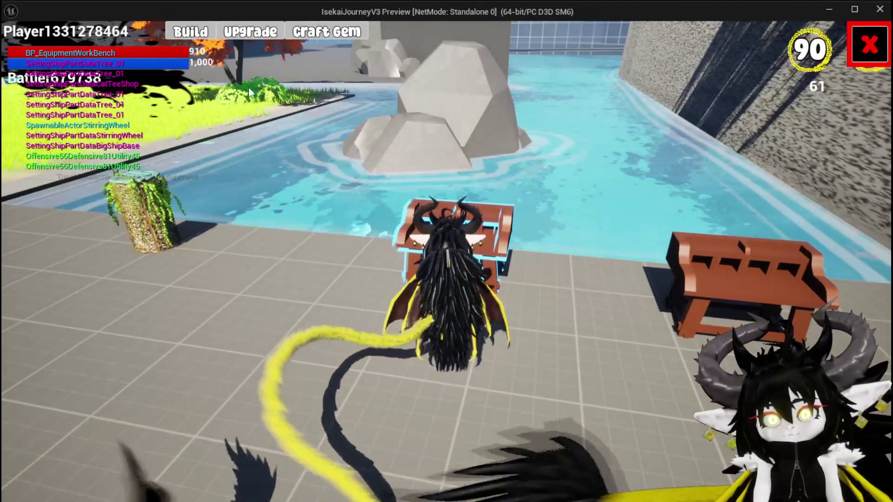
{"action": "key", "text": "e"}
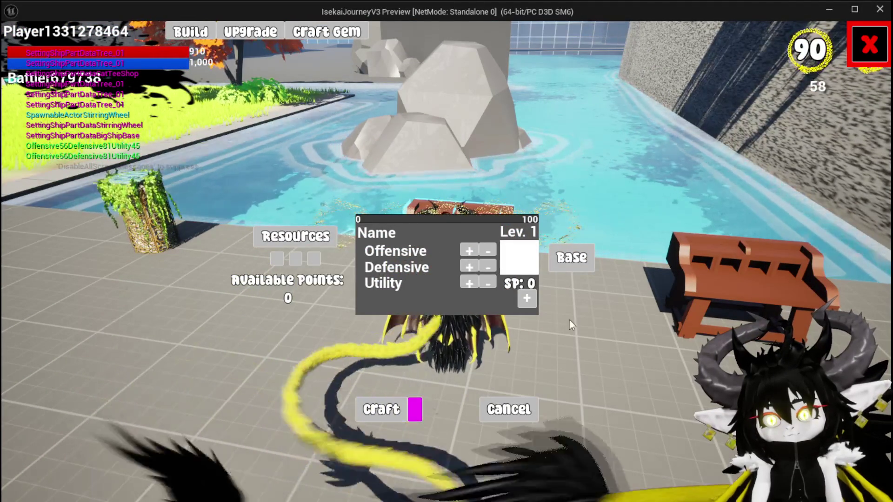
{"action": "left_click", "coordinate": [295, 238]}
{"action": "left_click", "coordinate": [434, 65]}
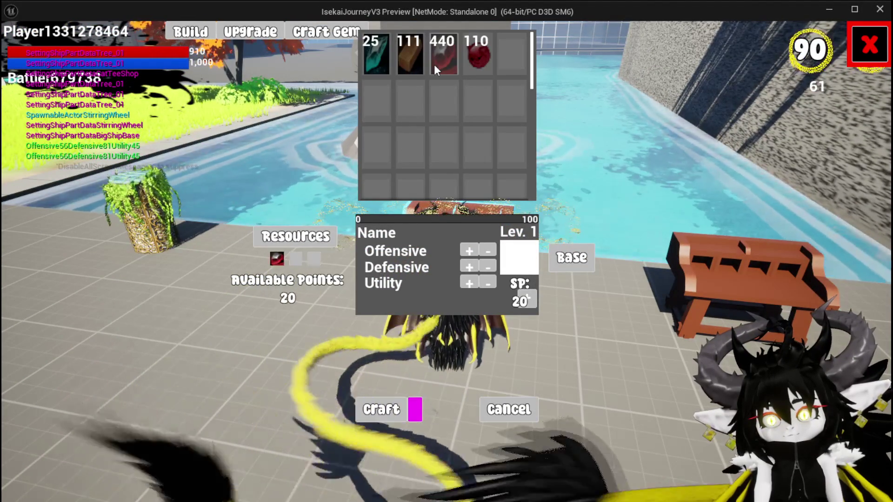
{"action": "left_click", "coordinate": [411, 64]}
{"action": "left_click", "coordinate": [374, 66]}
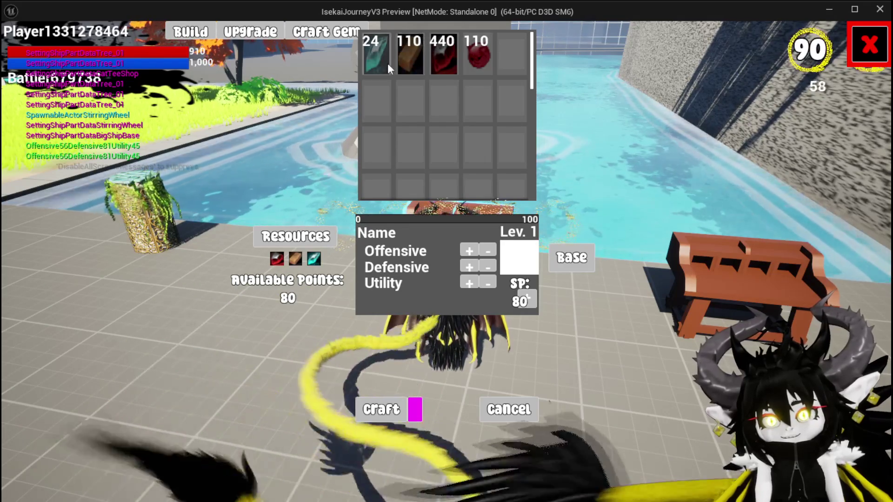
- Stop the play session and return to the workbench UI blueprint
{"action": "key", "text": "alt+Tab"}
{"action": "key", "text": "Escape"}
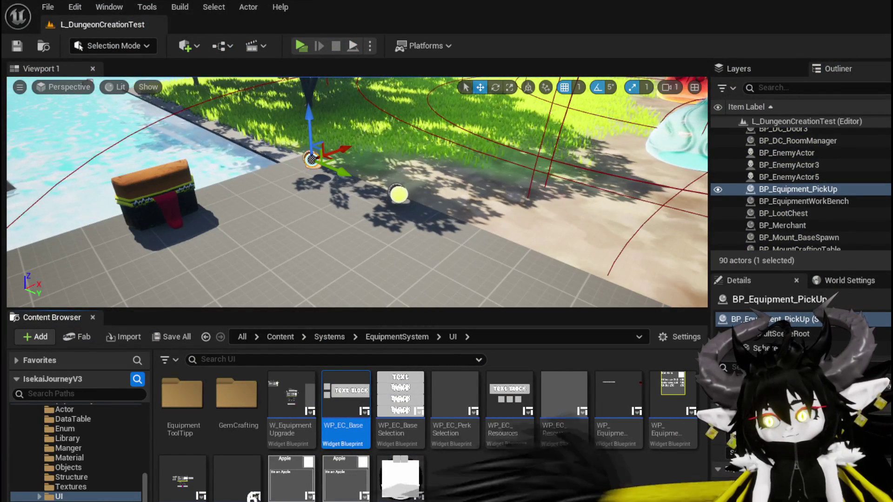
{"action": "key", "text": "alt+Tab"}
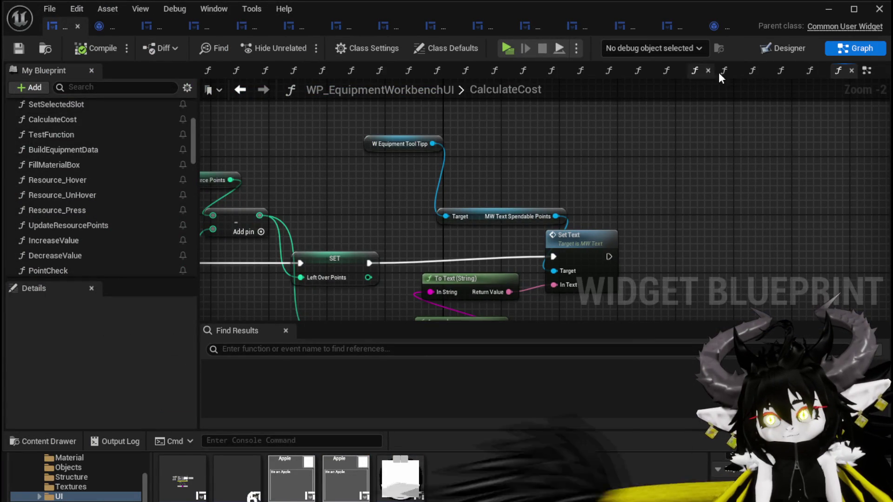
- In W_EquipmentToolTipp's Designer, select the Horizontal Box holding the gem slots
{"action": "left_click", "coordinate": [429, 26]}
{"action": "left_click", "coordinate": [803, 48]}
{"action": "scroll", "coordinate": [391, 262], "scroll_direction": "down", "scroll_amount": 3}
{"action": "scroll", "coordinate": [482, 222], "scroll_direction": "up", "scroll_amount": 4}
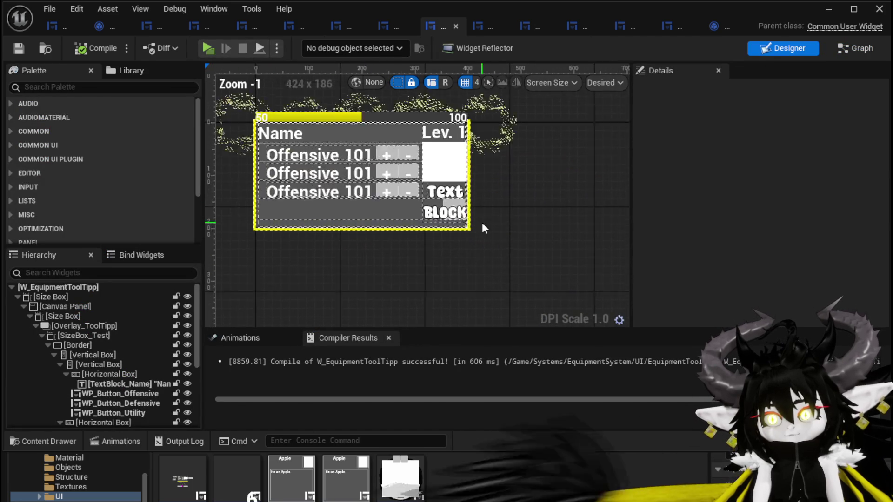
{"action": "left_click", "coordinate": [346, 214]}
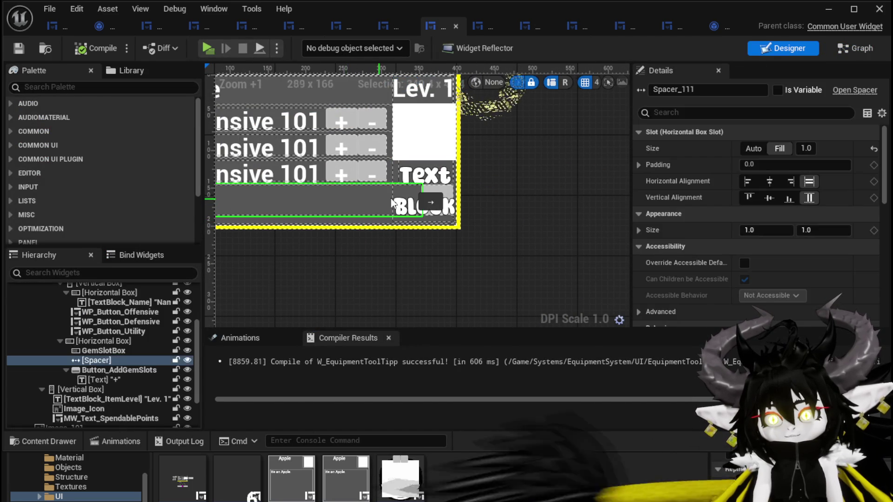
{"action": "left_click", "coordinate": [108, 342]}
{"action": "left_click_drag", "start_coordinate": [528, 213], "coordinate": [613, 228]}
- Set the row's right padding to 80, save the tooltip widget, and start a play test
{"action": "left_click", "coordinate": [646, 148]}
{"action": "left_click", "coordinate": [775, 193]}
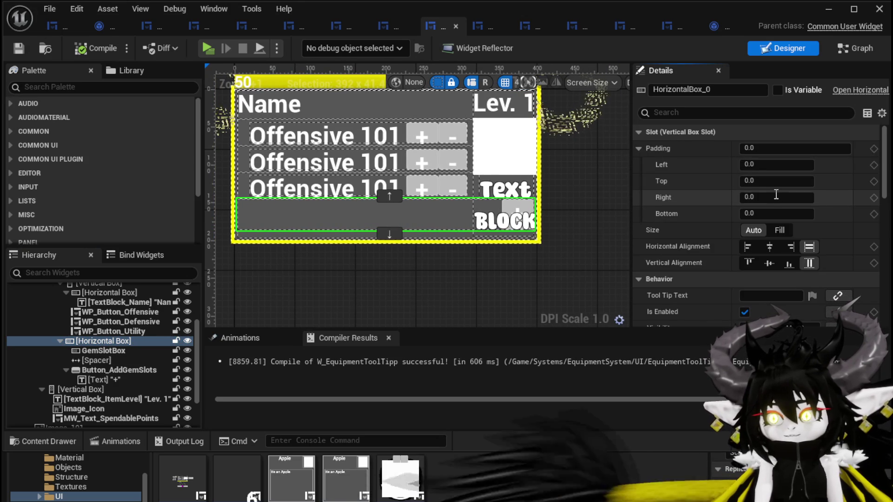
{"action": "key", "text": "Return"}
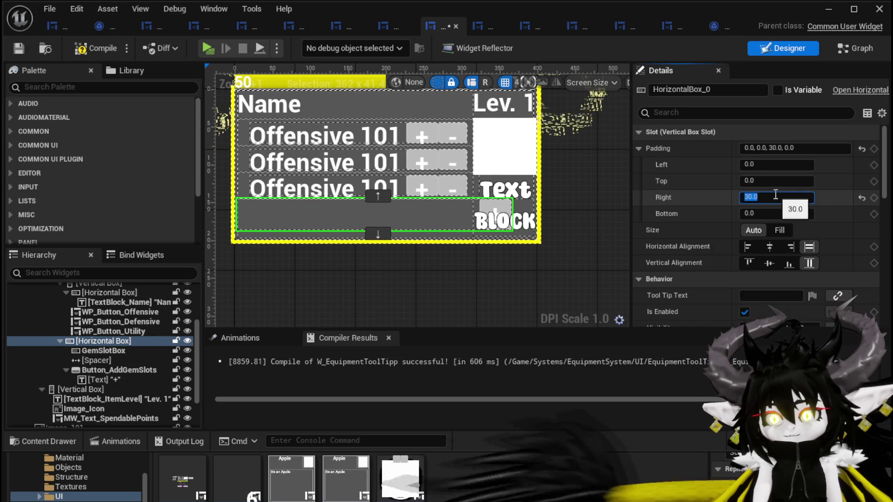
{"action": "key", "text": "Return"}
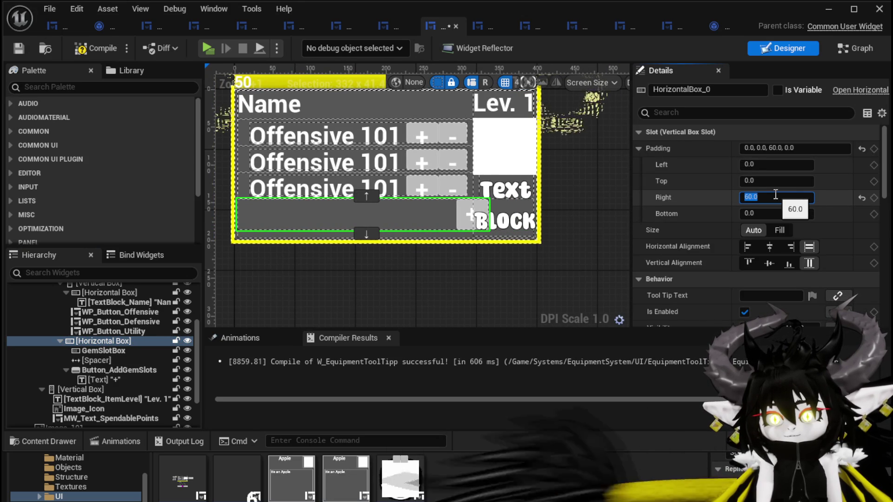
{"action": "key", "text": "Return"}
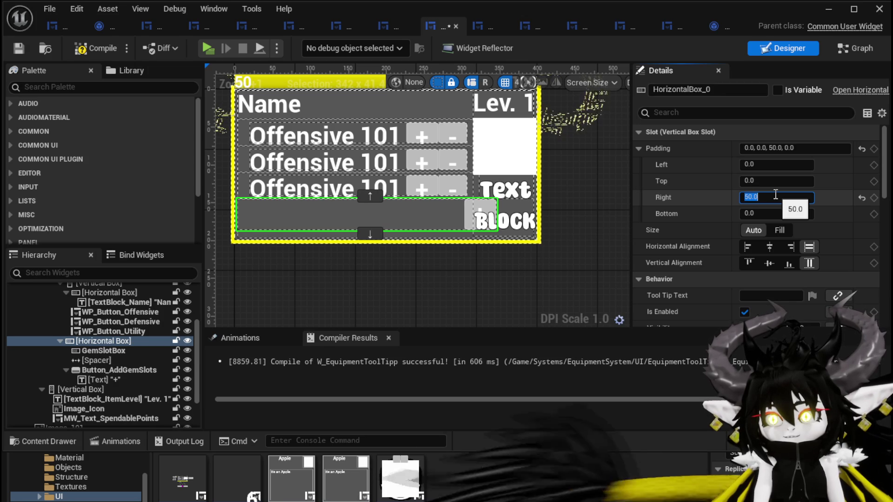
{"action": "type", "text": "80"}
{"action": "key", "text": "Return"}
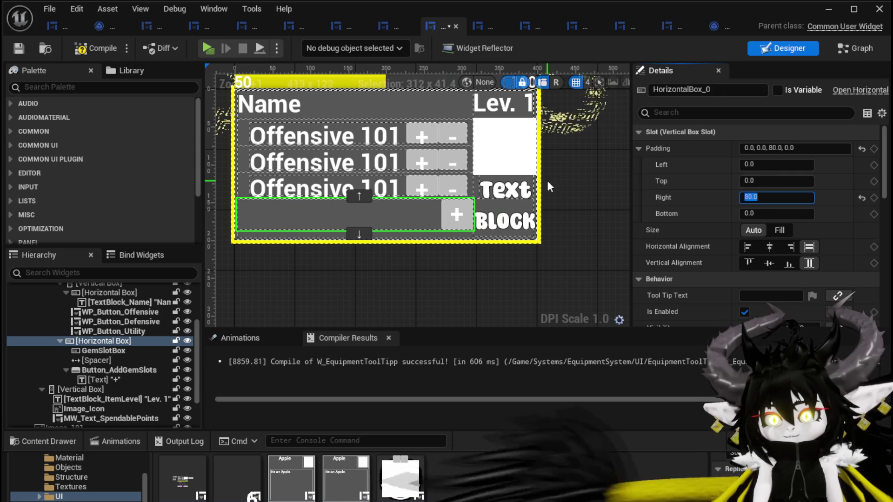
{"action": "left_click", "coordinate": [17, 49]}
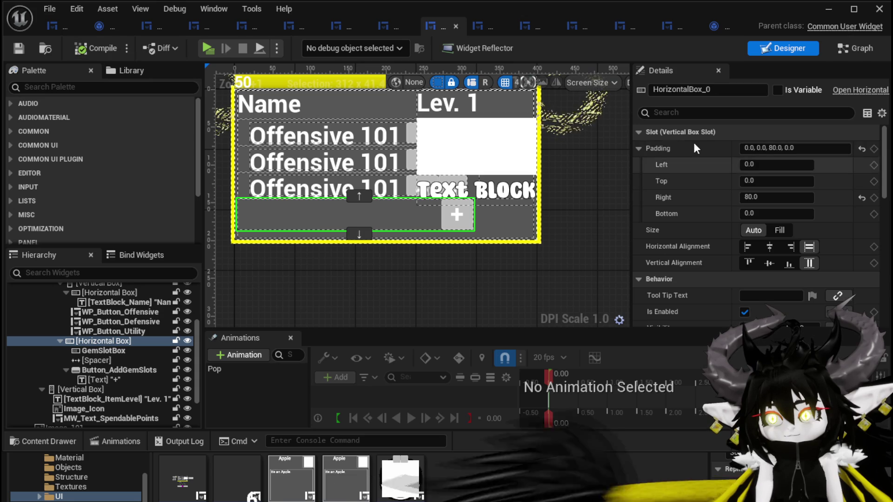
{"action": "left_click", "coordinate": [830, 10]}
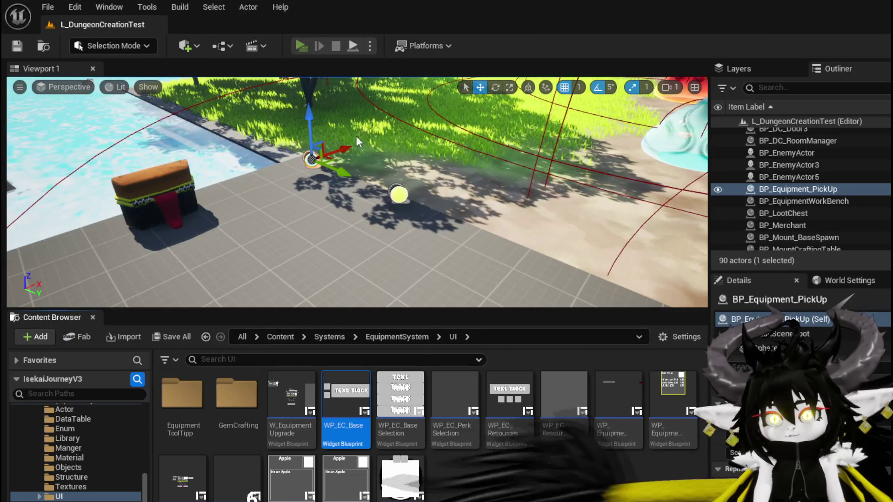
- Add the teal gem, wood and red orb at the workbench, see SP: 160, then stop the preview
{"action": "key", "text": "e"}
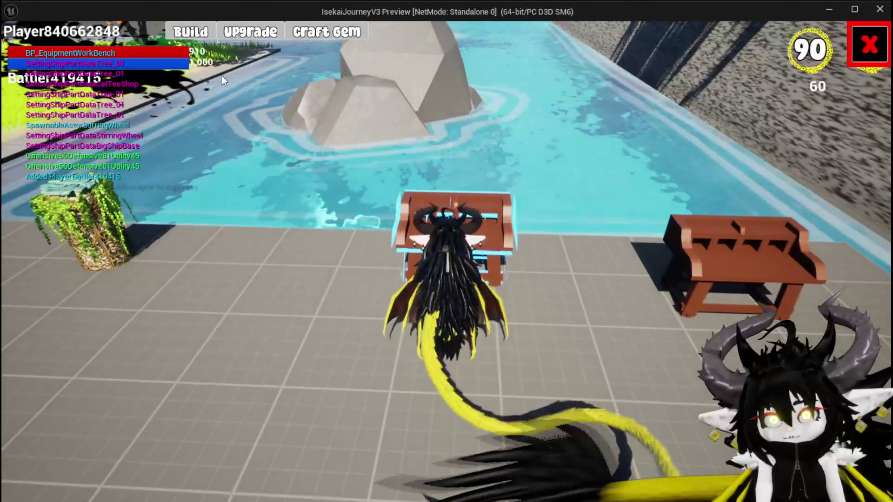
{"action": "left_click", "coordinate": [190, 32]}
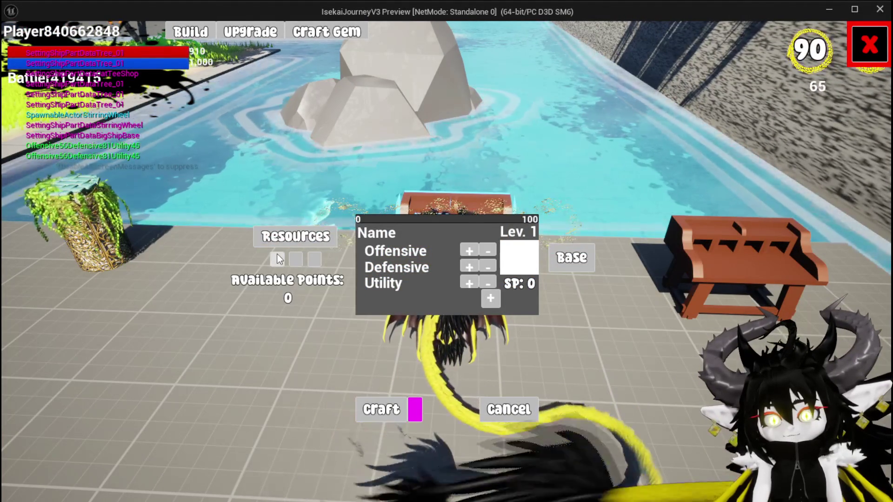
{"action": "left_click", "coordinate": [320, 239]}
{"action": "left_click", "coordinate": [365, 53]}
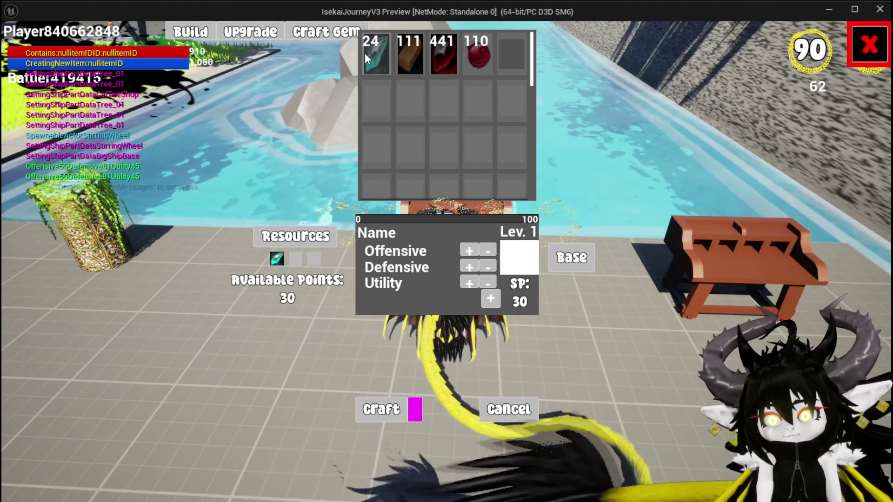
{"action": "left_click", "coordinate": [405, 59]}
{"action": "left_click", "coordinate": [477, 63]}
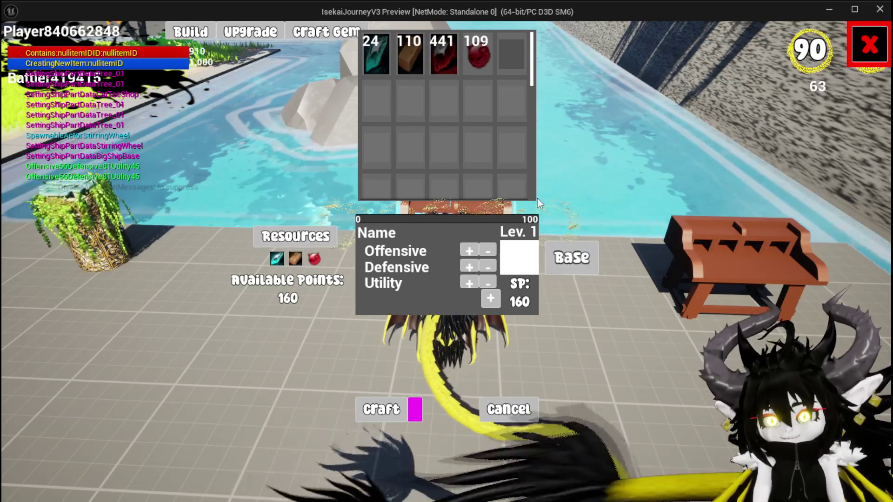
{"action": "key", "text": "Escape"}
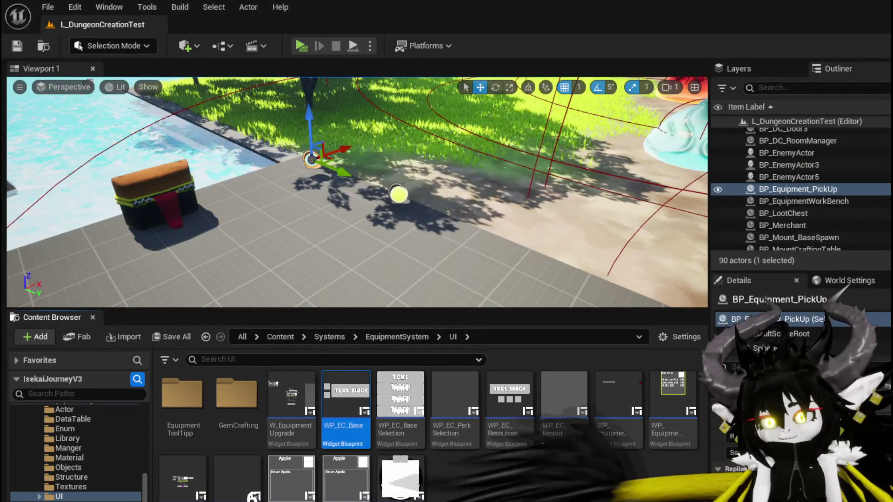
- Move WP_EC_Resources right of the main panel and stack WP_EC_Base above it
{"action": "double_click", "coordinate": [346, 400]}
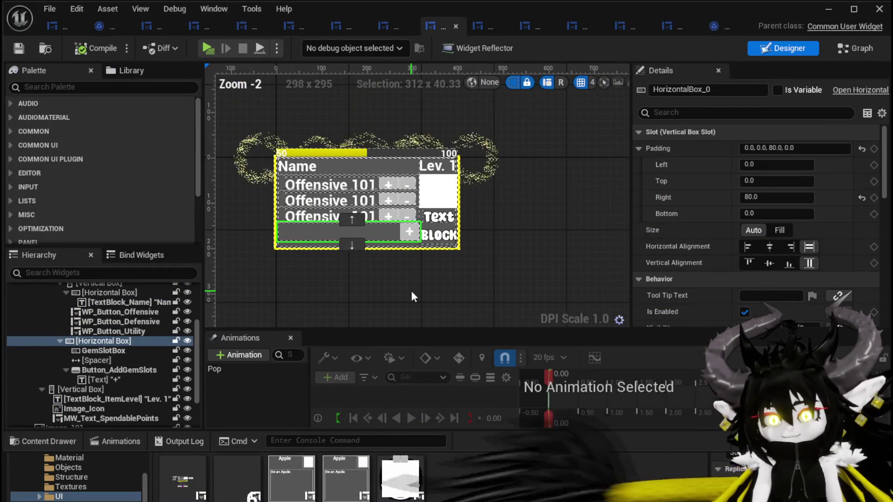
{"action": "left_click", "coordinate": [51, 28]}
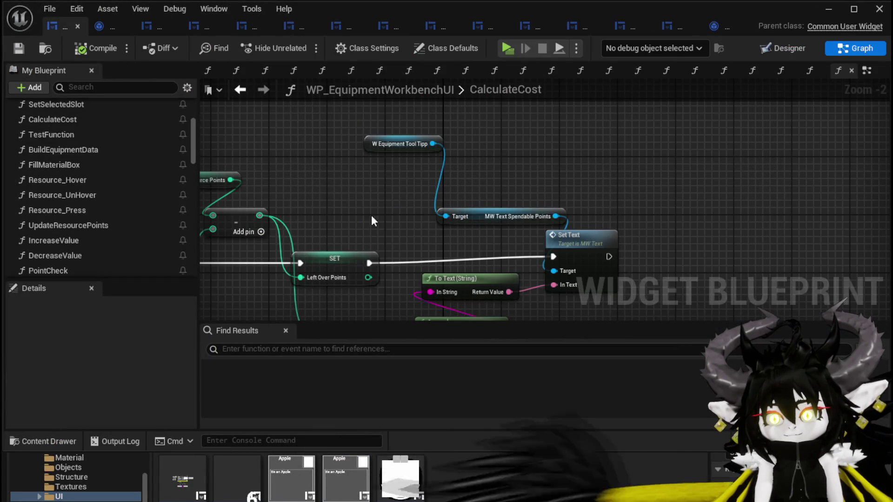
{"action": "key", "text": "shift+F4"}
{"action": "scroll", "coordinate": [389, 228], "scroll_direction": "up", "scroll_amount": 6}
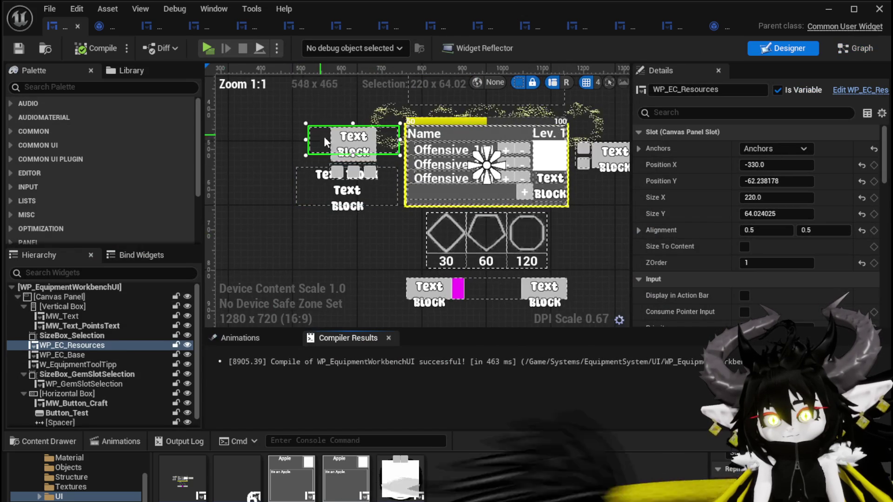
{"action": "mouse_move", "coordinate": [353, 144]}
{"action": "left_mouse_down"}
{"action": "mouse_move", "coordinate": [549, 163]}
{"action": "mouse_move", "coordinate": [605, 187]}
{"action": "mouse_move", "coordinate": [593, 188]}
{"action": "left_mouse_up"}
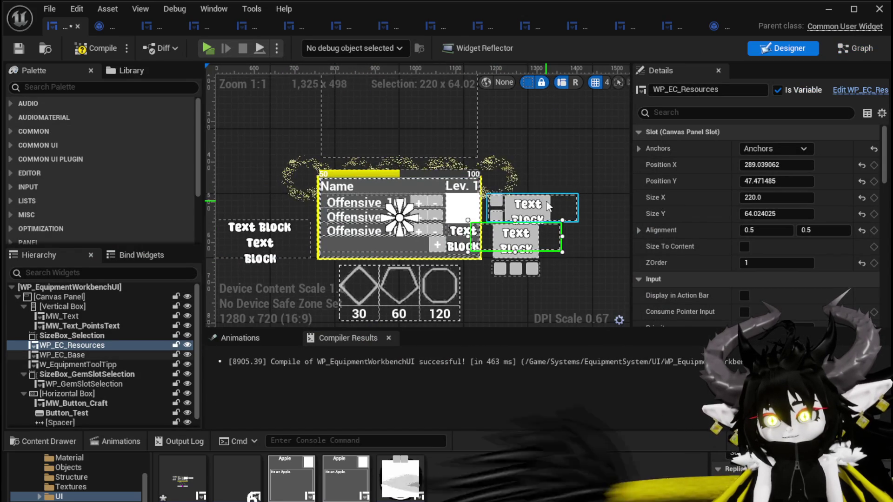
{"action": "left_click", "coordinate": [521, 186]}
{"action": "scroll", "coordinate": [517, 184], "scroll_direction": "up", "scroll_amount": 4}
{"action": "left_click_drag", "start_coordinate": [515, 180], "coordinate": [519, 164]}
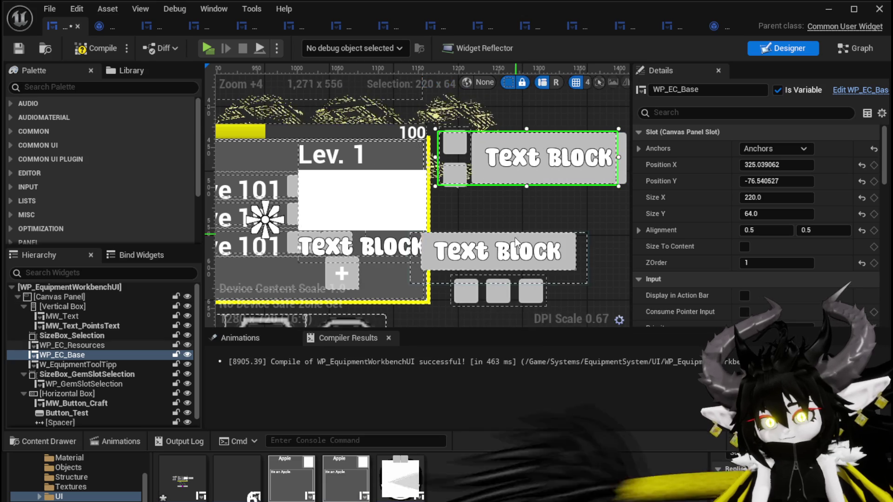
- Set WP_EC_Resources' Position X to 320 and save the workbench widget
{"action": "left_click", "coordinate": [525, 240]}
{"action": "mouse_move", "coordinate": [524, 240]}
{"action": "left_mouse_down"}
{"action": "mouse_move", "coordinate": [538, 232]}
{"action": "mouse_move", "coordinate": [531, 248]}
{"action": "mouse_move", "coordinate": [541, 247]}
{"action": "left_mouse_up"}
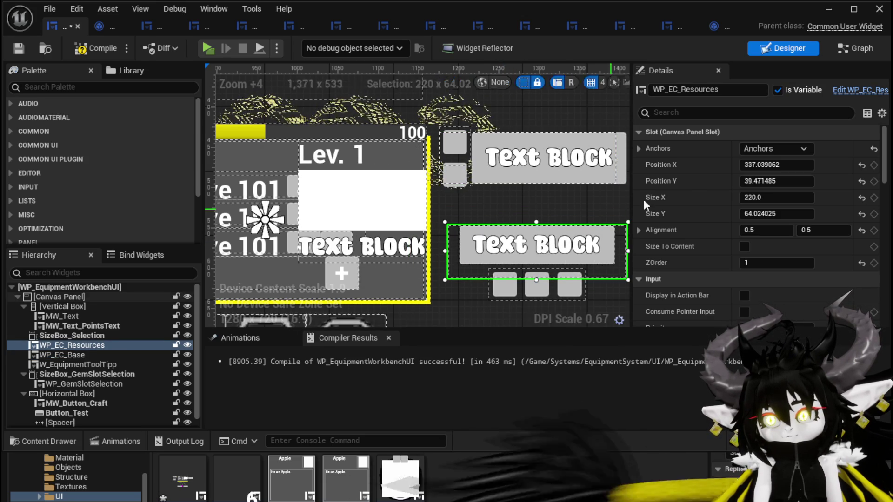
{"action": "scroll", "coordinate": [480, 214], "scroll_direction": "down", "scroll_amount": 1}
{"action": "mouse_move", "coordinate": [480, 214]}
{"action": "left_mouse_down"}
{"action": "mouse_move", "coordinate": [460, 202]}
{"action": "mouse_move", "coordinate": [453, 209]}
{"action": "left_mouse_up"}
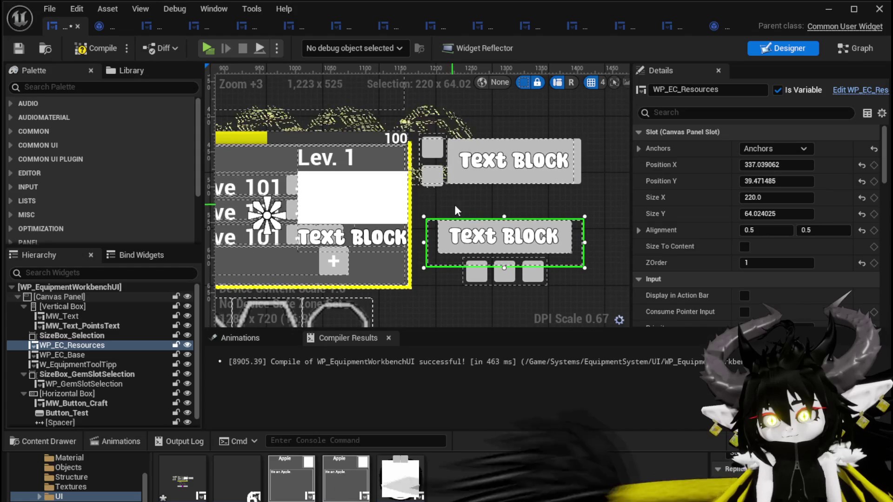
{"action": "left_click", "coordinate": [481, 161]}
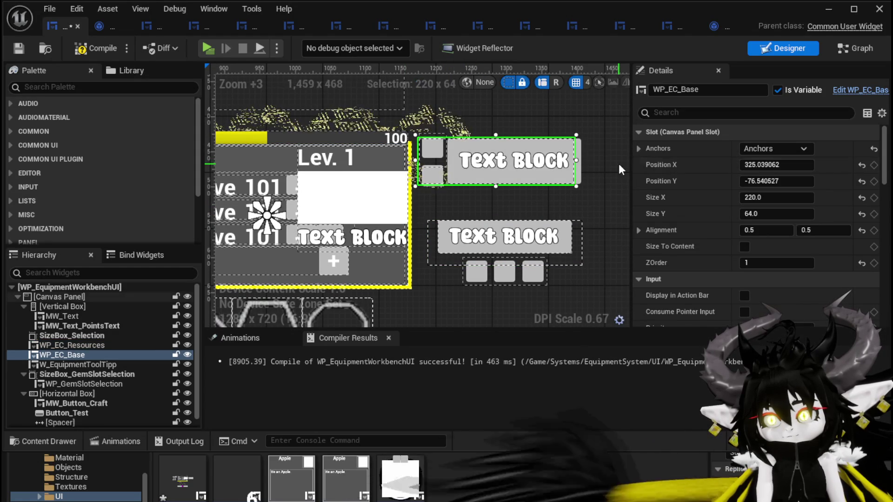
{"action": "type", "text": "320.0"}
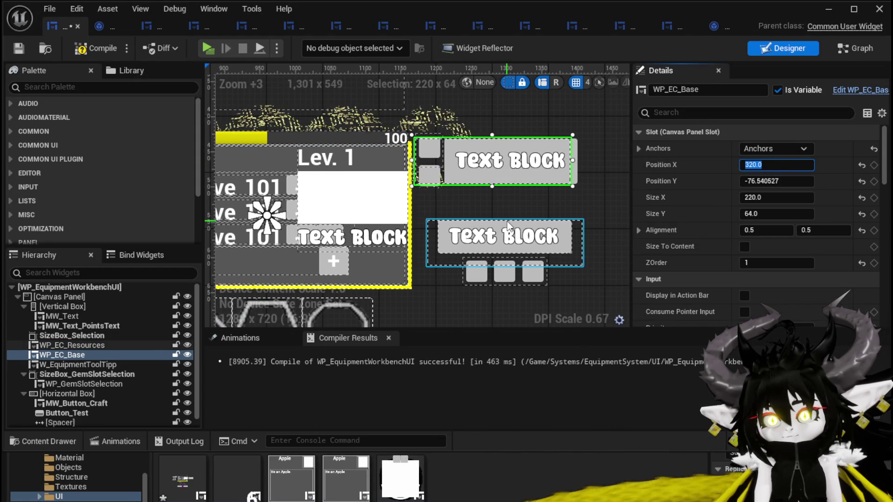
{"action": "left_click", "coordinate": [507, 221]}
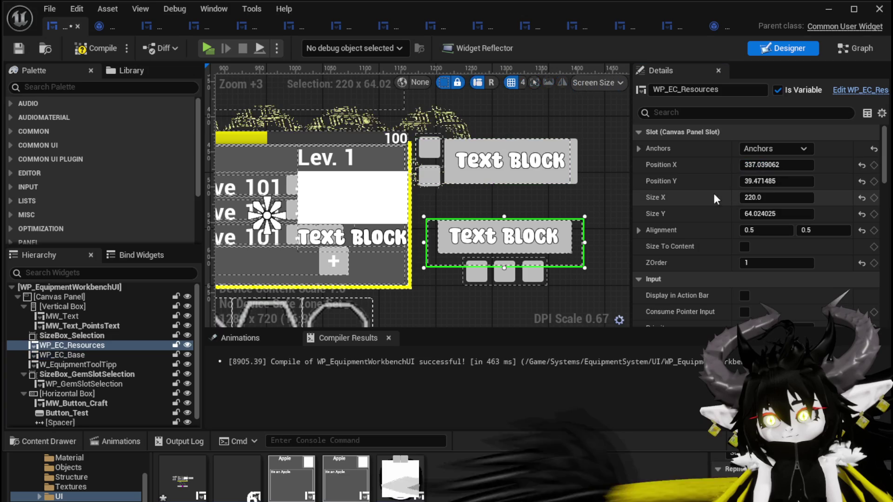
{"action": "type", "text": "320"}
{"action": "key", "text": "Return"}
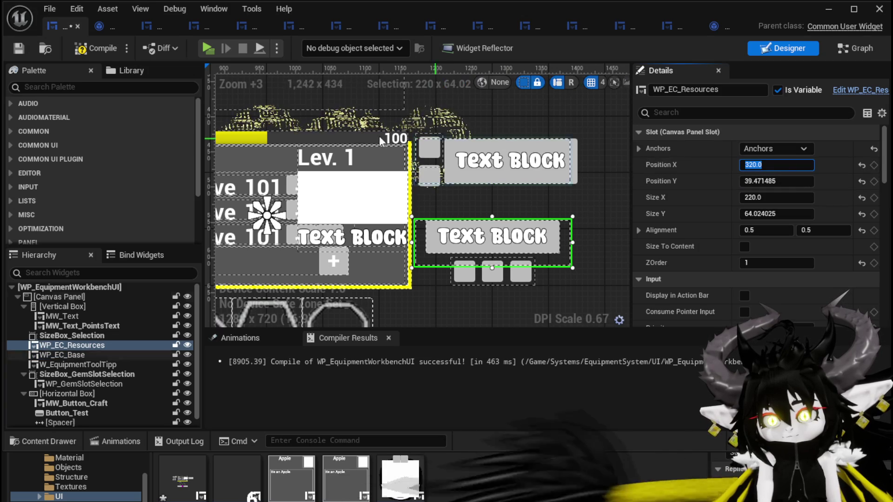
{"action": "left_click", "coordinate": [19, 48]}
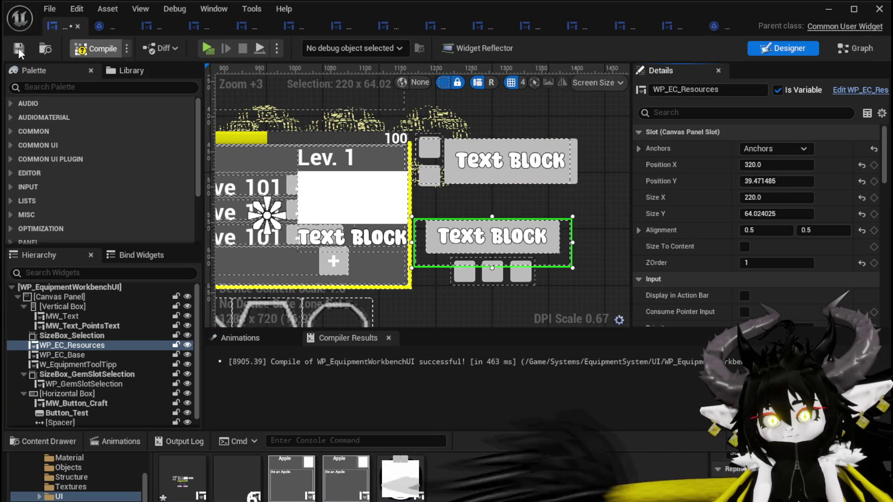
{"action": "scroll", "coordinate": [344, 124], "scroll_direction": "down", "scroll_amount": 2}
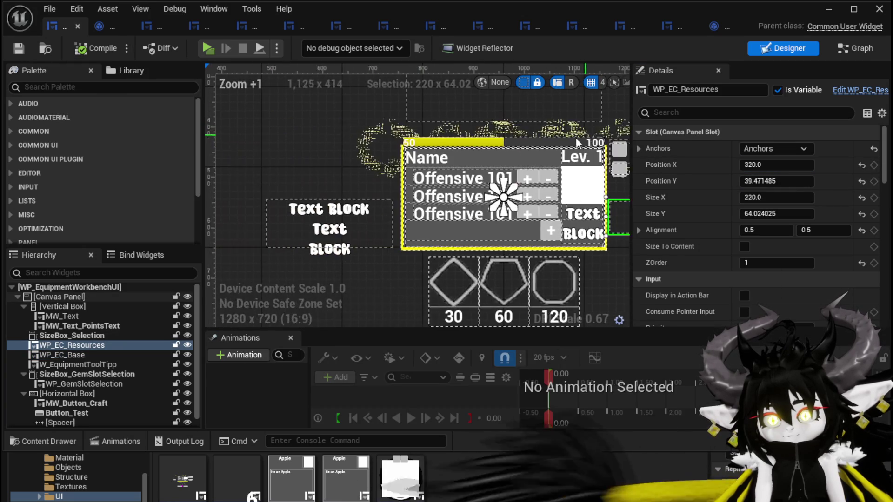
- Delete the Vertical Box with MW_Text and MW_Text_PointsText, compile, and jump to PointCheck's error
{"action": "left_click", "coordinate": [353, 213]}
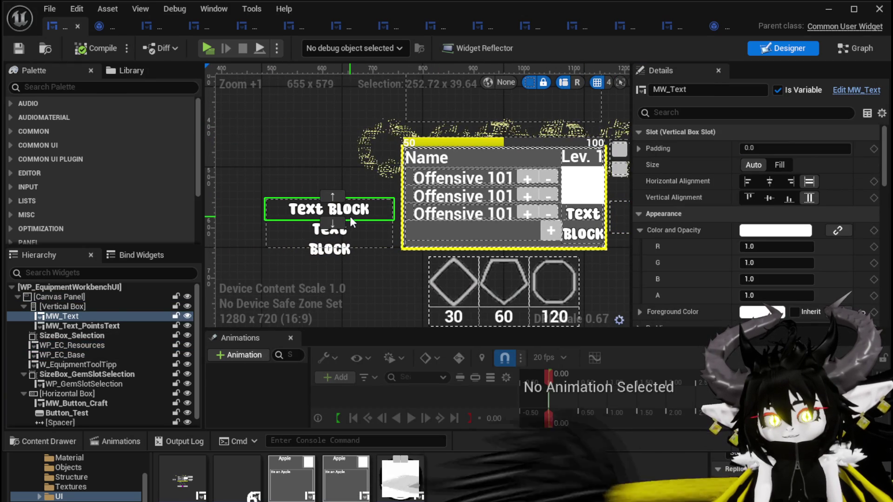
{"action": "left_click", "coordinate": [70, 306]}
{"action": "left_click", "coordinate": [72, 316], "text": "ctrl"}
{"action": "left_click", "coordinate": [74, 326], "text": "ctrl"}
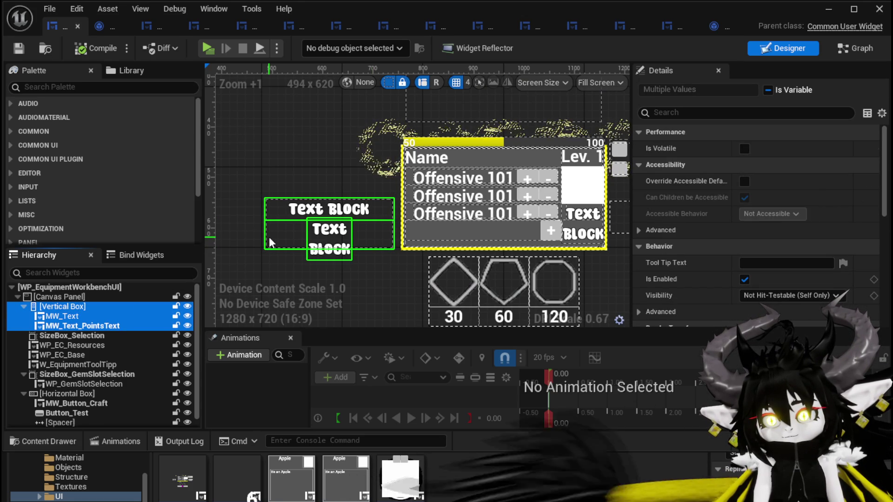
{"action": "key", "text": "Delete"}
{"action": "left_click", "coordinate": [75, 49]}
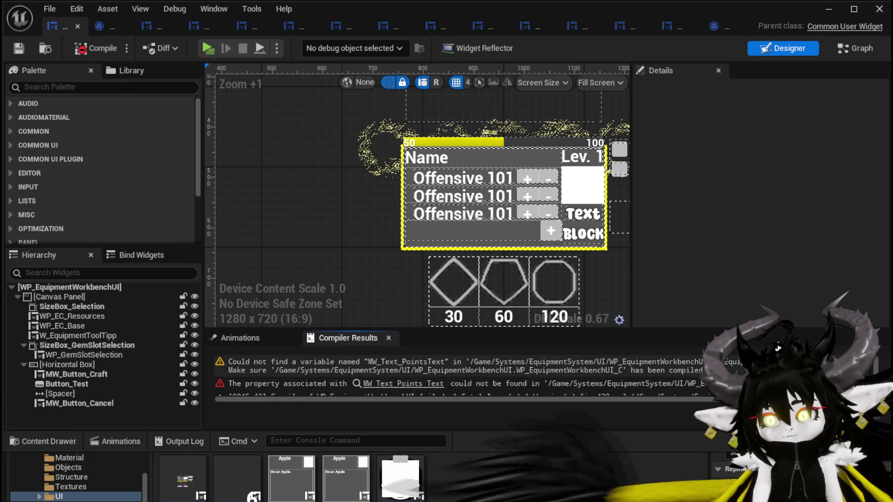
{"action": "left_click", "coordinate": [403, 383]}
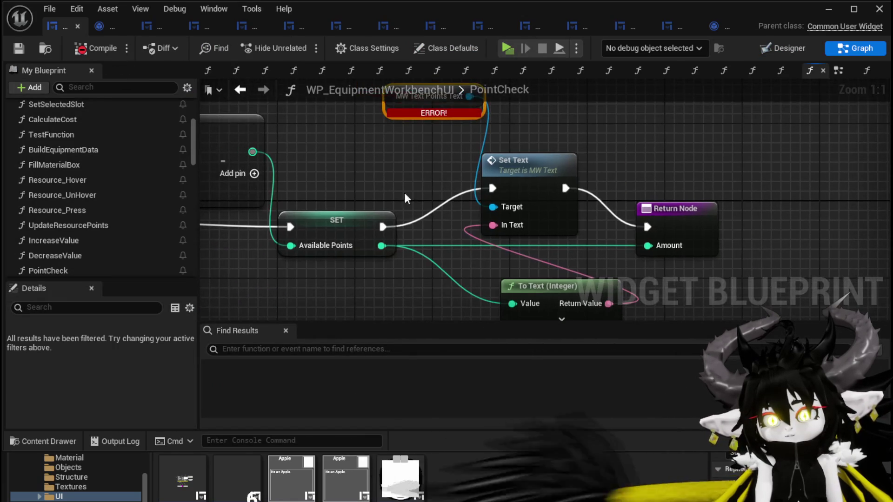
- Wire SET Available Points to Return Node and delete Set Text, MW Text and To Text (Integer)
{"action": "scroll", "coordinate": [400, 227], "scroll_direction": "down", "scroll_amount": 4}
{"action": "left_click_drag", "start_coordinate": [486, 198], "coordinate": [671, 205]}
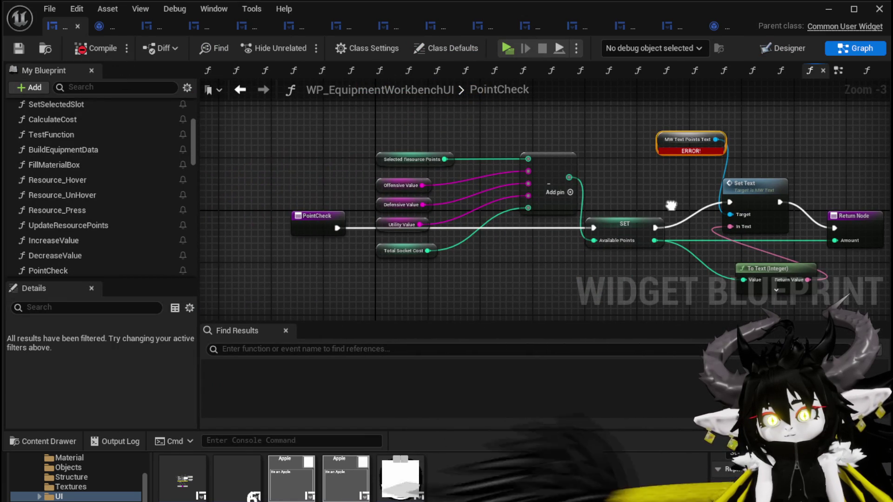
{"action": "scroll", "coordinate": [672, 205], "scroll_direction": "up", "scroll_amount": 1}
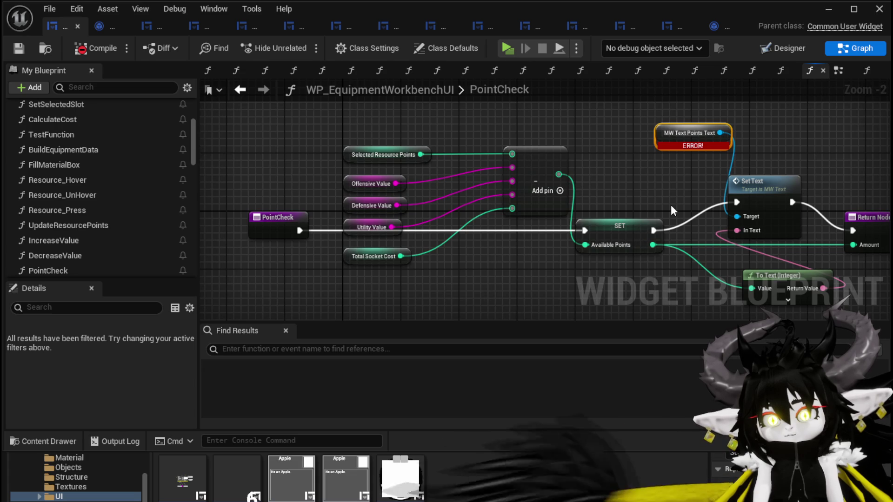
{"action": "mouse_move", "coordinate": [671, 207]}
{"action": "left_mouse_down"}
{"action": "mouse_move", "coordinate": [535, 205]}
{"action": "mouse_move", "coordinate": [521, 173]}
{"action": "mouse_move", "coordinate": [546, 169]}
{"action": "mouse_move", "coordinate": [668, 185]}
{"action": "mouse_move", "coordinate": [517, 191]}
{"action": "mouse_move", "coordinate": [715, 211]}
{"action": "mouse_move", "coordinate": [705, 215]}
{"action": "left_mouse_up"}
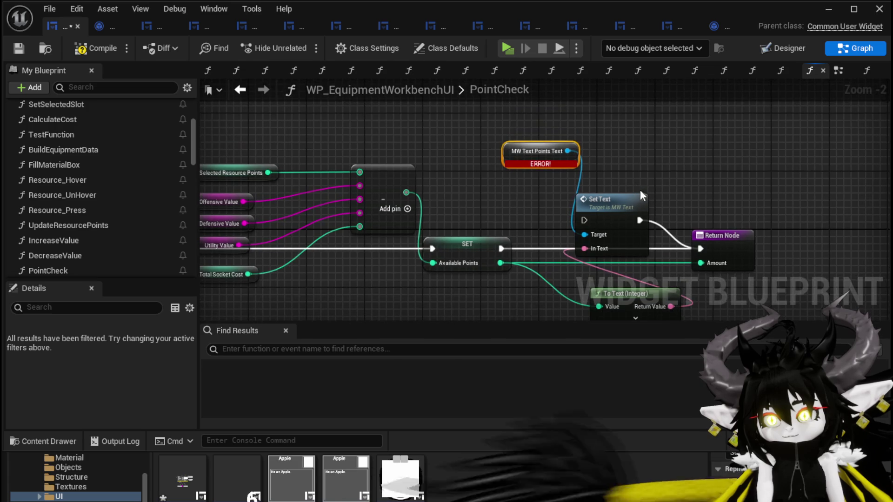
{"action": "left_click_drag", "start_coordinate": [543, 114], "coordinate": [629, 211]}
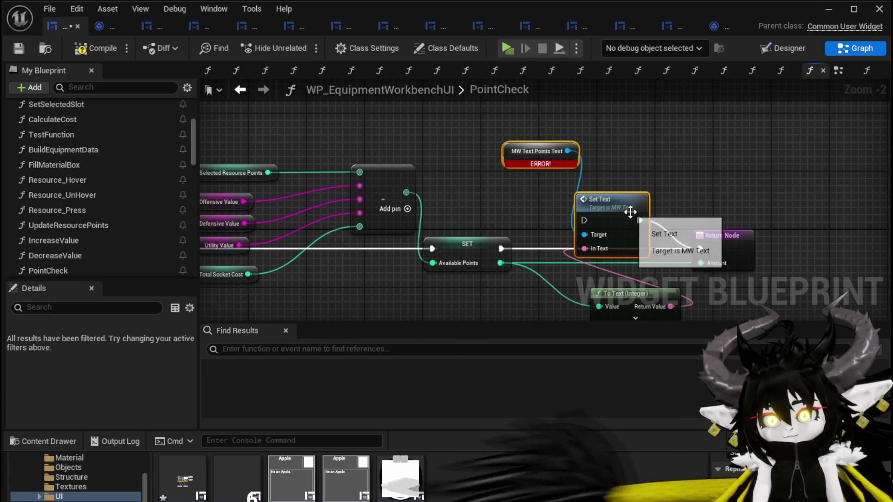
{"action": "mouse_move", "coordinate": [504, 197]}
{"action": "left_mouse_down"}
{"action": "mouse_move", "coordinate": [642, 175]}
{"action": "mouse_move", "coordinate": [566, 165]}
{"action": "left_mouse_up"}
{"action": "key", "text": "Delete"}
{"action": "left_click", "coordinate": [679, 261]}
{"action": "key", "text": "Delete"}
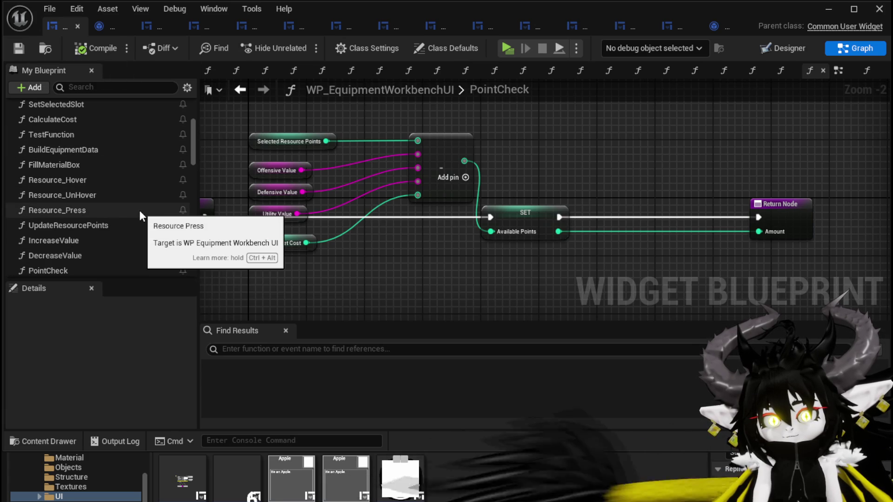
- Review CalculateCost's Left Over Points and PointCheck's subtraction feeding SET Available Points
{"action": "scroll", "coordinate": [139, 211], "scroll_direction": "down", "scroll_amount": 4}
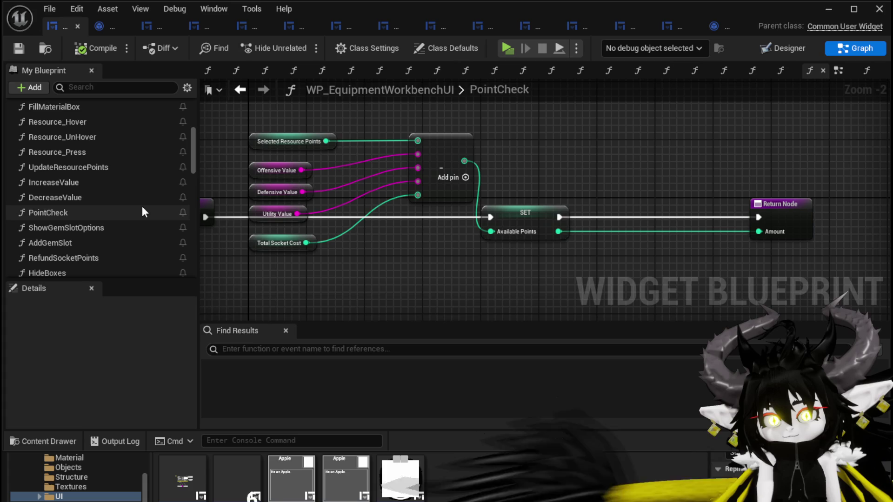
{"action": "scroll", "coordinate": [142, 207], "scroll_direction": "down", "scroll_amount": 4}
{"action": "scroll", "coordinate": [143, 205], "scroll_direction": "up", "scroll_amount": 4}
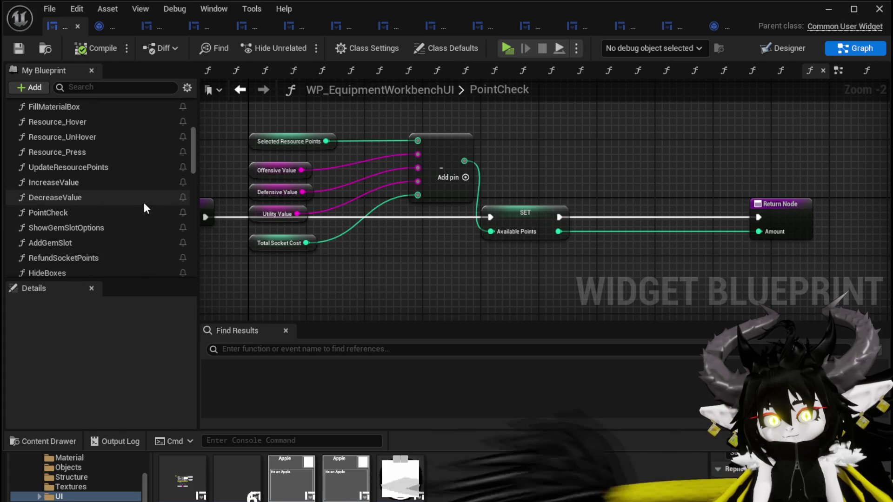
{"action": "scroll", "coordinate": [96, 172], "scroll_direction": "up", "scroll_amount": 6}
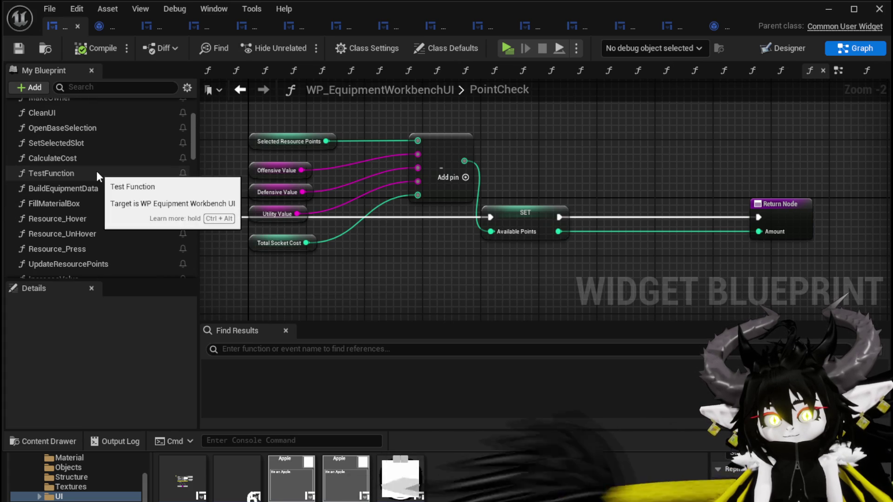
{"action": "double_click", "coordinate": [79, 160]}
{"action": "scroll", "coordinate": [381, 200], "scroll_direction": "down", "scroll_amount": 2}
{"action": "mouse_move", "coordinate": [381, 200]}
{"action": "left_mouse_down"}
{"action": "mouse_move", "coordinate": [413, 230]}
{"action": "mouse_move", "coordinate": [429, 231]}
{"action": "mouse_move", "coordinate": [428, 254]}
{"action": "left_mouse_up"}
{"action": "scroll", "coordinate": [413, 230], "scroll_direction": "up", "scroll_amount": 2}
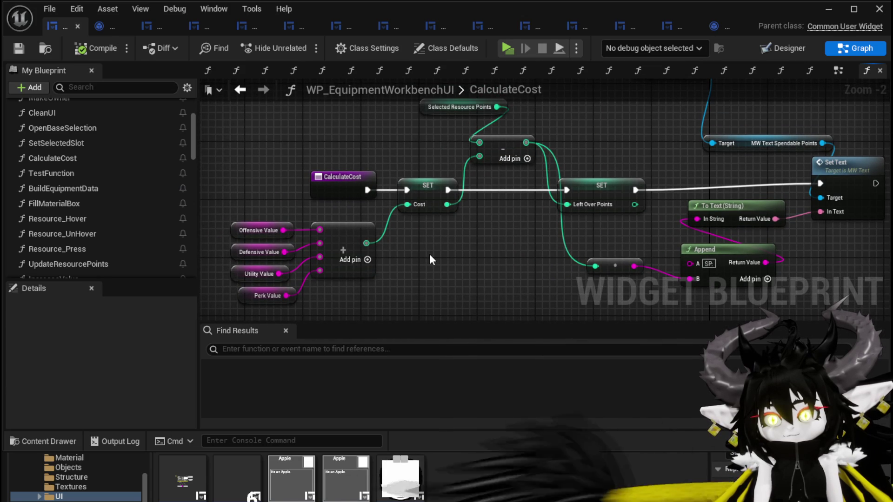
{"action": "scroll", "coordinate": [138, 222], "scroll_direction": "down", "scroll_amount": 5}
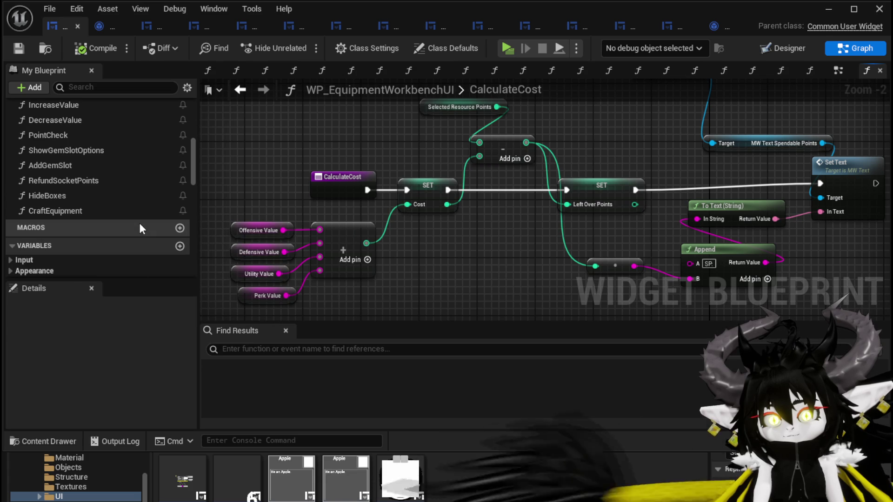
{"action": "left_click", "coordinate": [595, 196]}
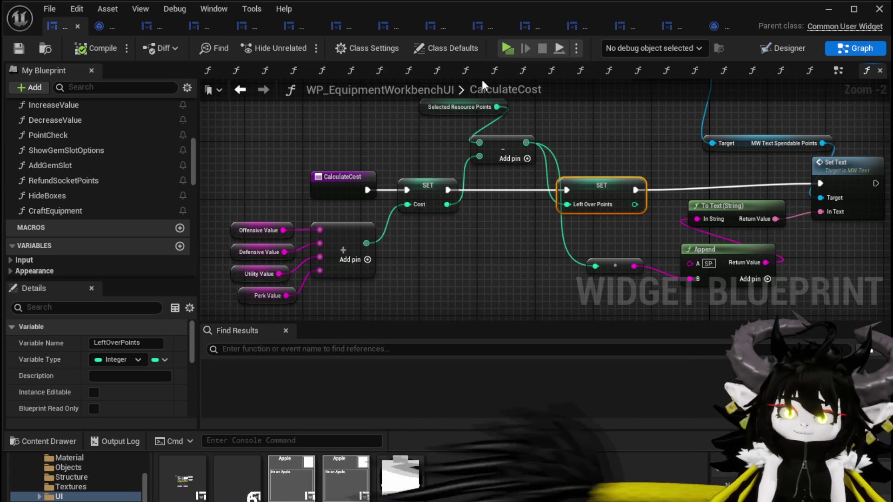
{"action": "double_click", "coordinate": [79, 135]}
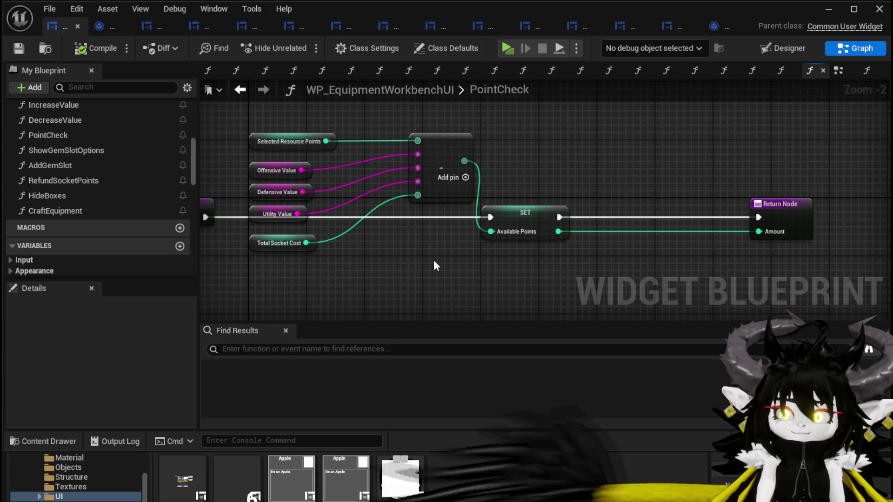
{"action": "left_click_drag", "start_coordinate": [436, 266], "coordinate": [514, 254]}
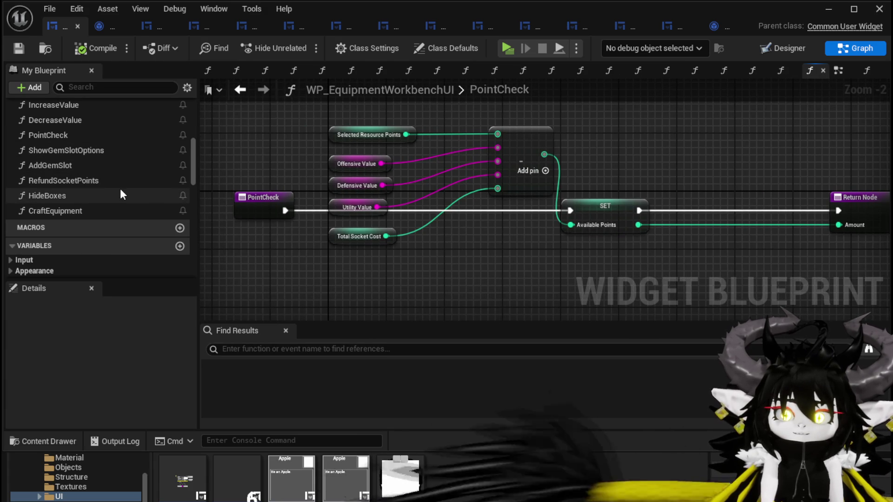
- Start a play test, open the workbench crafting panel, and add red gems as resources
{"action": "left_click", "coordinate": [821, 16]}
{"action": "left_click", "coordinate": [297, 43]}
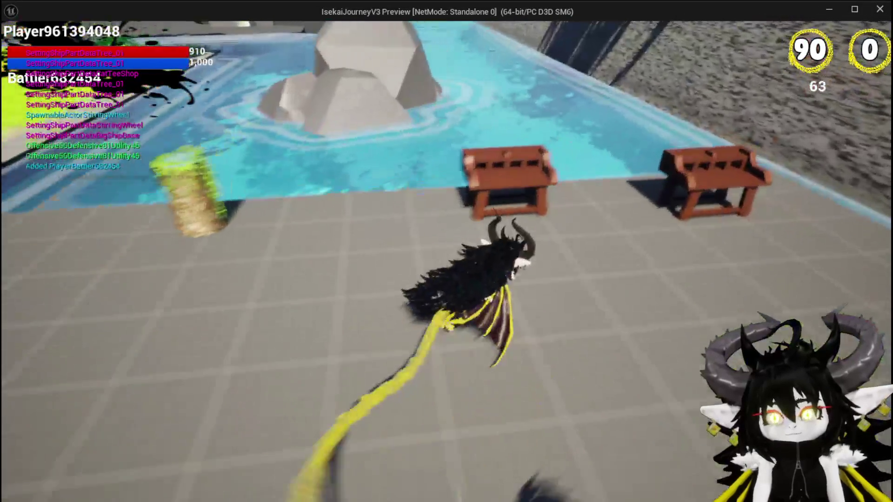
{"action": "key", "text": "e"}
{"action": "left_click", "coordinate": [176, 31]}
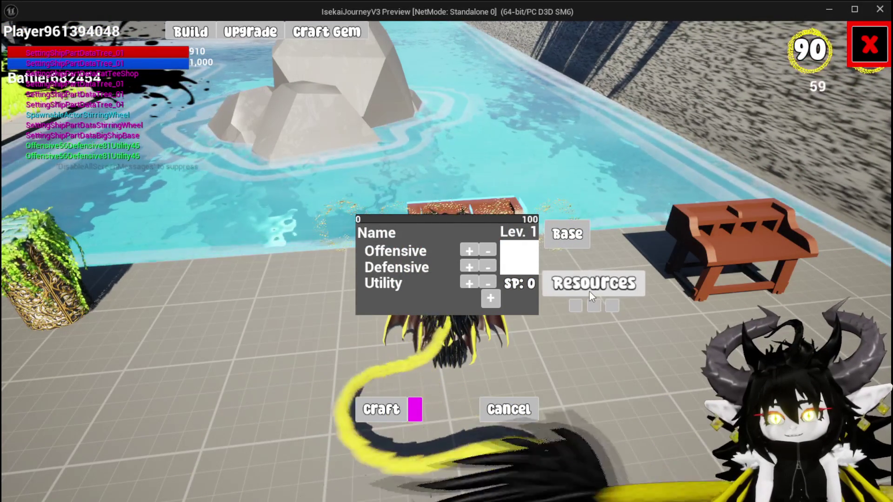
{"action": "left_click", "coordinate": [580, 290]}
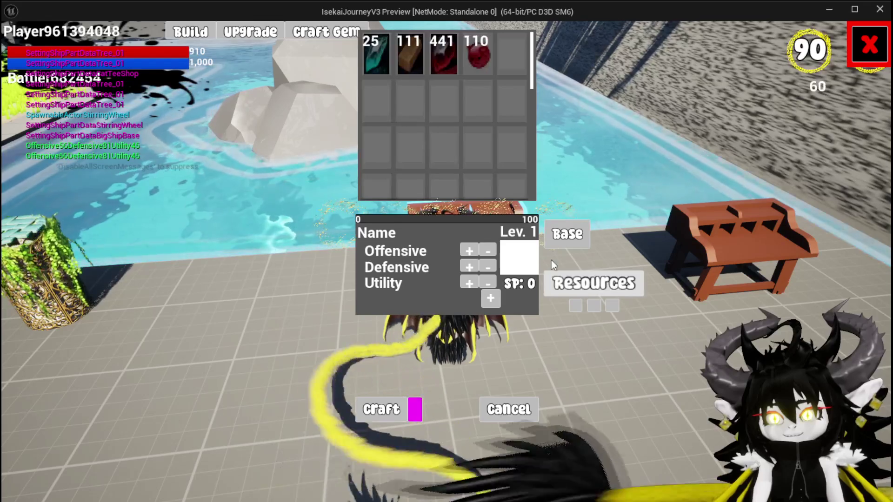
{"action": "left_click", "coordinate": [465, 66]}
{"action": "left_click", "coordinate": [464, 66]}
{"action": "left_click", "coordinate": [466, 69]}
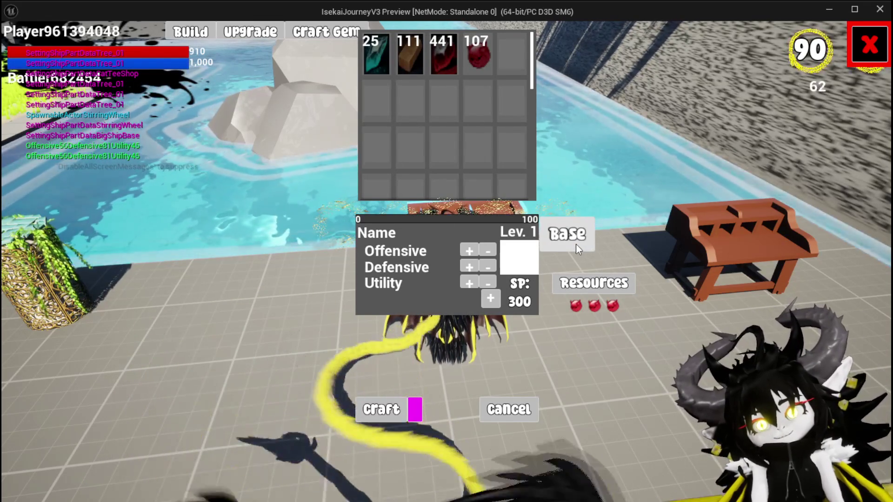
- Switch the base item to Legs, then to Chest
{"action": "left_click", "coordinate": [575, 244]}
{"action": "left_click", "coordinate": [475, 98]}
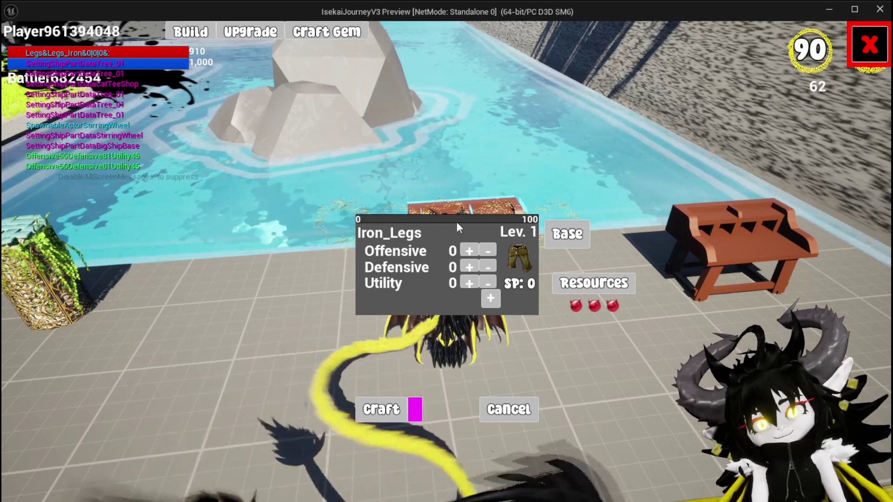
{"action": "left_click", "coordinate": [565, 237]}
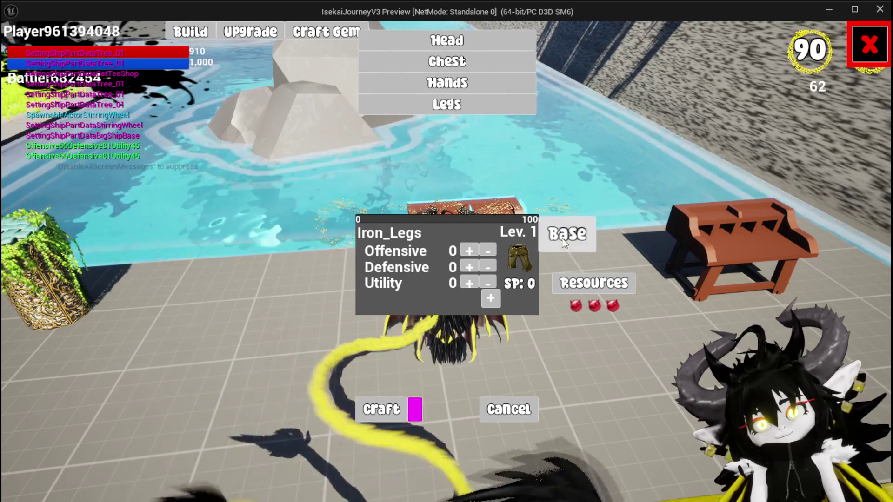
{"action": "left_click", "coordinate": [465, 70]}
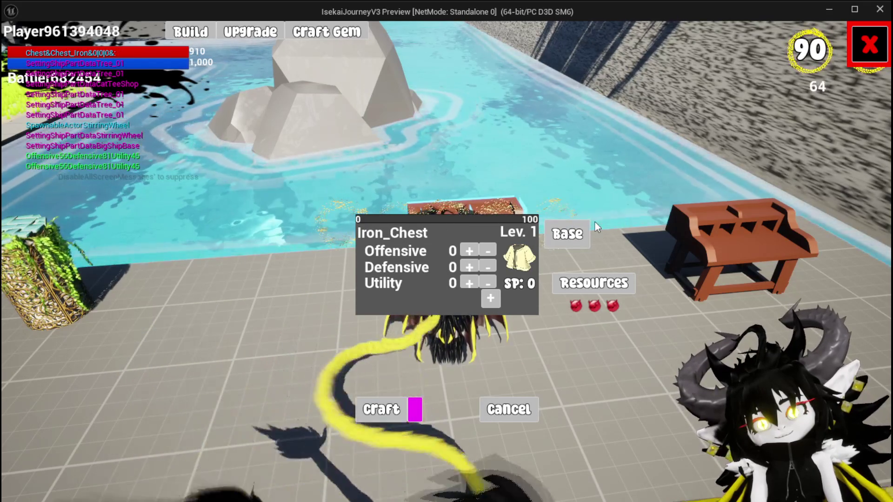
- Replace the gems with three wood, then swap the first resource for a red gem
{"action": "left_click", "coordinate": [579, 287]}
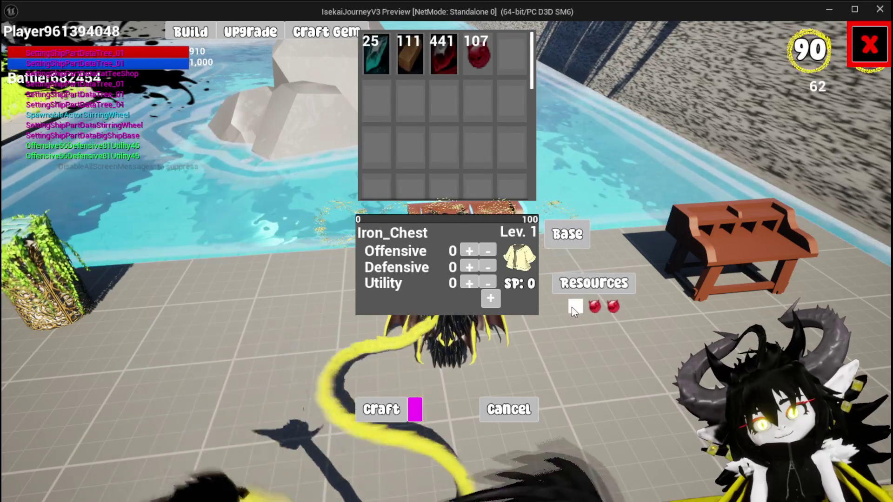
{"action": "left_click", "coordinate": [608, 308]}
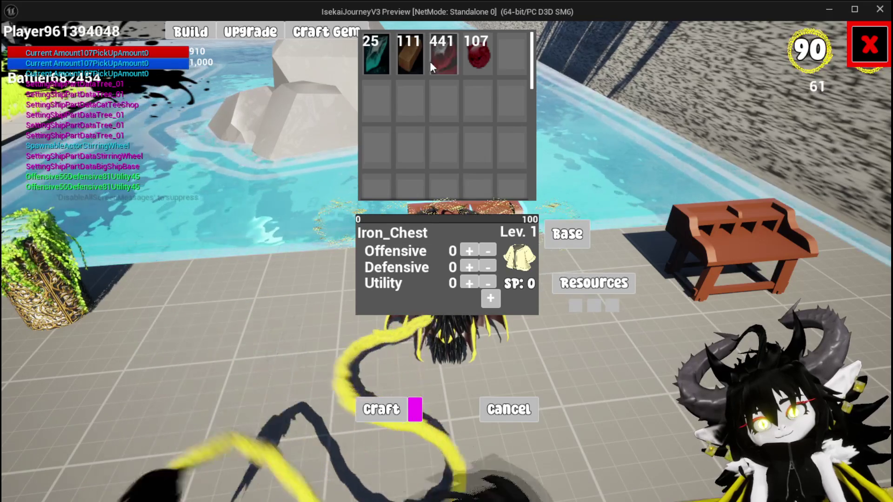
{"action": "left_click", "coordinate": [406, 54]}
{"action": "left_click", "coordinate": [406, 54]}
{"action": "left_click", "coordinate": [406, 54]}
{"action": "left_click", "coordinate": [577, 305]}
{"action": "left_click", "coordinate": [479, 60]}
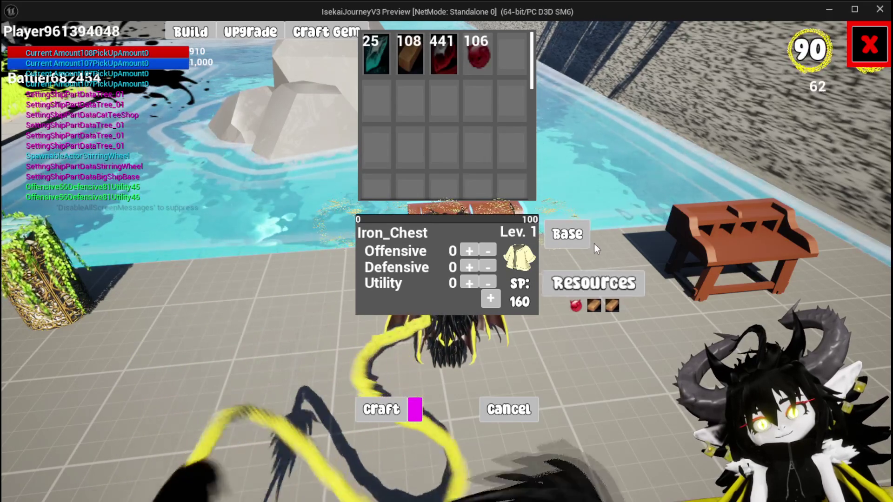
- Pick Chest as the base again, then switch it to Hands
{"action": "left_click", "coordinate": [575, 232]}
{"action": "left_click", "coordinate": [475, 68]}
{"action": "left_click", "coordinate": [572, 233]}
{"action": "left_click", "coordinate": [450, 79]}
- Fill Iron_Hands' resource slots with three red gems for SP: 300, then stop the preview
{"action": "left_click", "coordinate": [586, 285]}
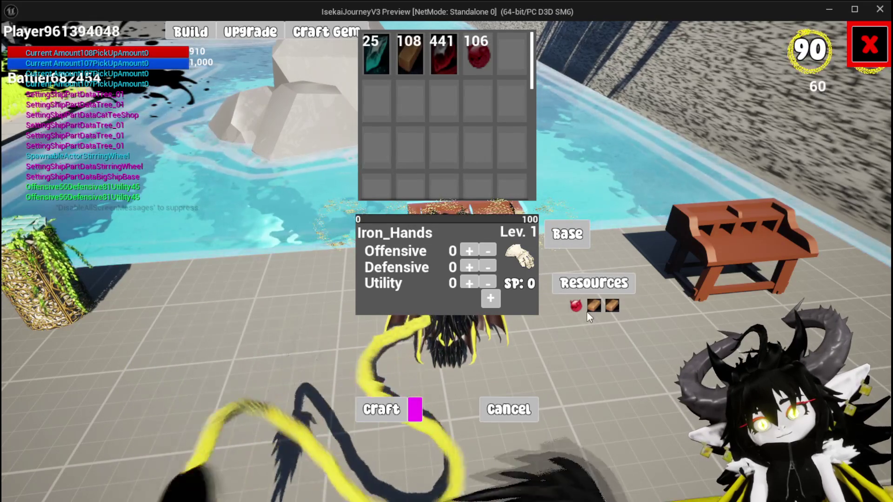
{"action": "left_click", "coordinate": [577, 306]}
{"action": "left_click", "coordinate": [594, 306]}
{"action": "left_click", "coordinate": [613, 307]}
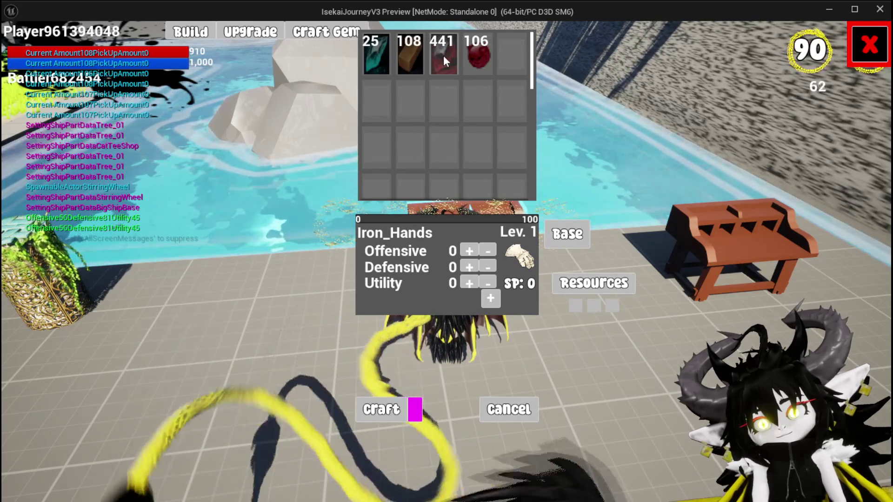
{"action": "left_click", "coordinate": [470, 57]}
{"action": "left_click", "coordinate": [471, 57]}
{"action": "left_click", "coordinate": [470, 57]}
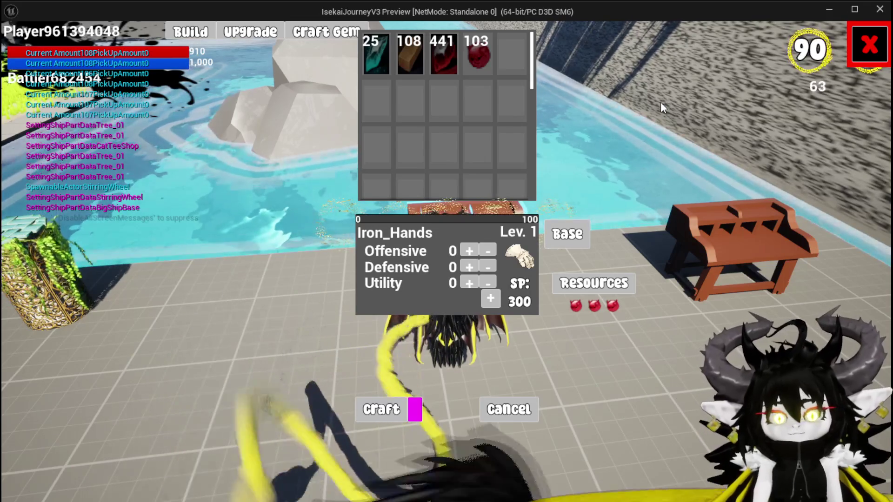
{"action": "key", "text": "Escape"}
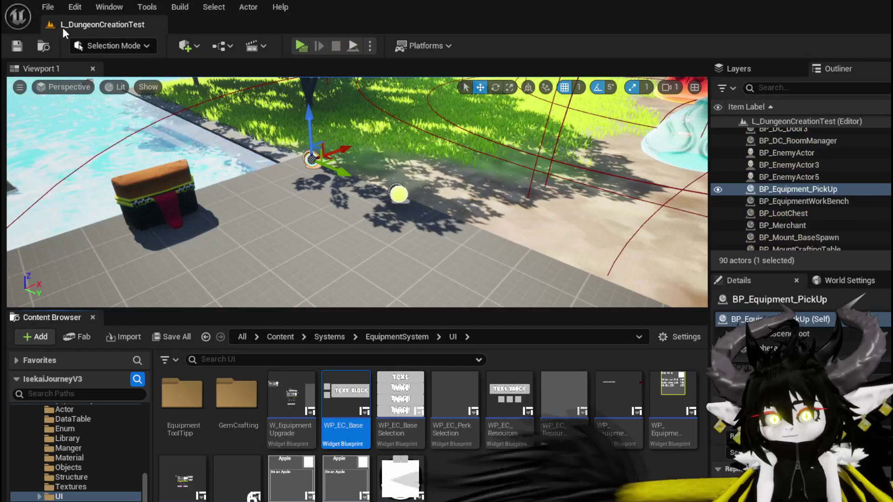
- Save the level, then shorten SizeBox_Selection to Size Y 218.64 and compile the workbench widget
{"action": "left_click", "coordinate": [18, 45]}
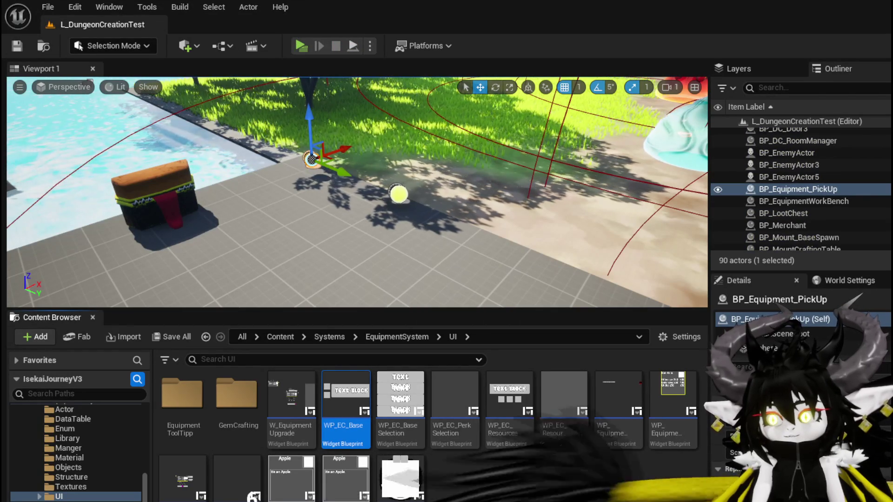
{"action": "key", "text": "alt+Tab"}
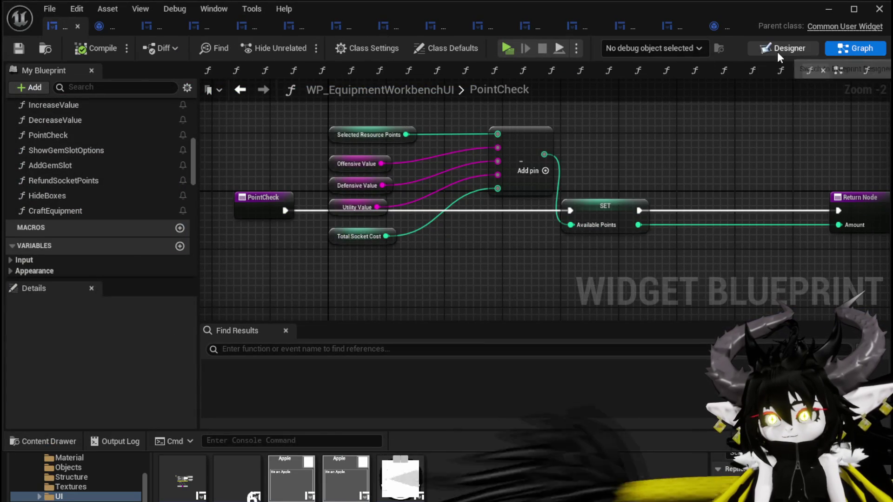
{"action": "left_click", "coordinate": [777, 51]}
{"action": "left_click", "coordinate": [443, 152]}
{"action": "scroll", "coordinate": [443, 149], "scroll_direction": "up", "scroll_amount": 4}
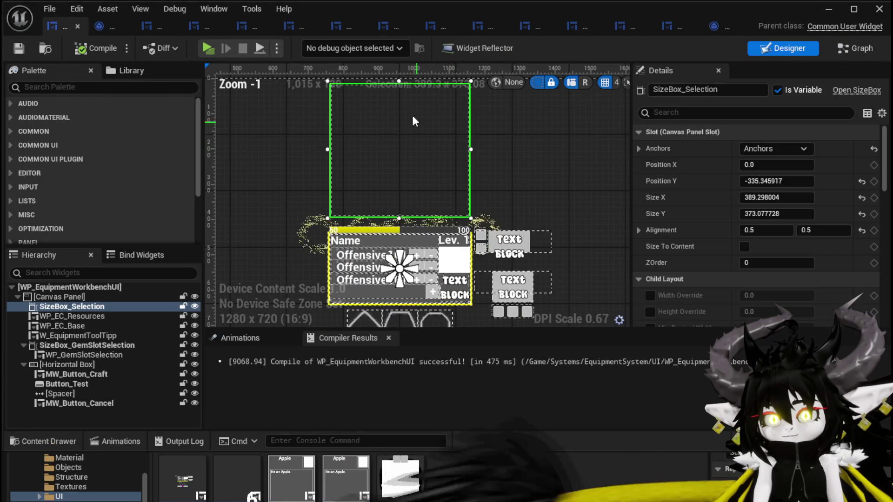
{"action": "left_click_drag", "start_coordinate": [404, 100], "coordinate": [405, 153]}
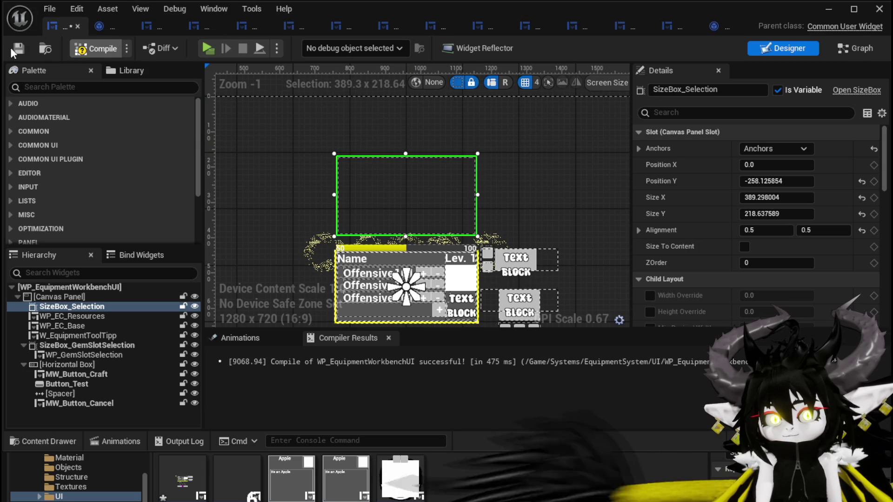
{"action": "left_click", "coordinate": [78, 51]}
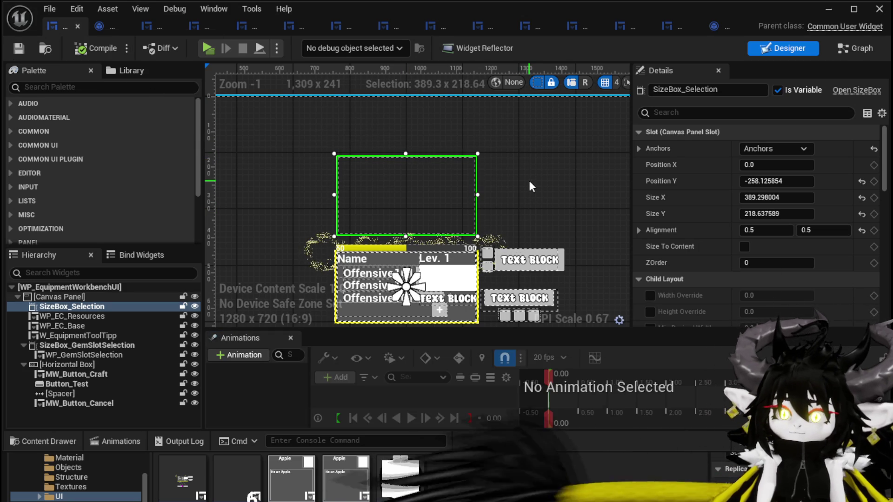
- Centre WP_EC_Base's MW_Button horizontally, compile, and start a play preview
{"action": "left_click_drag", "start_coordinate": [523, 210], "coordinate": [522, 207]}
{"action": "left_click", "coordinate": [504, 186]}
{"action": "scroll", "coordinate": [504, 186], "scroll_direction": "up", "scroll_amount": 3}
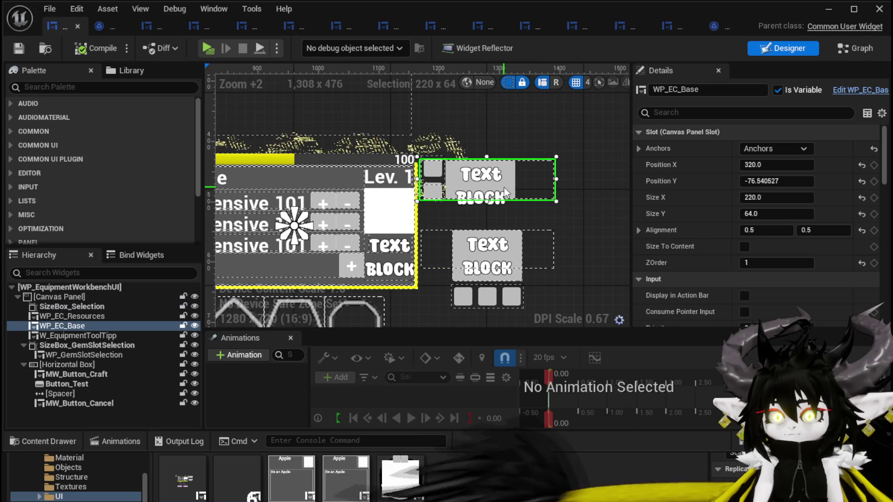
{"action": "left_click", "coordinate": [857, 95]}
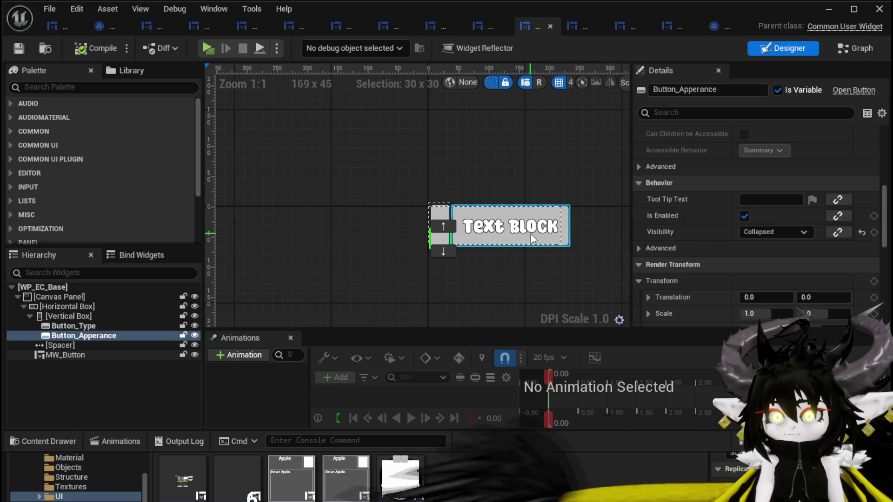
{"action": "left_click", "coordinate": [529, 234]}
{"action": "scroll", "coordinate": [761, 135], "scroll_direction": "up", "scroll_amount": 2}
{"action": "scroll", "coordinate": [761, 135], "scroll_direction": "up", "scroll_amount": 5}
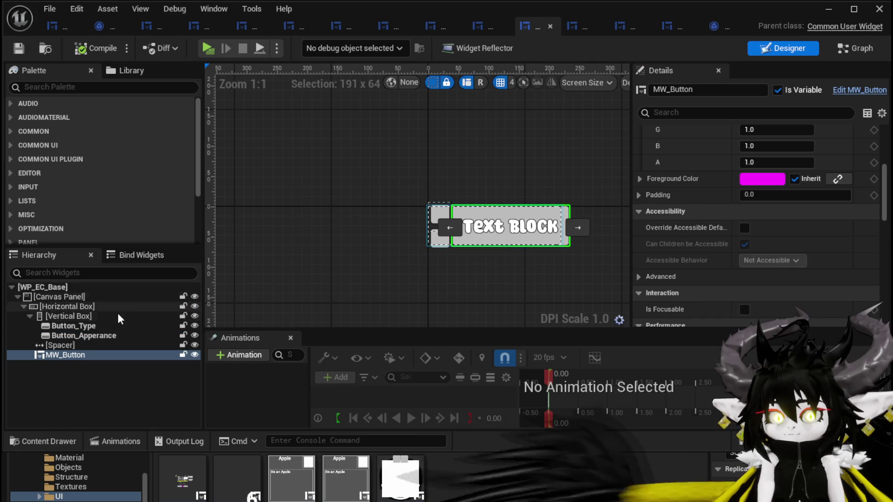
{"action": "scroll", "coordinate": [693, 205], "scroll_direction": "up", "scroll_amount": 2}
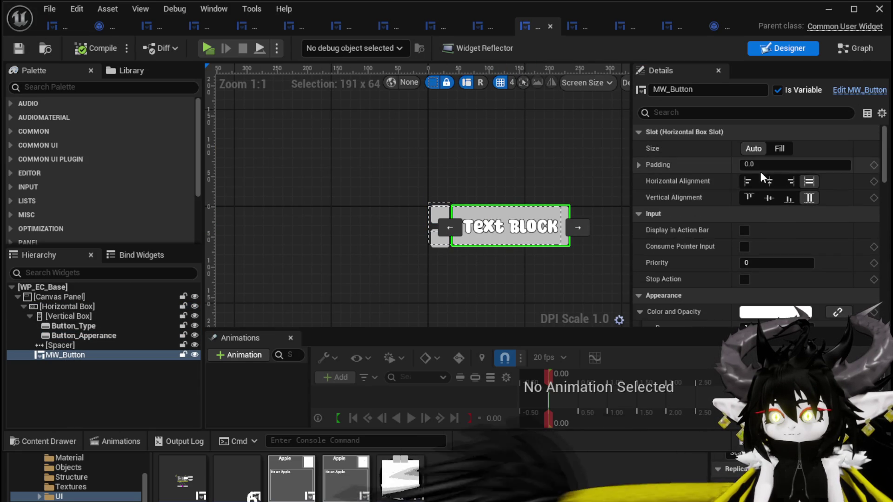
{"action": "left_click", "coordinate": [770, 181]}
{"action": "left_click", "coordinate": [88, 50]}
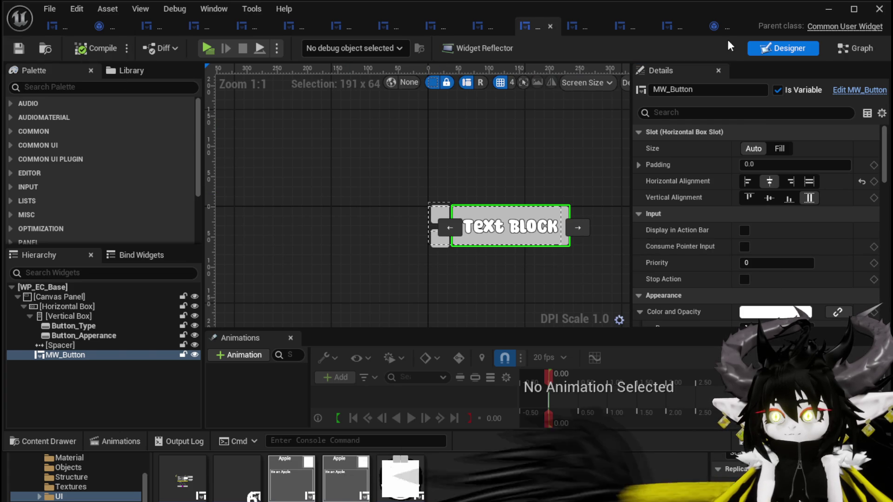
{"action": "left_click", "coordinate": [829, 9]}
{"action": "left_click", "coordinate": [306, 44]}
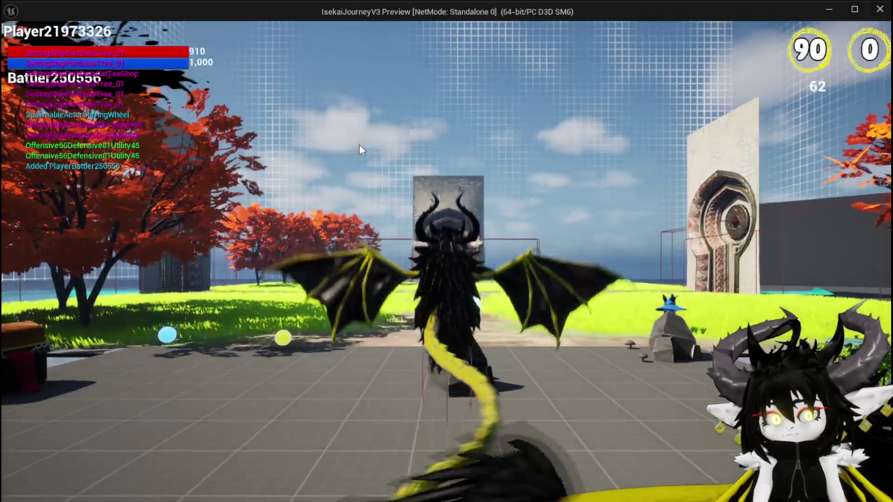
- Open the workbench crafting panel with E to check the Base button, then end play with Esc
{"action": "key", "text": "e"}
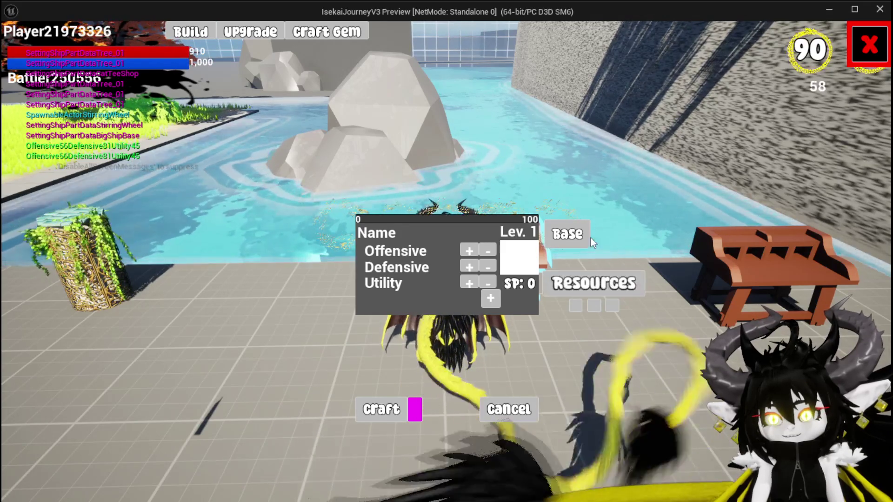
{"action": "key", "text": "Escape"}
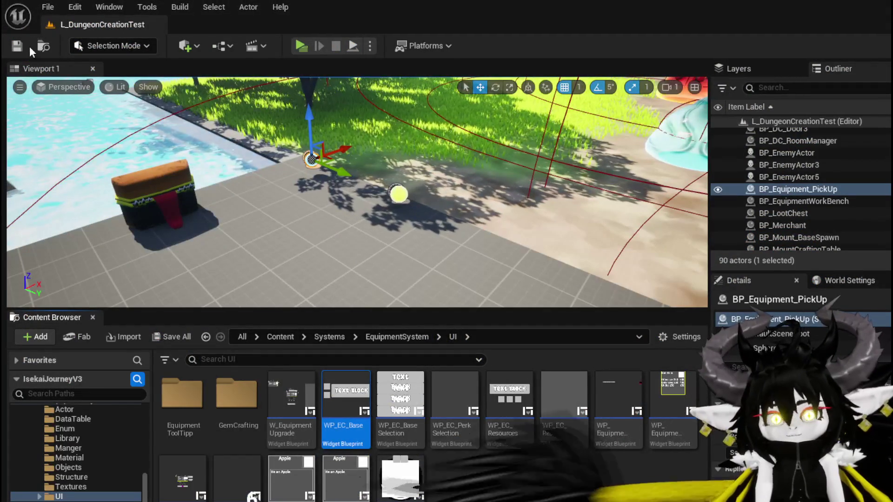
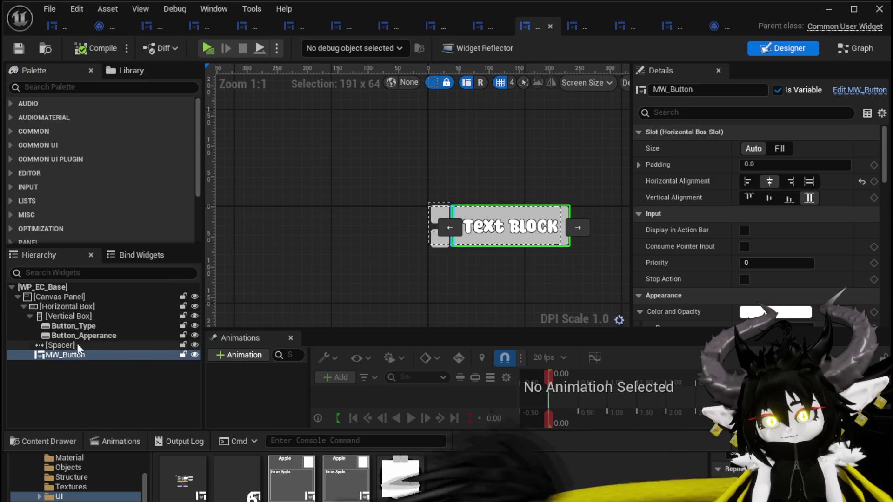
- Narrow the upper WP_EC_Base block from its left edge to Size X 156.94 and save the workbench UI
{"action": "left_click", "coordinate": [858, 48]}
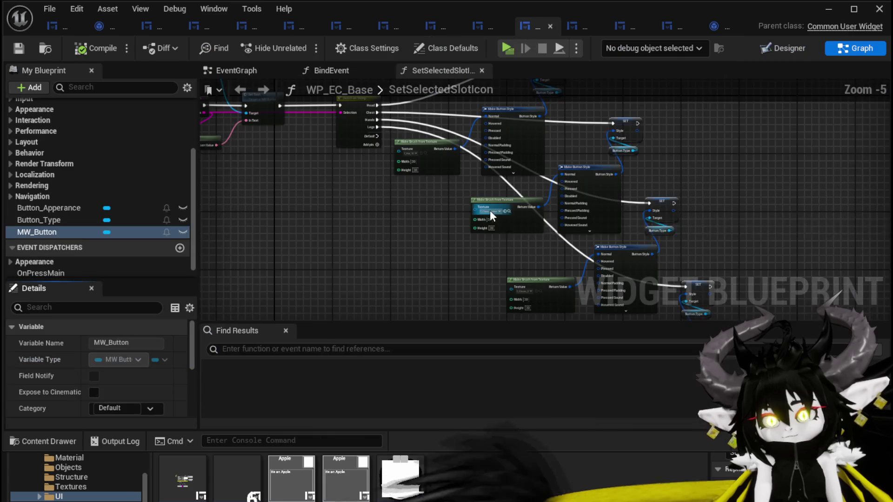
{"action": "left_click", "coordinate": [55, 30]}
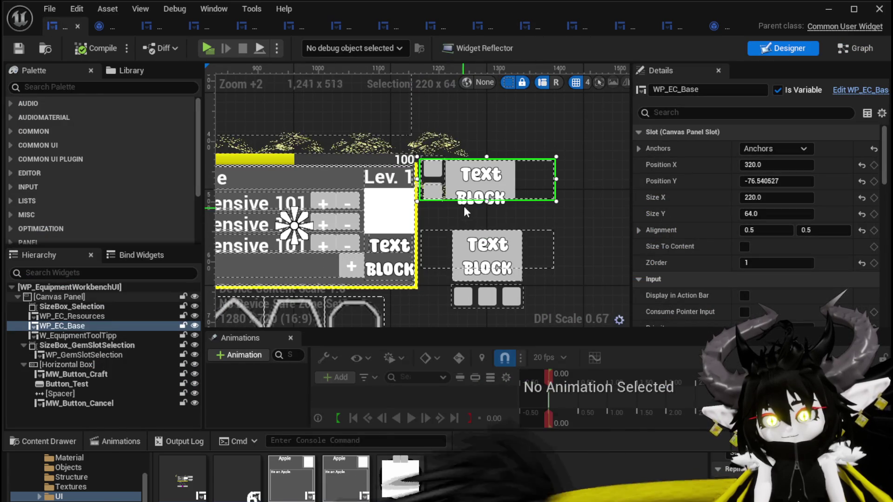
{"action": "scroll", "coordinate": [484, 197], "scroll_direction": "up", "scroll_amount": 2}
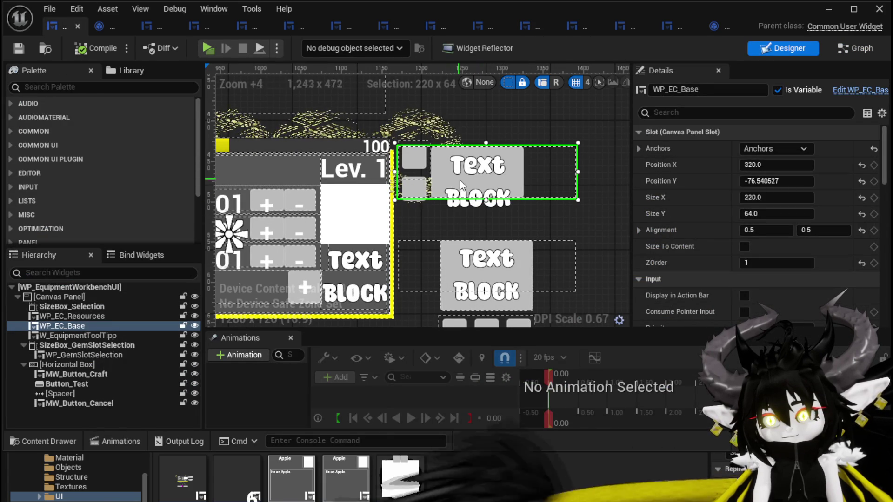
{"action": "left_click", "coordinate": [449, 271]}
{"action": "left_click", "coordinate": [399, 173]}
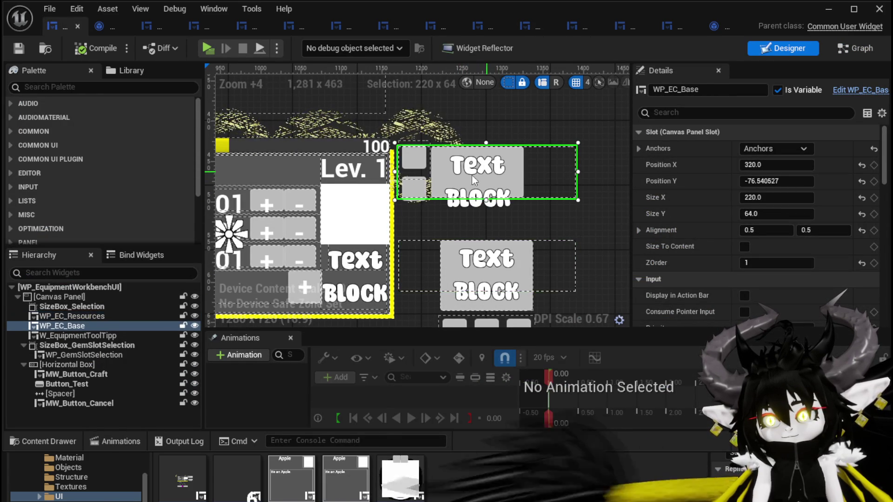
{"action": "left_click_drag", "start_coordinate": [398, 173], "coordinate": [445, 176]}
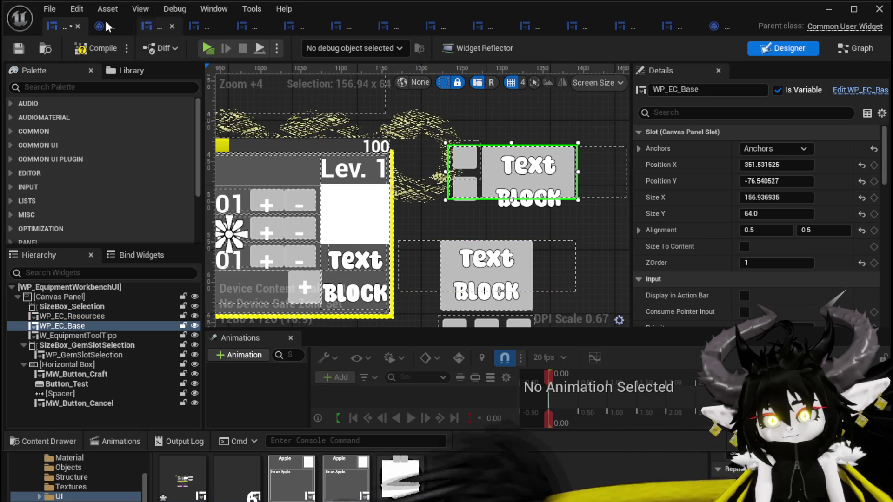
{"action": "left_click", "coordinate": [20, 51]}
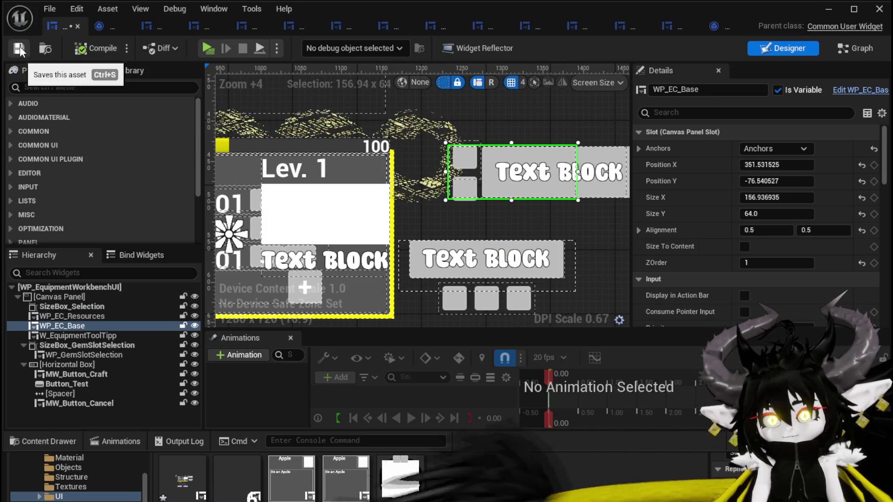
{"action": "scroll", "coordinate": [454, 165], "scroll_direction": "down", "scroll_amount": 2}
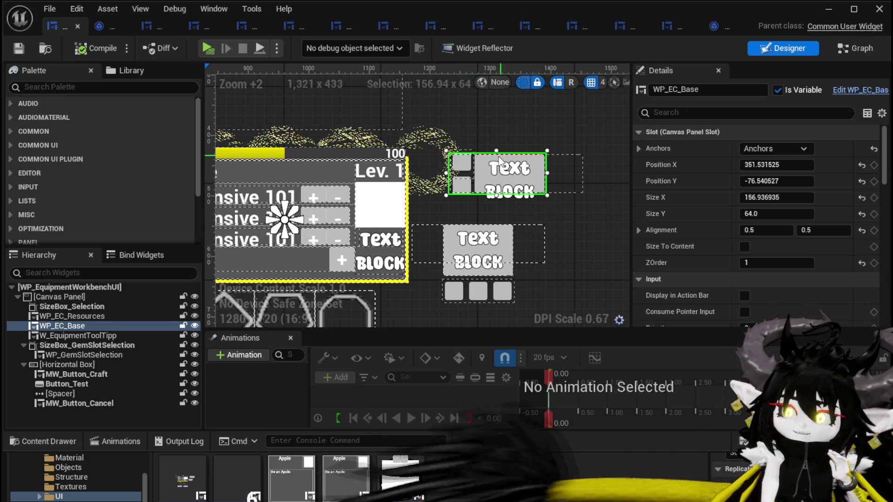
- In the Graph view, open UseEquipmentBase and then the OpenBaseSelection function graph from My Blueprint
{"action": "left_click", "coordinate": [856, 48]}
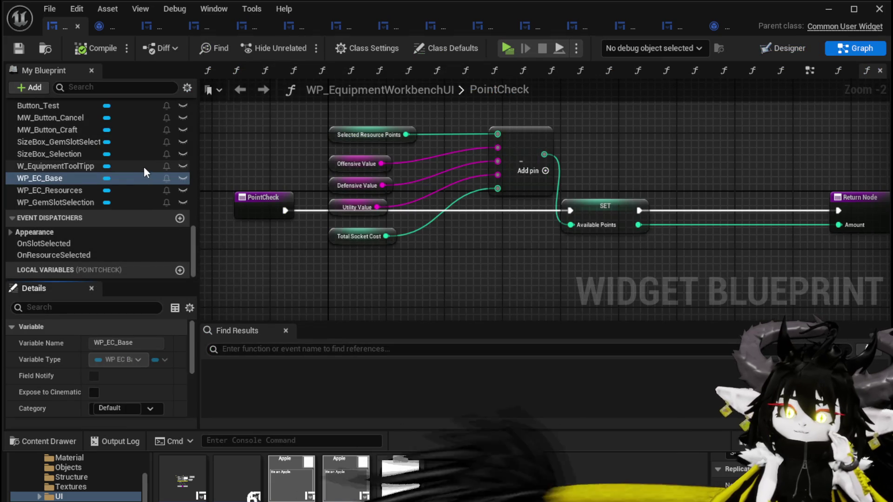
{"action": "scroll", "coordinate": [139, 163], "scroll_direction": "up", "scroll_amount": 10}
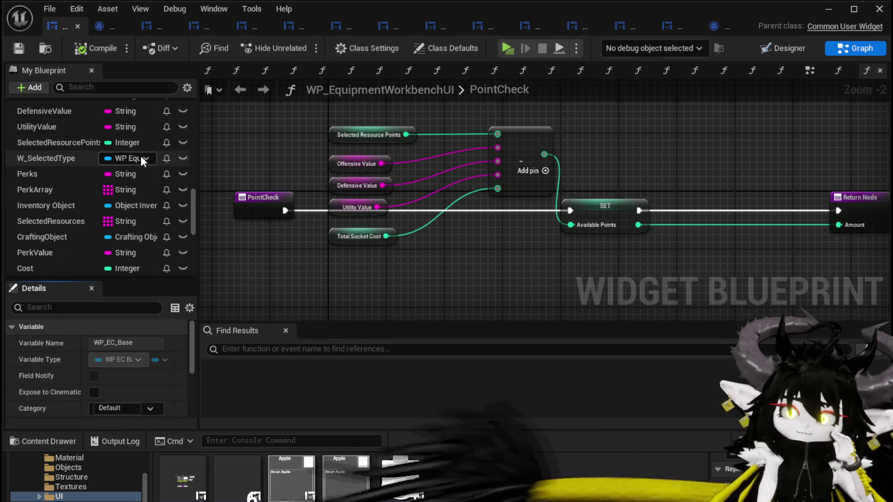
{"action": "scroll", "coordinate": [143, 161], "scroll_direction": "up", "scroll_amount": 4}
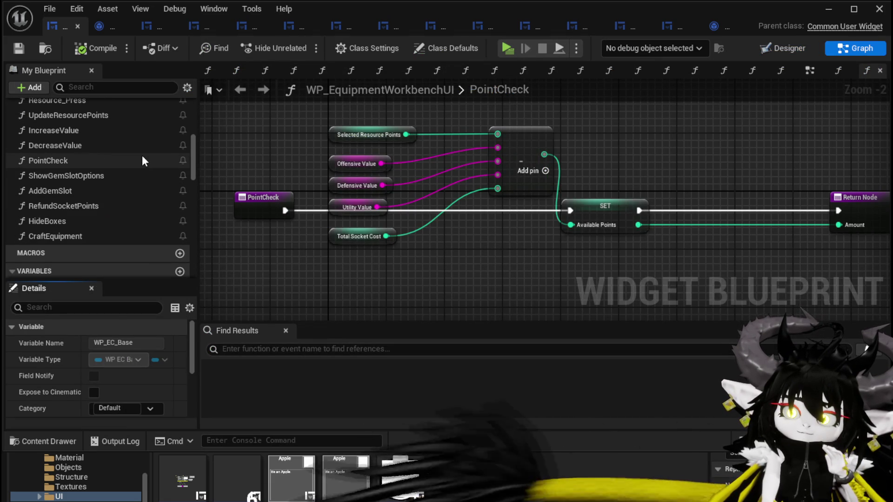
{"action": "scroll", "coordinate": [143, 160], "scroll_direction": "up", "scroll_amount": 5}
{"action": "scroll", "coordinate": [143, 160], "scroll_direction": "up", "scroll_amount": 4}
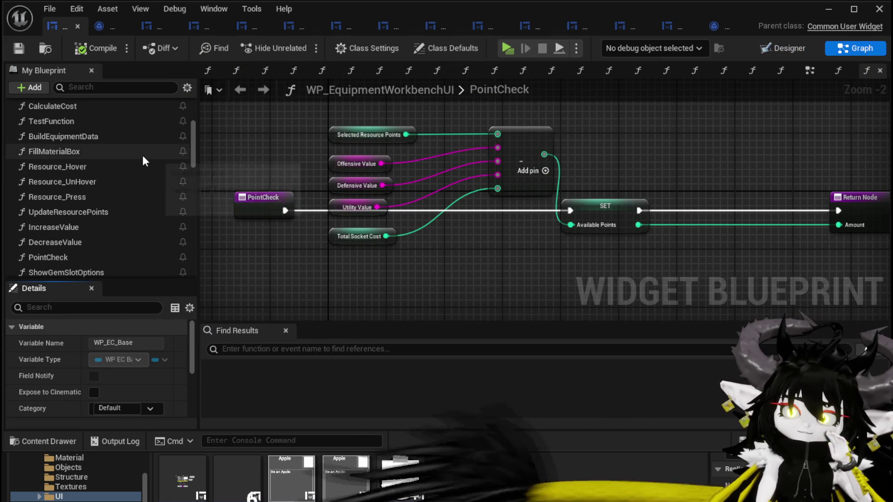
{"action": "scroll", "coordinate": [143, 155], "scroll_direction": "up", "scroll_amount": 4}
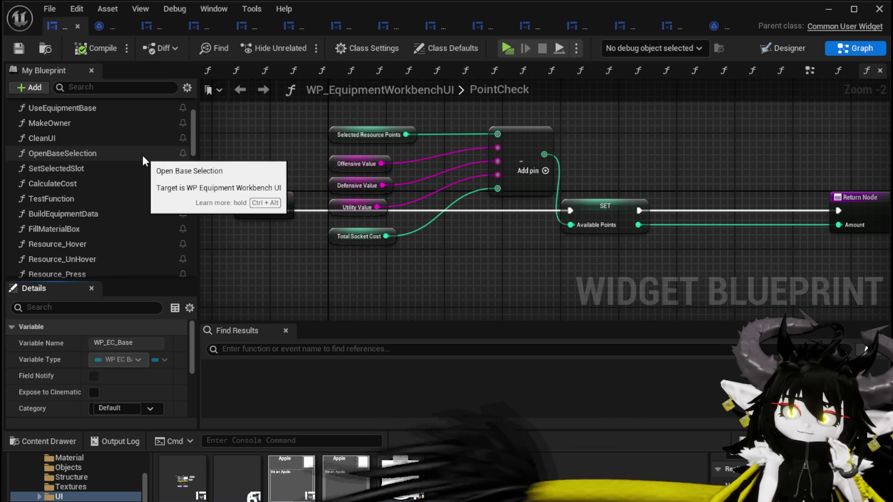
{"action": "scroll", "coordinate": [102, 169], "scroll_direction": "up", "scroll_amount": 1}
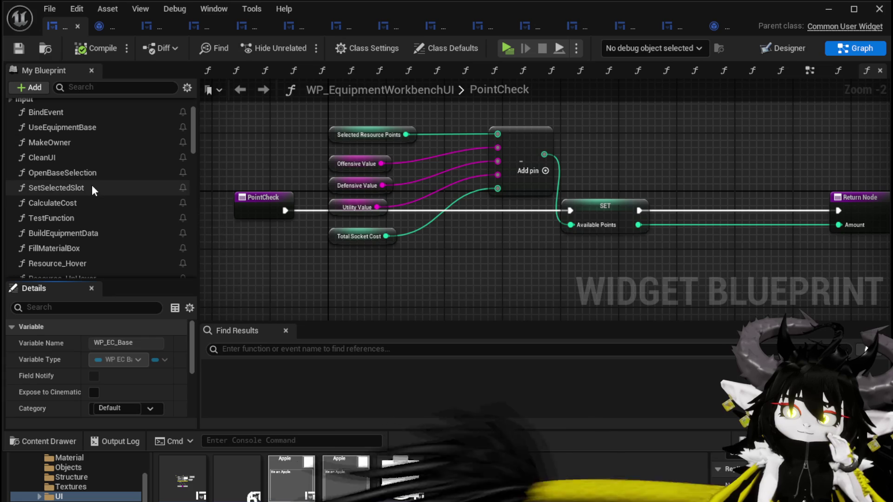
{"action": "double_click", "coordinate": [88, 129]}
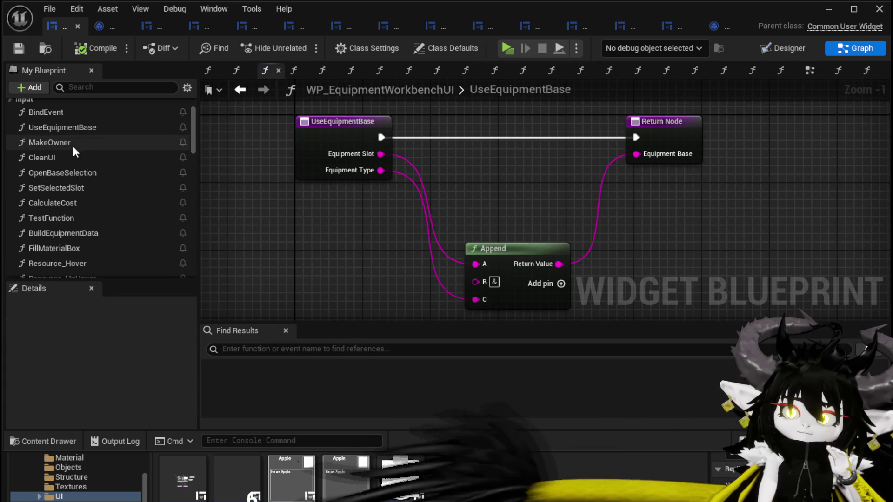
{"action": "left_click", "coordinate": [76, 171]}
{"action": "double_click", "coordinate": [76, 172]}
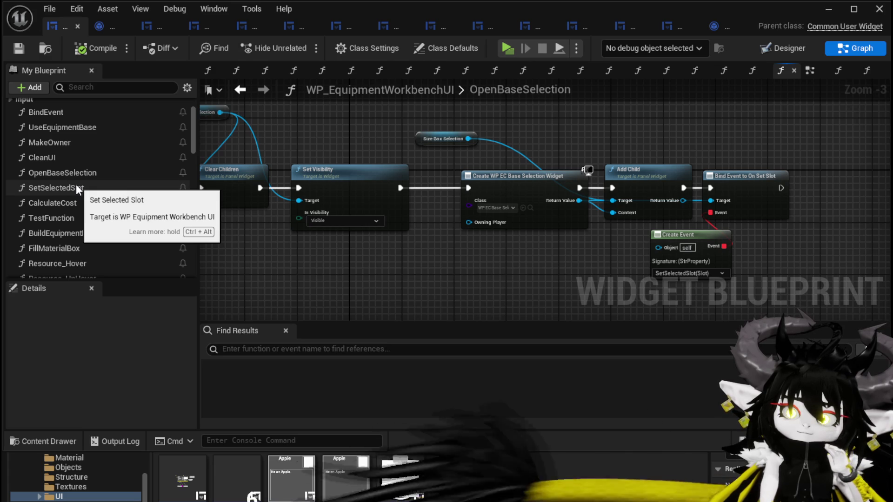
- Inspect the SetSelectedSlot graph and its BuildEquipmentData function, nudging Call On Slot Selected right
{"action": "double_click", "coordinate": [76, 187]}
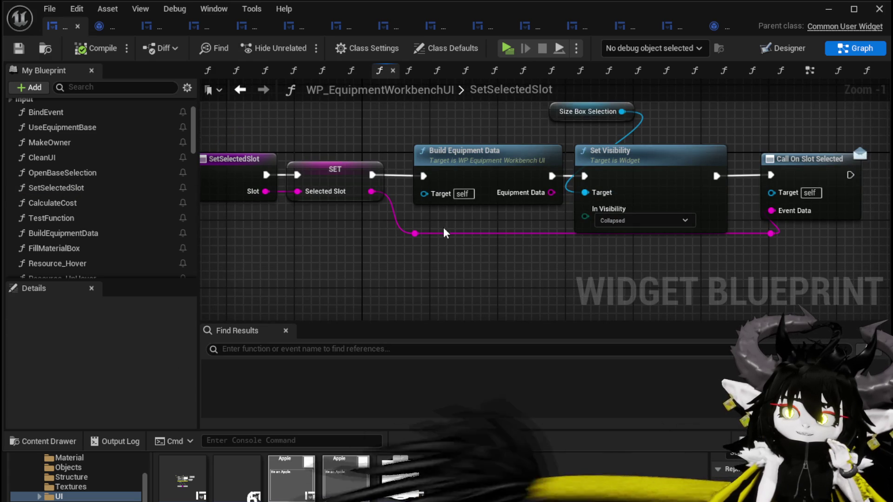
{"action": "mouse_move", "coordinate": [450, 233]}
{"action": "left_mouse_down"}
{"action": "mouse_move", "coordinate": [419, 204]}
{"action": "mouse_move", "coordinate": [535, 204]}
{"action": "mouse_move", "coordinate": [441, 206]}
{"action": "left_mouse_up"}
{"action": "left_click", "coordinate": [442, 193]}
{"action": "mouse_move", "coordinate": [816, 161]}
{"action": "left_mouse_down"}
{"action": "mouse_move", "coordinate": [699, 163]}
{"action": "mouse_move", "coordinate": [742, 163]}
{"action": "left_mouse_up"}
{"action": "left_click", "coordinate": [768, 137]}
{"action": "left_click_drag", "start_coordinate": [556, 135], "coordinate": [661, 135]}
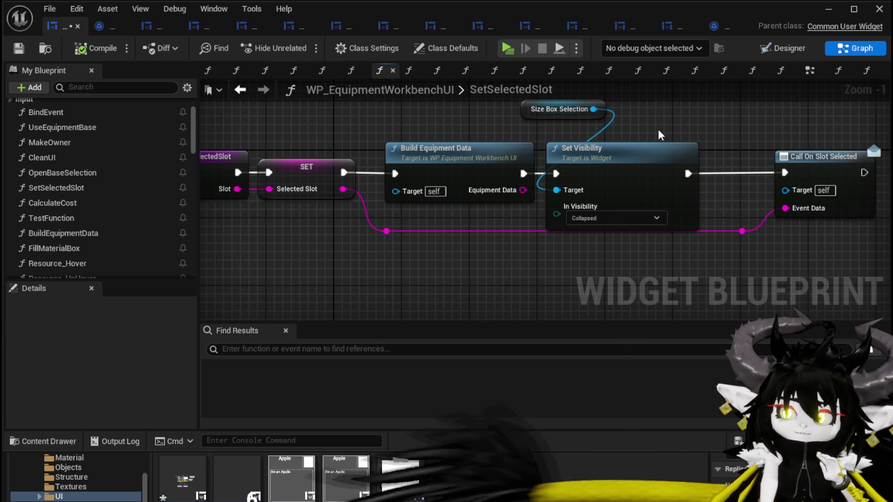
{"action": "double_click", "coordinate": [433, 149]}
{"action": "mouse_move", "coordinate": [636, 182]}
{"action": "left_mouse_down"}
{"action": "mouse_move", "coordinate": [711, 166]}
{"action": "mouse_move", "coordinate": [711, 234]}
{"action": "mouse_move", "coordinate": [744, 289]}
{"action": "mouse_move", "coordinate": [738, 265]}
{"action": "mouse_move", "coordinate": [758, 191]}
{"action": "mouse_move", "coordinate": [748, 239]}
{"action": "mouse_move", "coordinate": [414, 204]}
{"action": "mouse_move", "coordinate": [534, 224]}
{"action": "mouse_move", "coordinate": [285, 110]}
{"action": "left_mouse_up"}
{"action": "scroll", "coordinate": [711, 234], "scroll_direction": "down", "scroll_amount": 2}
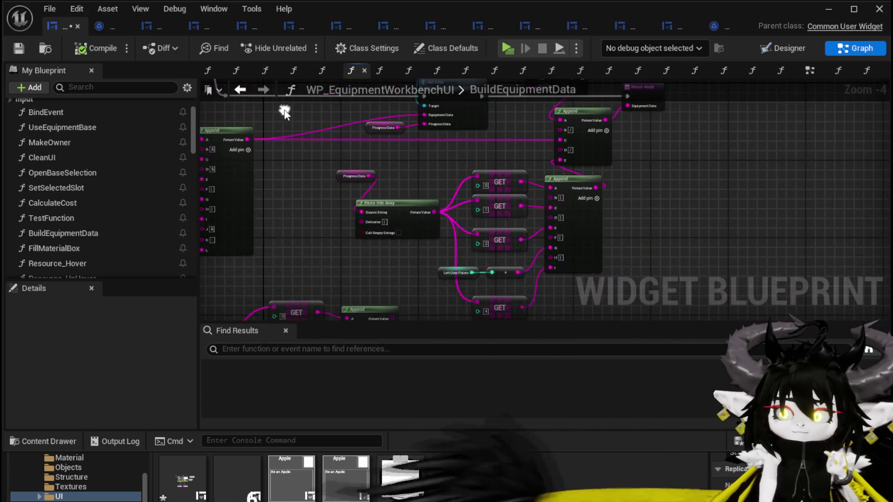
{"action": "left_click_drag", "start_coordinate": [459, 263], "coordinate": [395, 250]}
{"action": "left_click", "coordinate": [344, 246]}
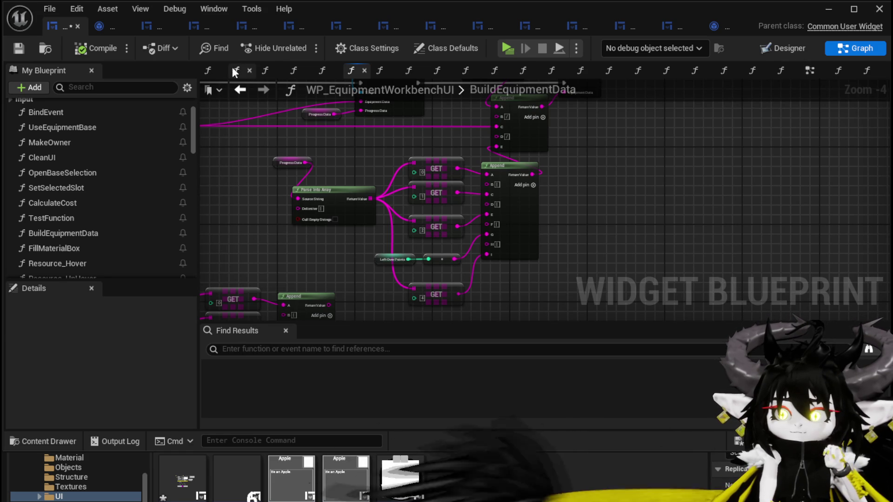
{"action": "left_click", "coordinate": [240, 89]}
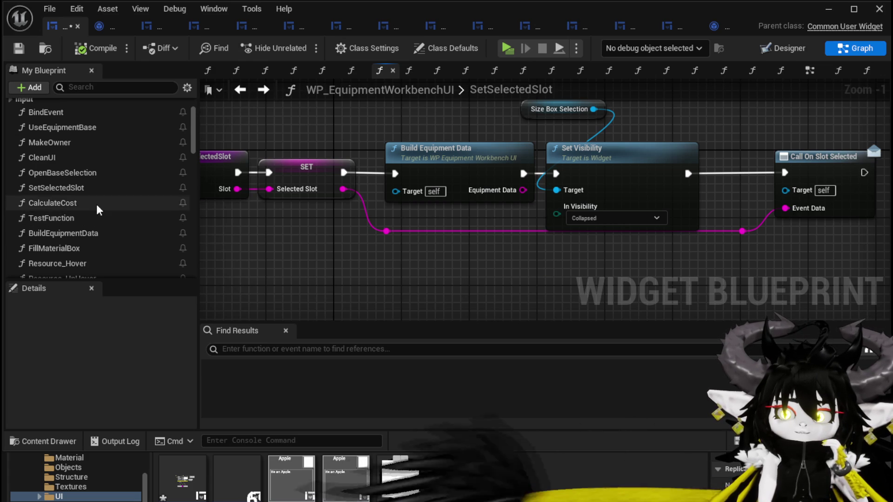
- Insert a Calculate Cost call between Build Equipment Data and Set Visibility in SetSelectedSlot
{"action": "left_click_drag", "start_coordinate": [96, 203], "coordinate": [528, 273]}
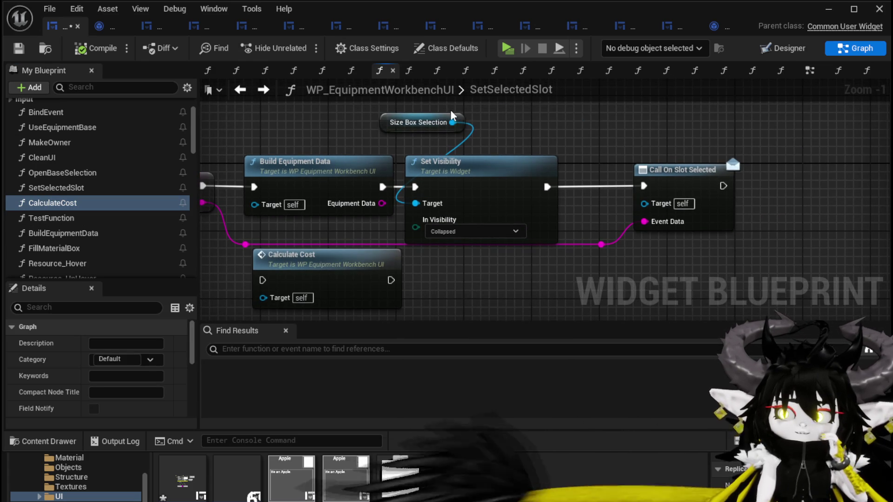
{"action": "left_click_drag", "start_coordinate": [442, 291], "coordinate": [744, 114]}
{"action": "left_click_drag", "start_coordinate": [558, 202], "coordinate": [670, 202]}
{"action": "mouse_move", "coordinate": [401, 256]}
{"action": "left_mouse_down"}
{"action": "mouse_move", "coordinate": [482, 166]}
{"action": "mouse_move", "coordinate": [473, 165]}
{"action": "left_mouse_up"}
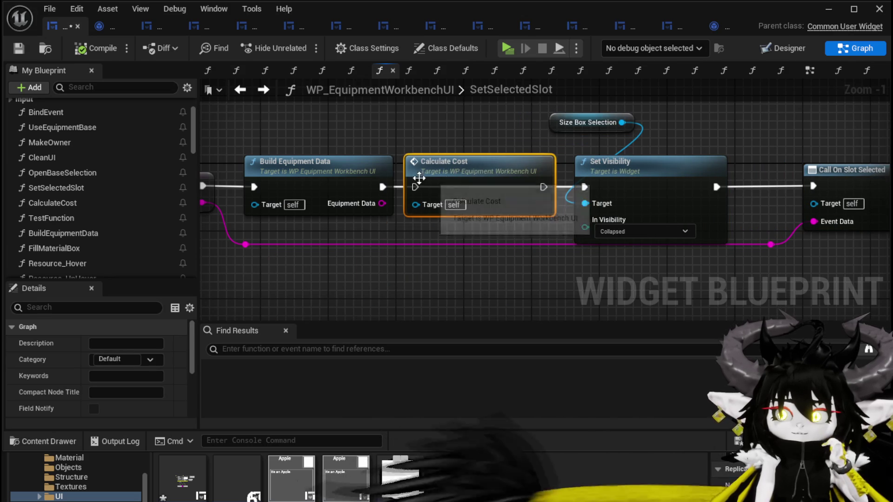
{"action": "left_click_drag", "start_coordinate": [543, 186], "coordinate": [582, 189]}
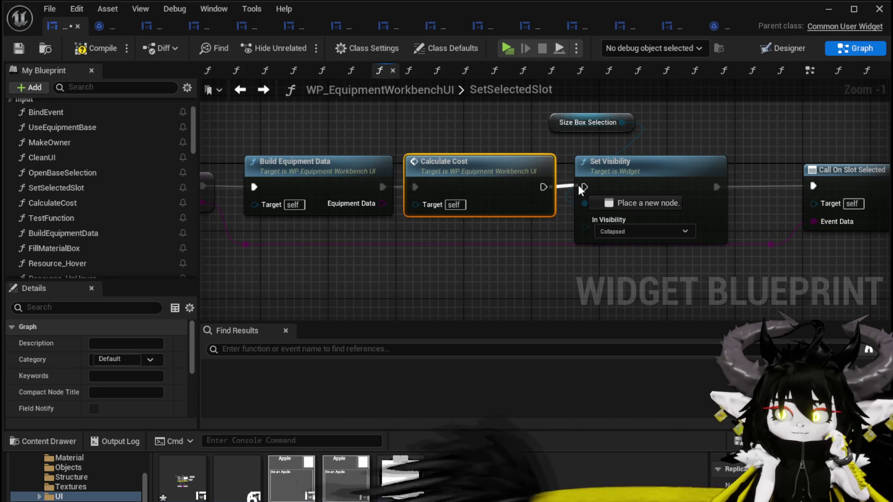
{"action": "left_click_drag", "start_coordinate": [320, 232], "coordinate": [345, 124]}
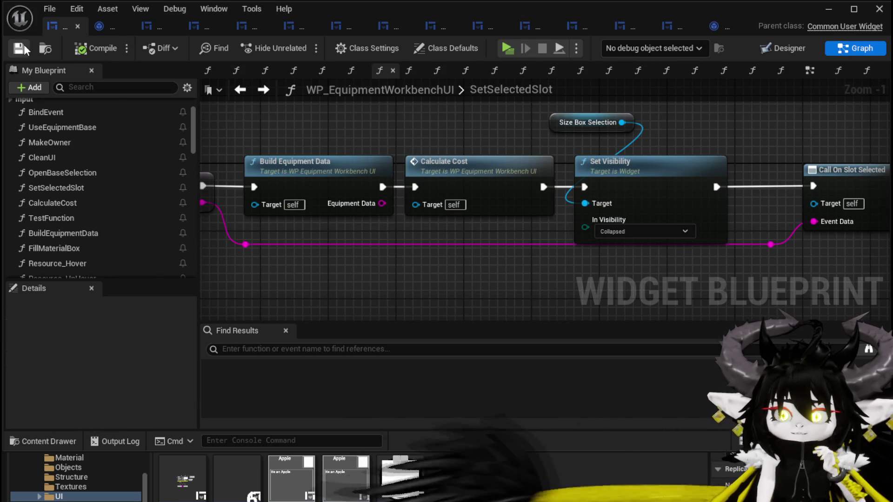
{"action": "left_click", "coordinate": [841, 11]}
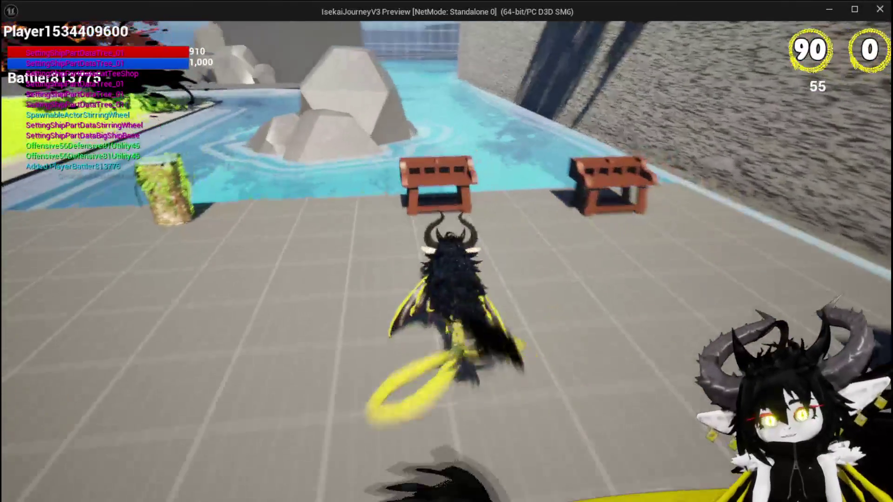
- In the play-test, open the crafting panel, choose Chest and add three red gems to the resource slots
{"action": "key", "text": "e"}
{"action": "left_click", "coordinate": [185, 31]}
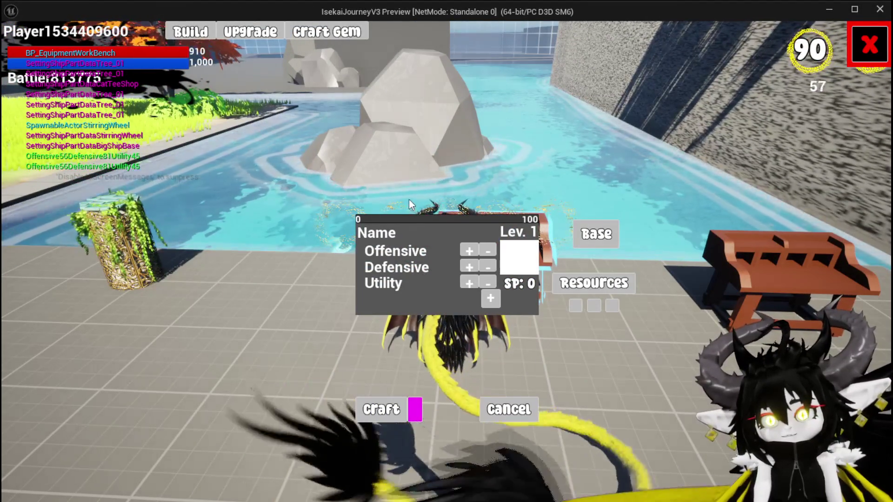
{"action": "left_click", "coordinate": [589, 242]}
{"action": "left_click", "coordinate": [454, 133]}
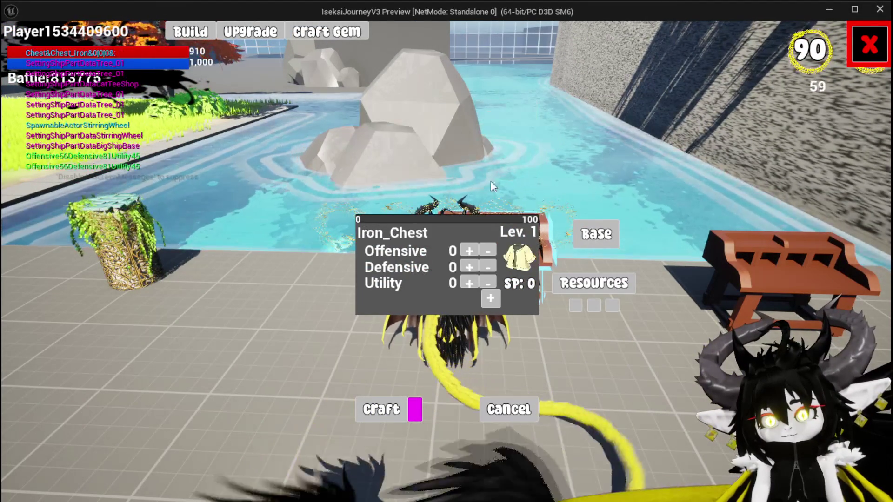
{"action": "left_click", "coordinate": [577, 284]}
{"action": "left_click", "coordinate": [475, 124]}
{"action": "left_click", "coordinate": [476, 123]}
{"action": "left_click", "coordinate": [475, 124]}
- Switch the equipment base to Hands, Chest, then Legs, and close the Iron_Legs crafting panel
{"action": "left_click", "coordinate": [589, 225]}
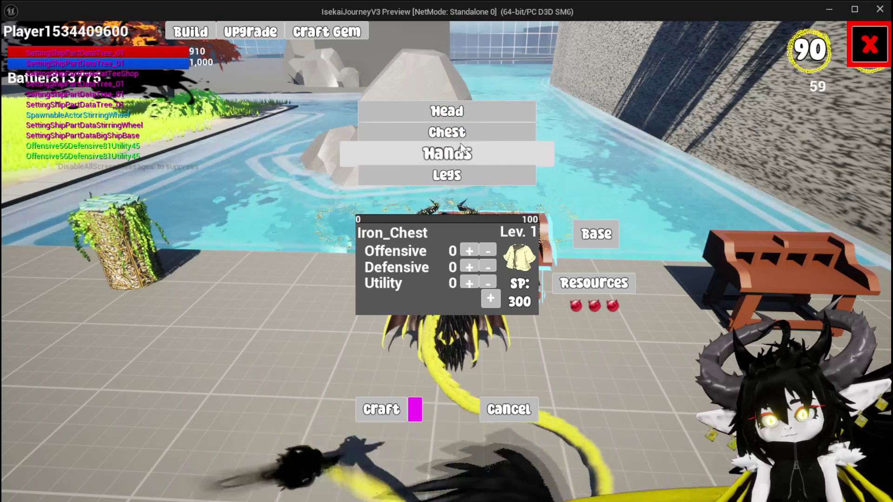
{"action": "left_click", "coordinate": [459, 151]}
{"action": "left_click", "coordinate": [591, 235]}
{"action": "left_click", "coordinate": [453, 131]}
{"action": "left_click", "coordinate": [595, 234]}
{"action": "left_click", "coordinate": [469, 173]}
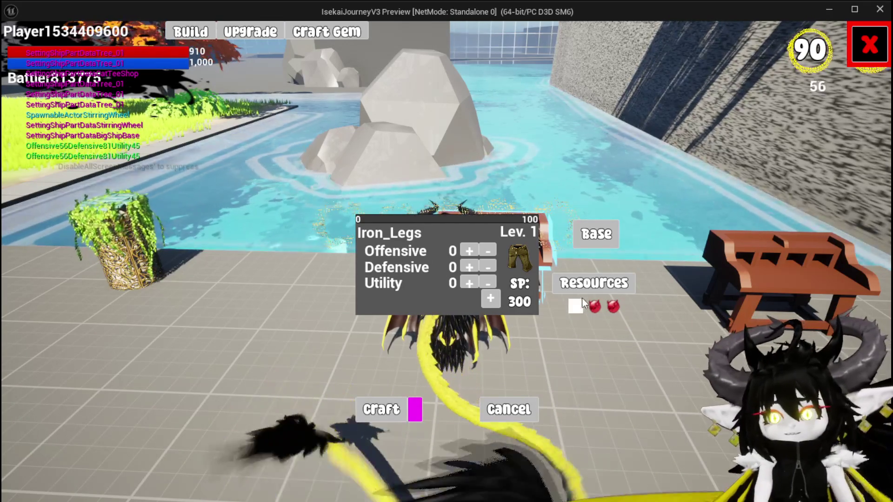
{"action": "left_click", "coordinate": [582, 304]}
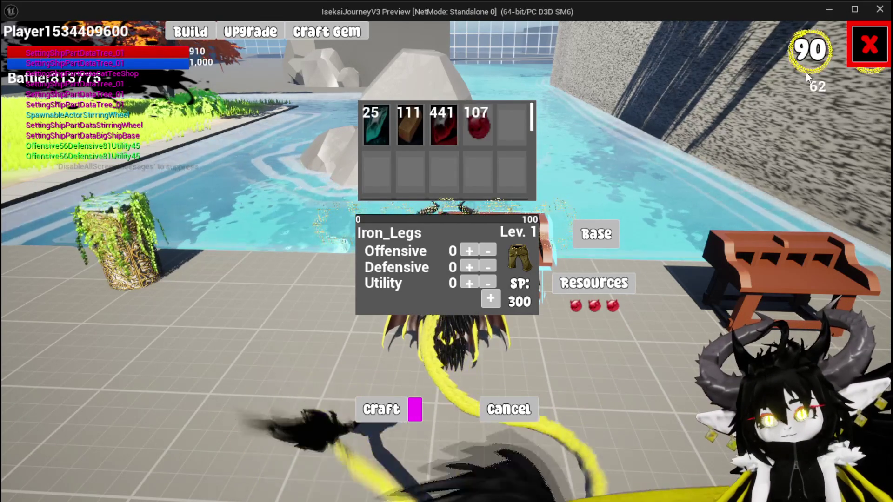
{"action": "left_click", "coordinate": [860, 56]}
- Repeatedly add and remove a red gem in the first resource slot, then stop the play-test and save
{"action": "left_click", "coordinate": [326, 31]}
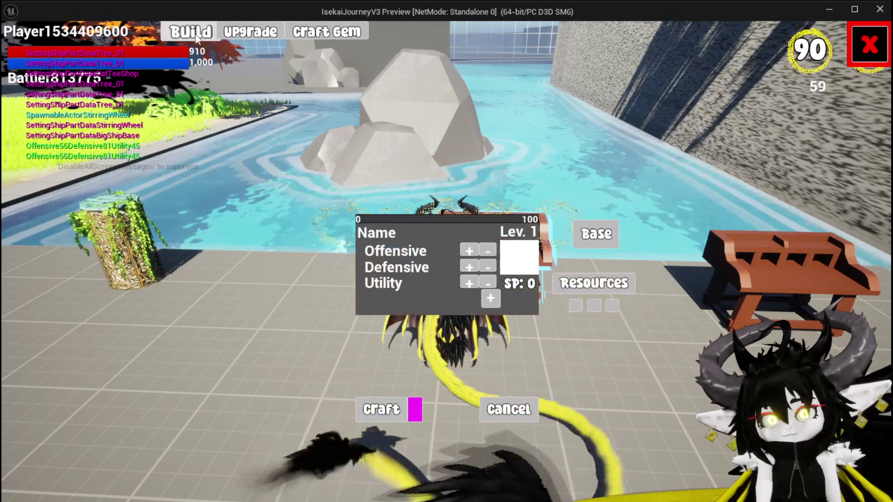
{"action": "left_click", "coordinate": [594, 287]}
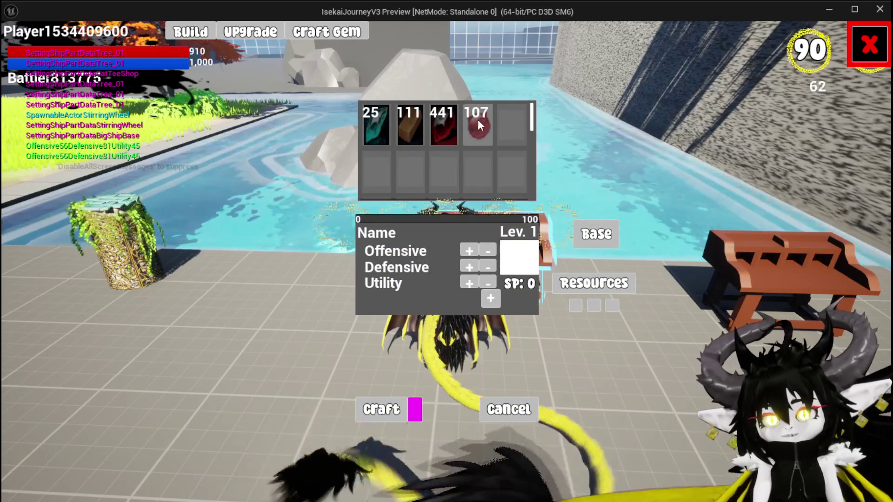
{"action": "left_click", "coordinate": [479, 130]}
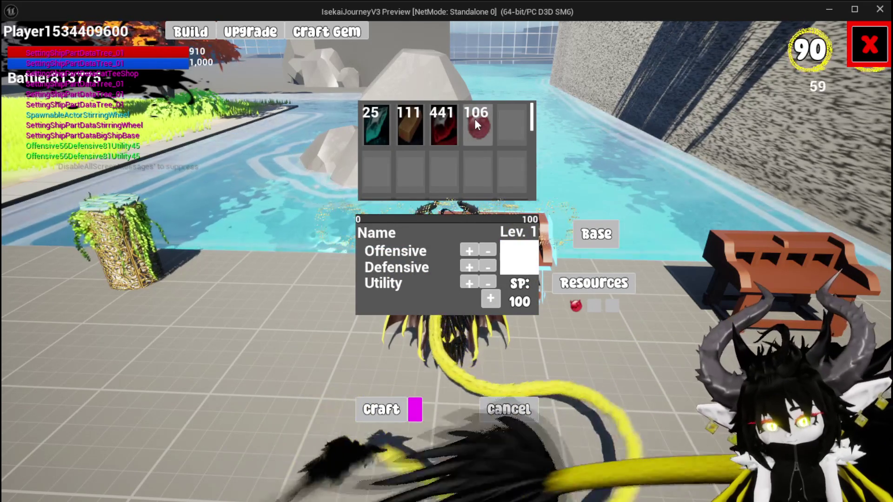
{"action": "left_click", "coordinate": [575, 304]}
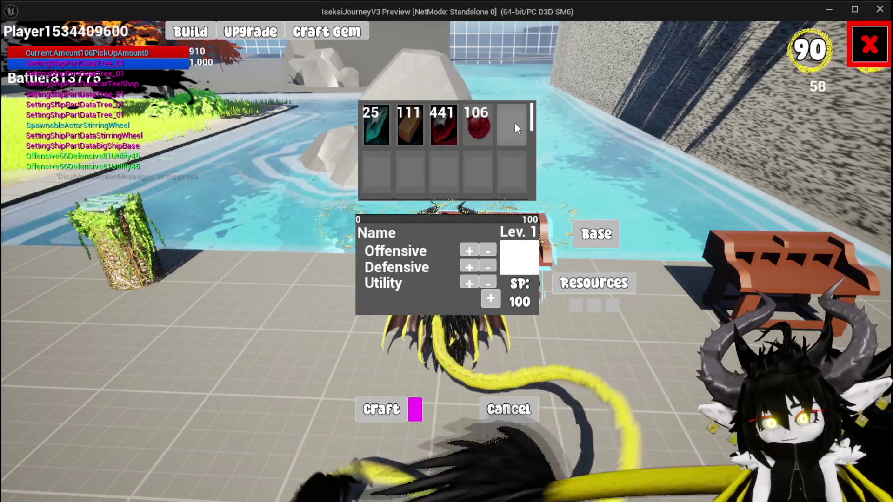
{"action": "left_click", "coordinate": [481, 138]}
{"action": "left_click", "coordinate": [573, 307]}
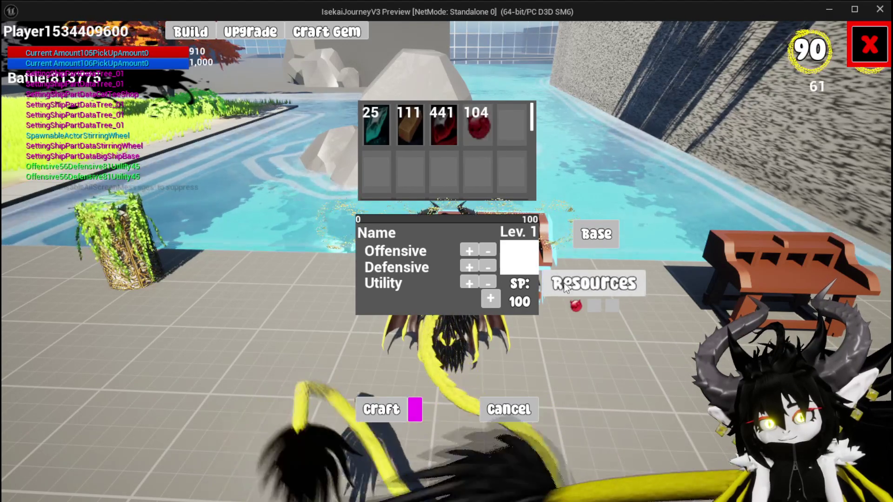
{"action": "left_click", "coordinate": [484, 130]}
{"action": "left_click", "coordinate": [575, 306]}
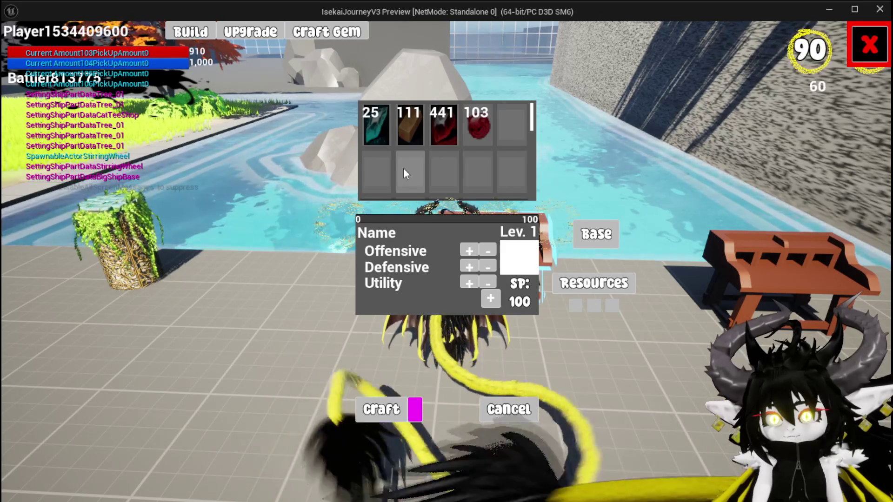
{"action": "left_click_drag", "start_coordinate": [476, 133], "coordinate": [577, 307]}
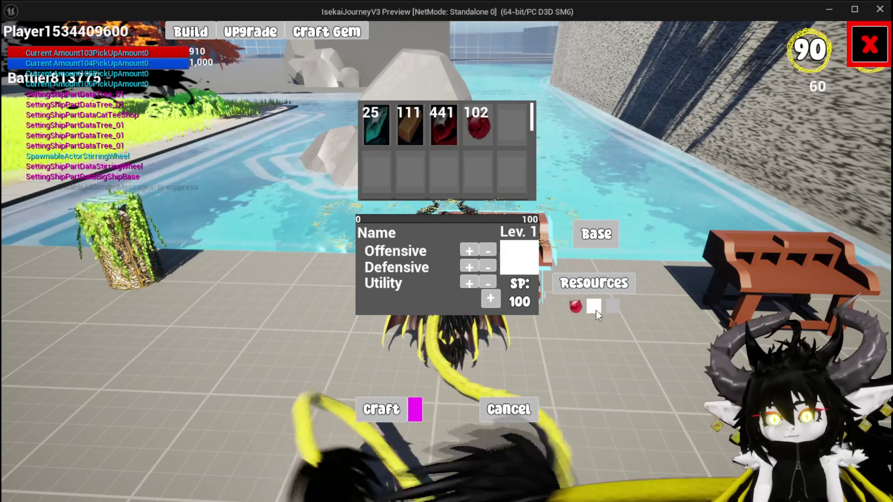
{"action": "key", "text": "Escape"}
{"action": "left_click", "coordinate": [17, 45]}
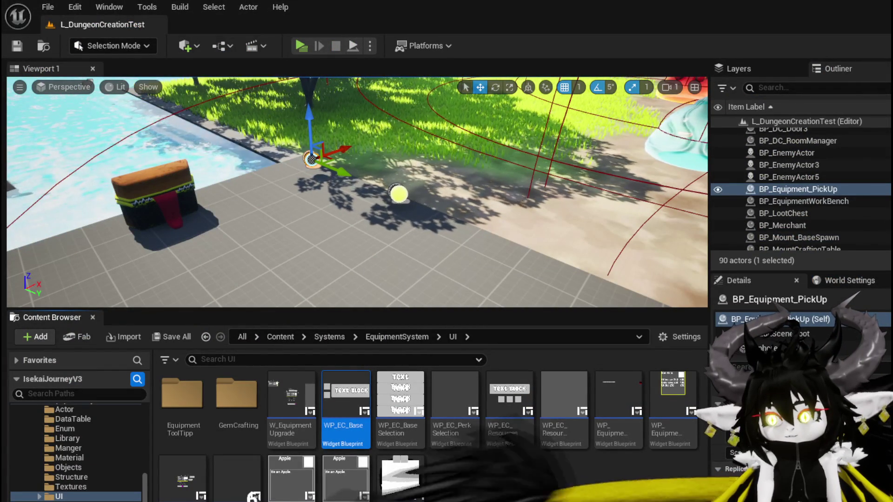
- Open WP_EquipmentWorkbenchUI, check WP_EC_Resources in Designer, and jump to its On Press Return Resource event
{"action": "key", "text": "alt+Tab"}
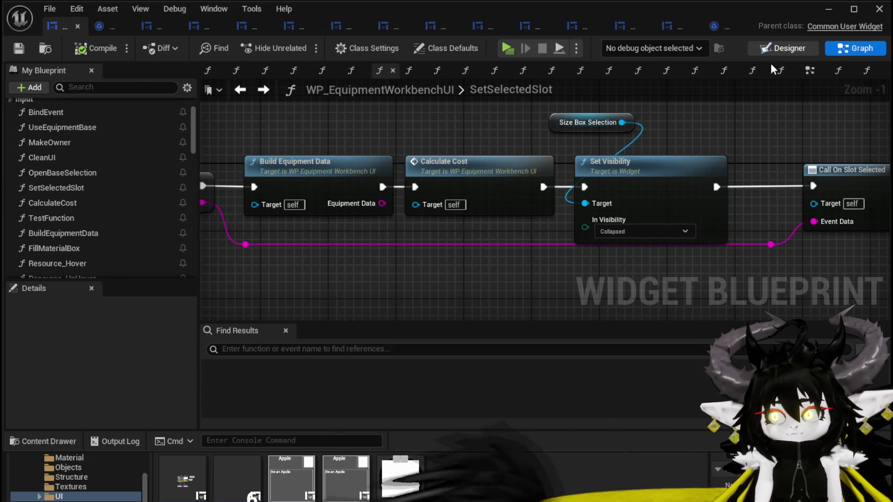
{"action": "left_click", "coordinate": [785, 50]}
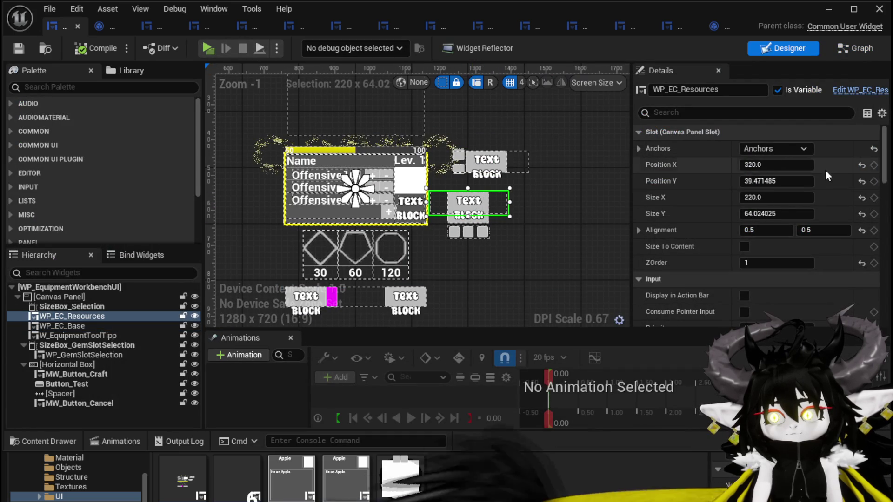
{"action": "scroll", "coordinate": [866, 279], "scroll_direction": "down", "scroll_amount": 10}
{"action": "scroll", "coordinate": [868, 319], "scroll_direction": "down", "scroll_amount": 1}
{"action": "left_click", "coordinate": [777, 285]}
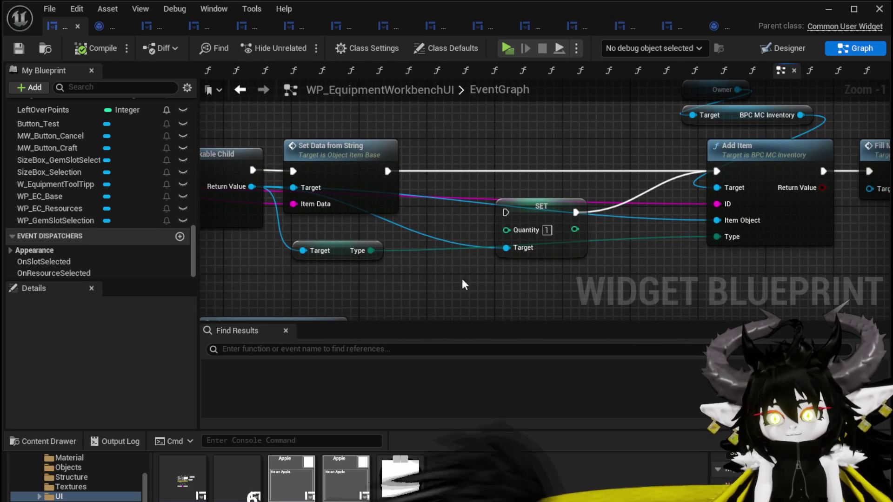
- Tidy the Type getter and SET nodes along the return-resource chain and compile
{"action": "left_click_drag", "start_coordinate": [344, 259], "coordinate": [336, 283]}
{"action": "mouse_move", "coordinate": [541, 208]}
{"action": "left_mouse_down"}
{"action": "mouse_move", "coordinate": [544, 128]}
{"action": "mouse_move", "coordinate": [549, 167]}
{"action": "mouse_move", "coordinate": [473, 168]}
{"action": "left_mouse_up"}
{"action": "mouse_move", "coordinate": [404, 166]}
{"action": "left_mouse_down"}
{"action": "mouse_move", "coordinate": [234, 177]}
{"action": "mouse_move", "coordinate": [580, 175]}
{"action": "left_mouse_up"}
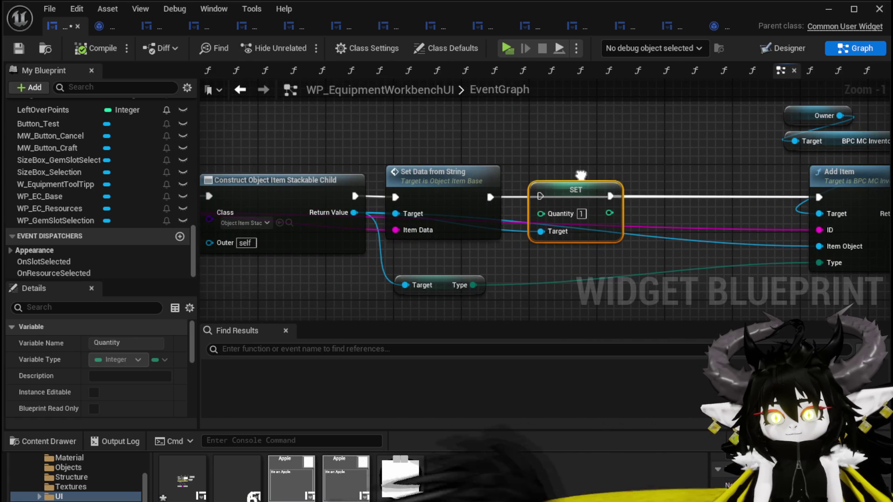
{"action": "left_click", "coordinate": [580, 175]}
{"action": "left_click_drag", "start_coordinate": [440, 176], "coordinate": [557, 172]}
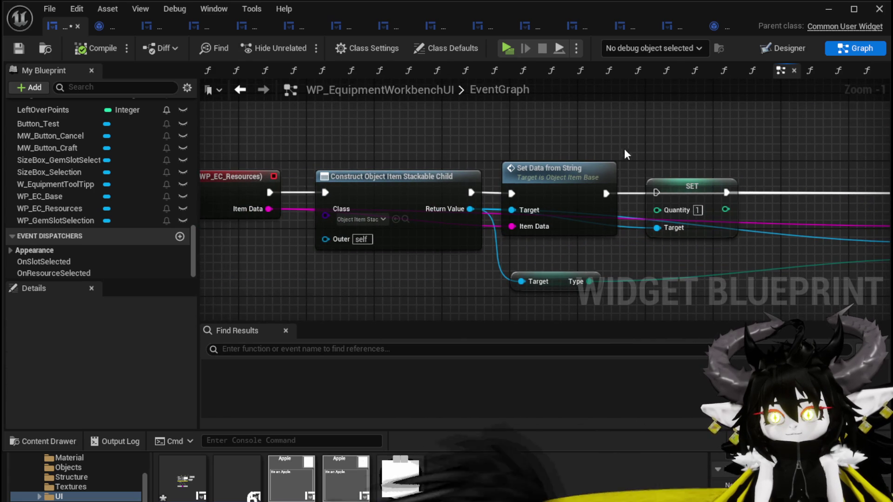
{"action": "mouse_move", "coordinate": [684, 186]}
{"action": "left_mouse_down"}
{"action": "mouse_move", "coordinate": [635, 158]}
{"action": "mouse_move", "coordinate": [575, 156]}
{"action": "left_mouse_up"}
{"action": "mouse_move", "coordinate": [511, 141]}
{"action": "left_mouse_down"}
{"action": "mouse_move", "coordinate": [215, 159]}
{"action": "mouse_move", "coordinate": [273, 160]}
{"action": "mouse_move", "coordinate": [274, 177]}
{"action": "mouse_move", "coordinate": [264, 179]}
{"action": "left_mouse_up"}
{"action": "left_click_drag", "start_coordinate": [320, 184], "coordinate": [320, 184]}
{"action": "scroll", "coordinate": [418, 144], "scroll_direction": "down", "scroll_amount": 1}
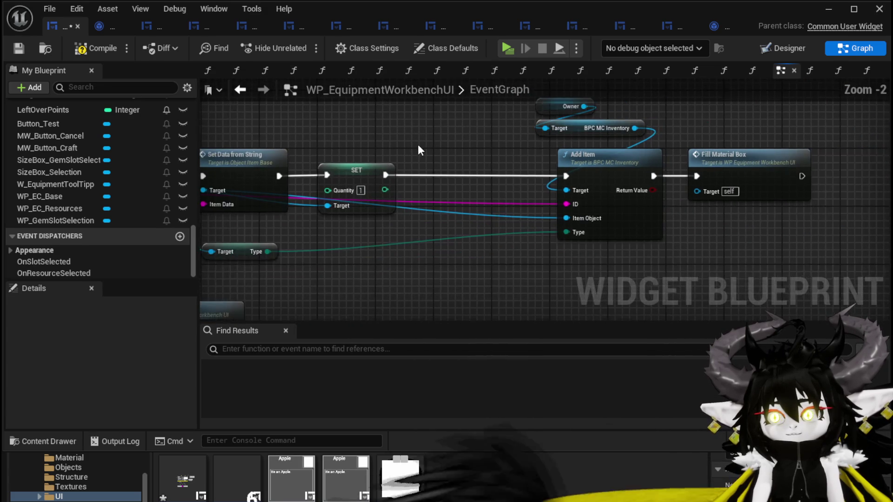
{"action": "mouse_move", "coordinate": [451, 155]}
{"action": "left_mouse_down"}
{"action": "mouse_move", "coordinate": [735, 154]}
{"action": "mouse_move", "coordinate": [831, 128]}
{"action": "mouse_move", "coordinate": [791, 143]}
{"action": "mouse_move", "coordinate": [573, 149]}
{"action": "left_mouse_up"}
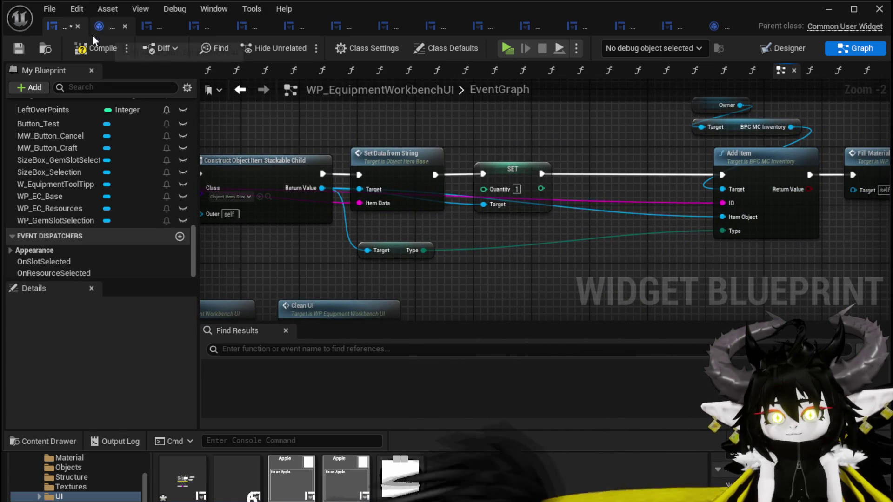
{"action": "left_click", "coordinate": [24, 49]}
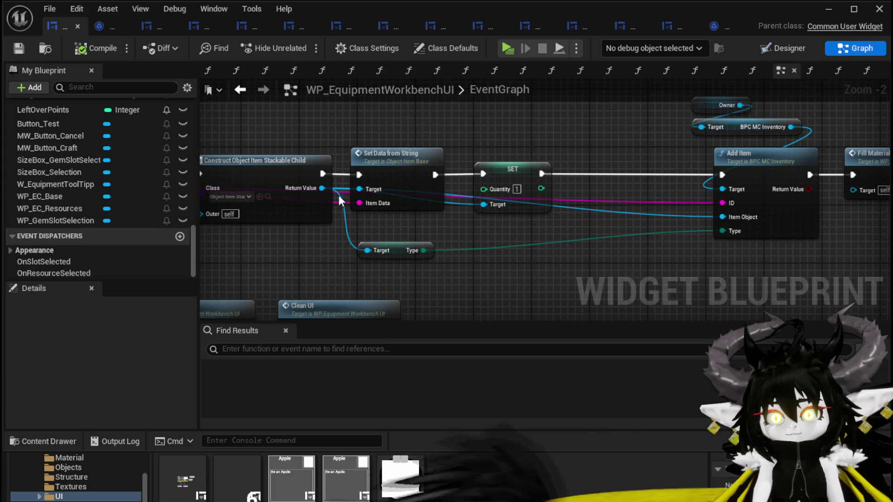
- Replace the SET node with Set Quantity (New Quantity 1) between Set Data from String and Add Item, then save
{"action": "left_click_drag", "start_coordinate": [315, 185], "coordinate": [519, 129]}
{"action": "type", "text": "Set Q"}
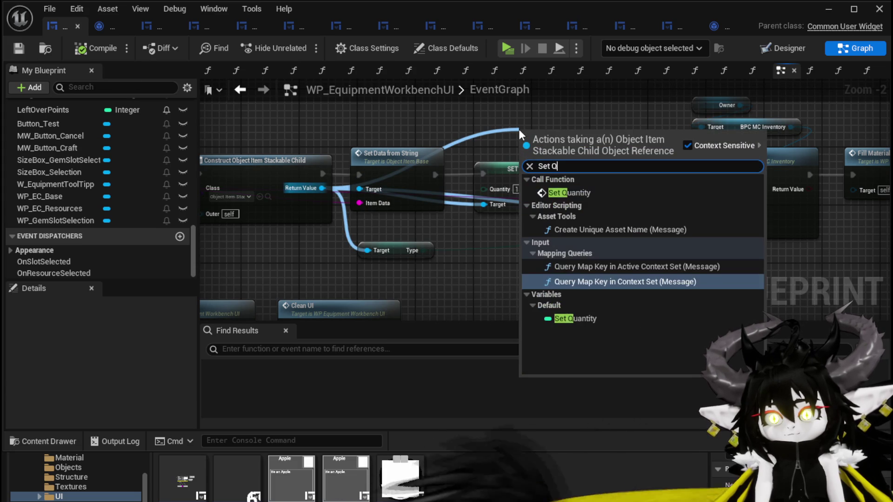
{"action": "left_click", "coordinate": [566, 192]}
{"action": "mouse_move", "coordinate": [616, 162]}
{"action": "left_mouse_down"}
{"action": "mouse_move", "coordinate": [616, 174]}
{"action": "mouse_move", "coordinate": [523, 167]}
{"action": "left_mouse_up"}
{"action": "left_click", "coordinate": [521, 171]}
{"action": "key", "text": "Delete"}
{"action": "left_click_drag", "start_coordinate": [432, 173], "coordinate": [499, 175]}
{"action": "left_click", "coordinate": [537, 204]}
{"action": "type", "text": "1"}
{"action": "left_click_drag", "start_coordinate": [589, 175], "coordinate": [708, 174]}
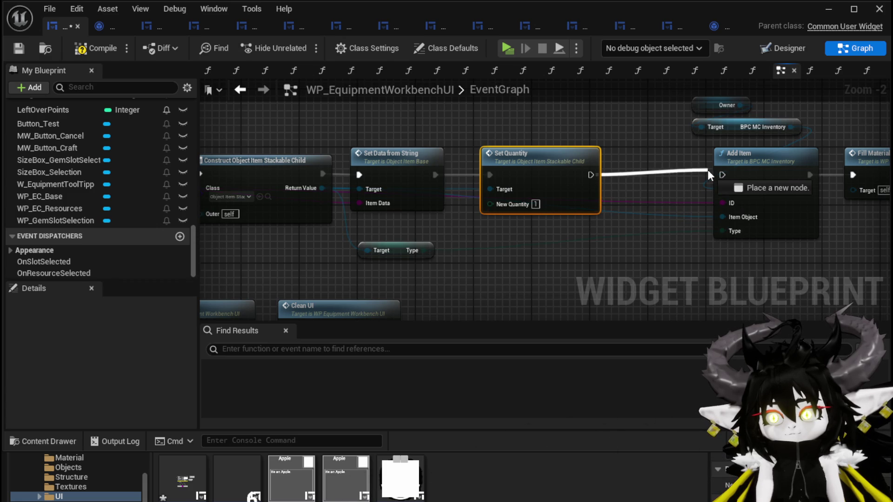
{"action": "left_click", "coordinate": [17, 48]}
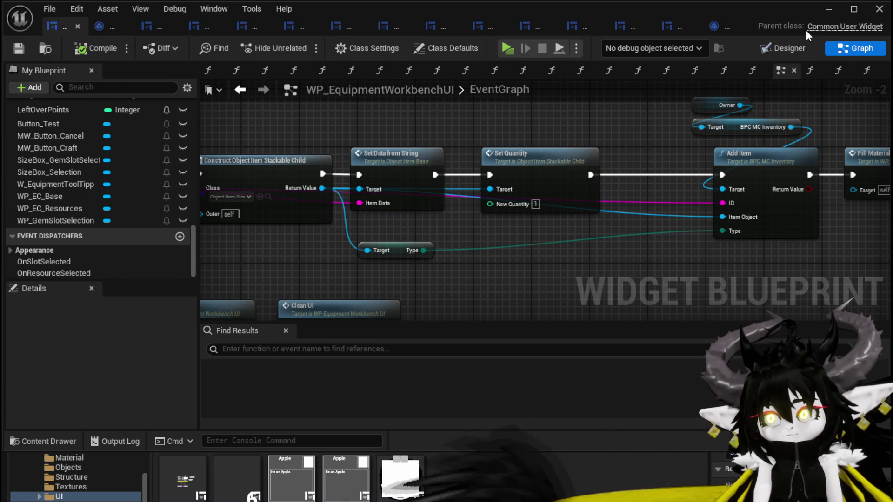
{"action": "key", "text": "alt+Tab"}
{"action": "key", "text": "alt+Tab"}
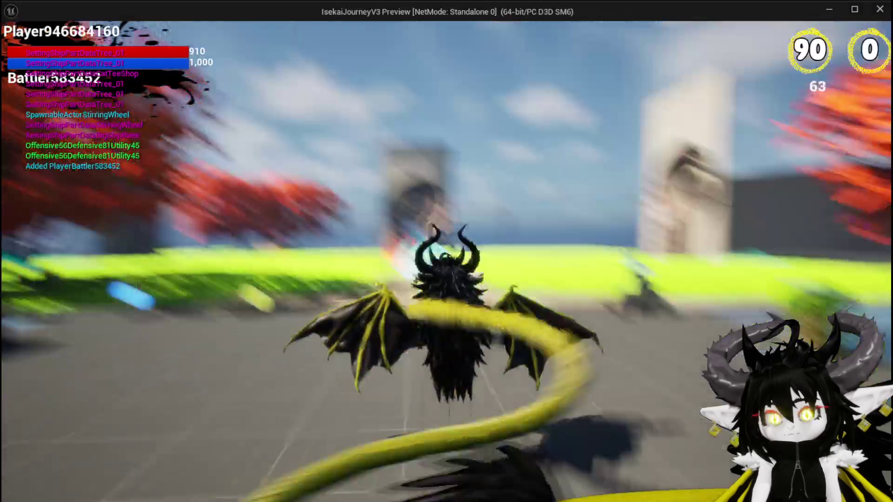
- In the play-test, open the build panel, choose Chest, and fill all three resource slots with red gems
{"action": "key", "text": "w"}
{"action": "key", "text": "e"}
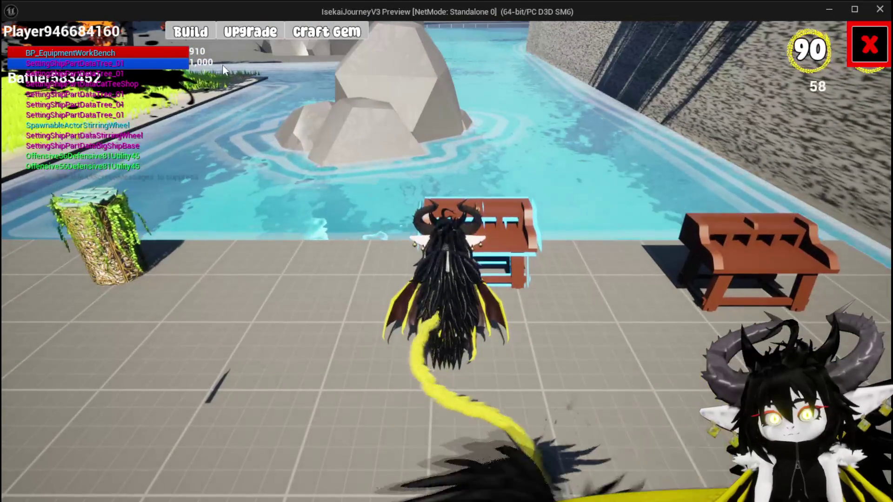
{"action": "left_click", "coordinate": [327, 32]}
{"action": "left_click", "coordinate": [594, 232]}
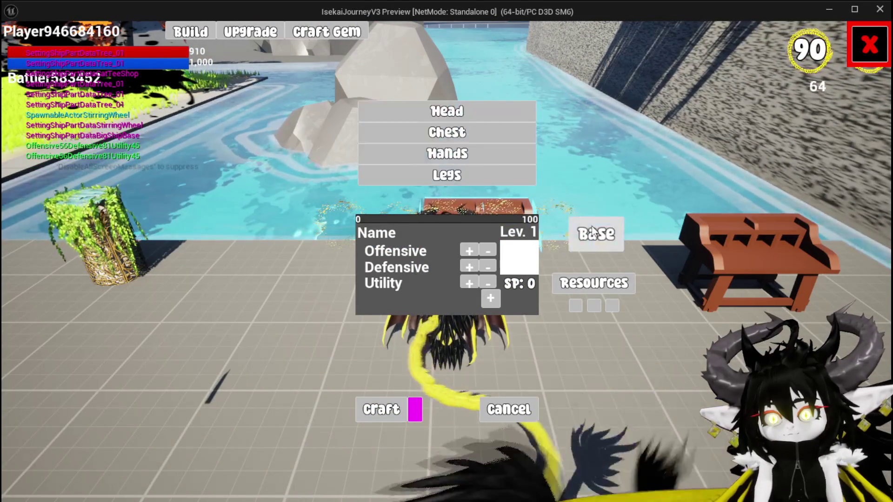
{"action": "left_click", "coordinate": [446, 132]}
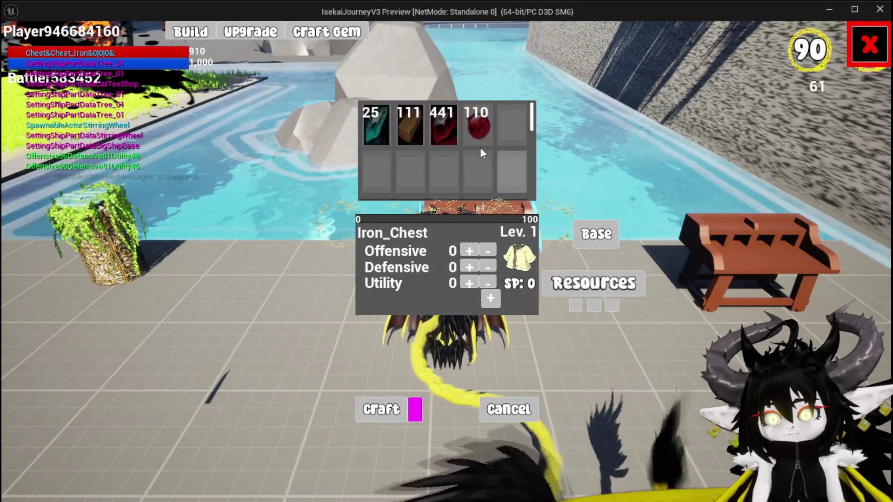
{"action": "left_click", "coordinate": [475, 132]}
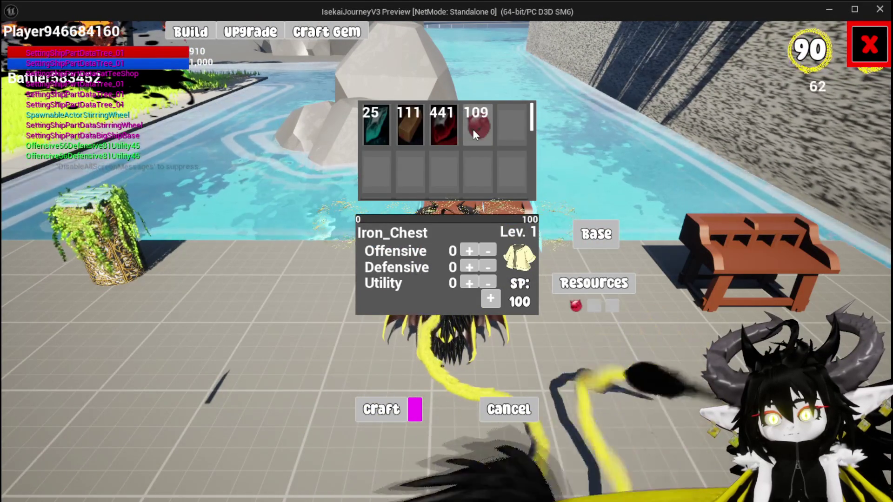
{"action": "left_click", "coordinate": [473, 129]}
{"action": "left_click", "coordinate": [473, 129]}
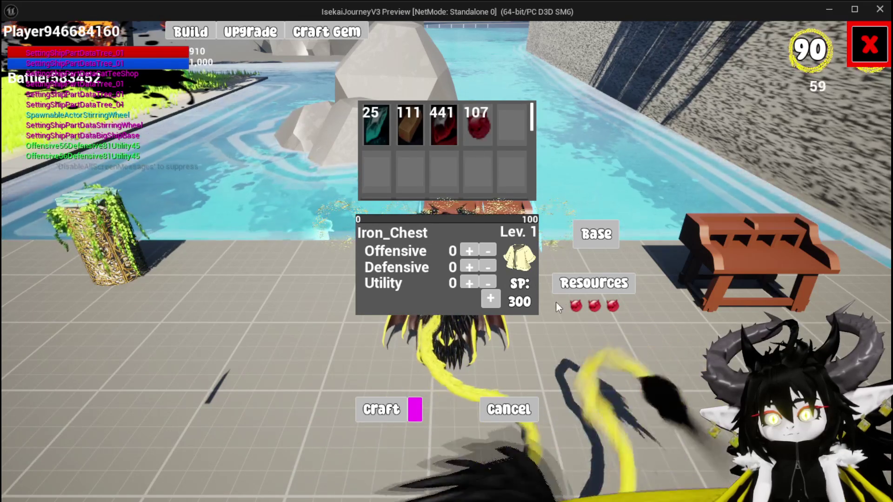
- Remove the three red gems, try an empty slot, then stop the play-test and save the level
{"action": "left_click", "coordinate": [576, 307]}
{"action": "left_click", "coordinate": [594, 308]}
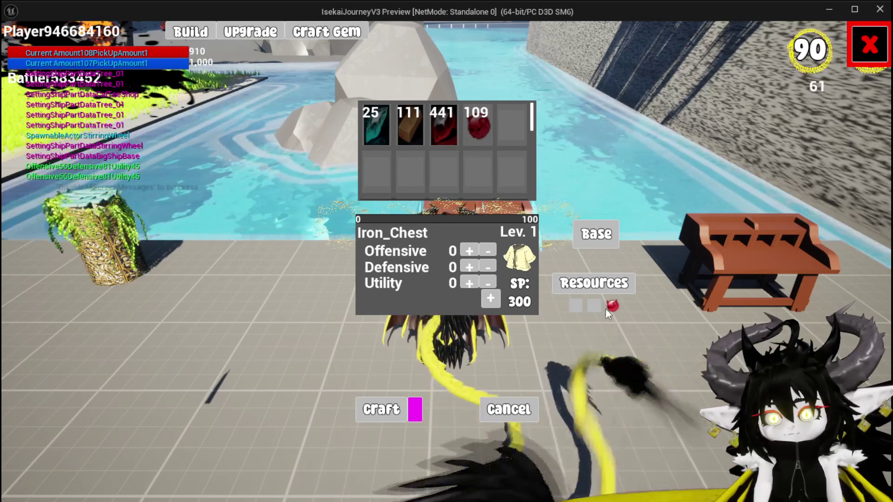
{"action": "left_click", "coordinate": [607, 309]}
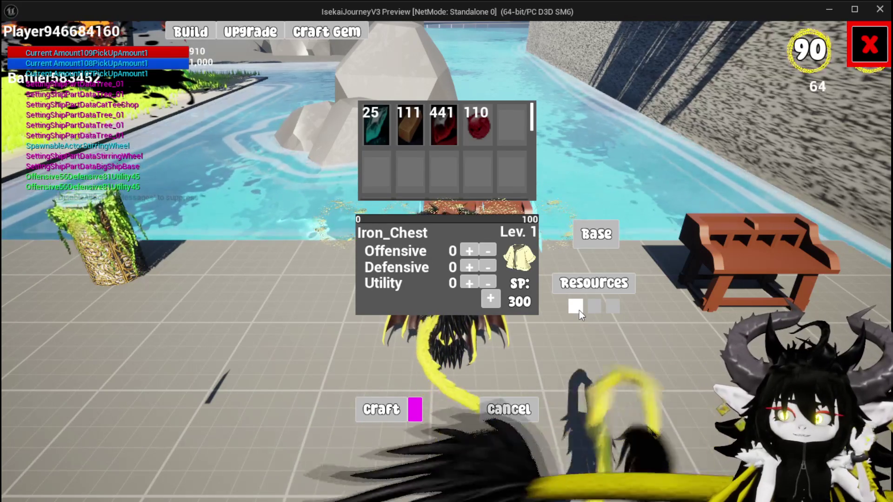
{"action": "left_click", "coordinate": [579, 310]}
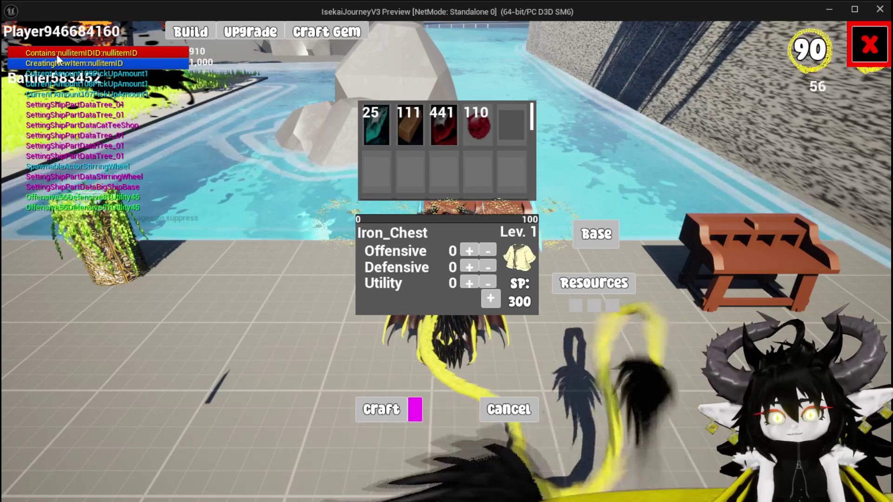
{"action": "key", "text": "Escape"}
{"action": "key", "text": "ctrl+s"}
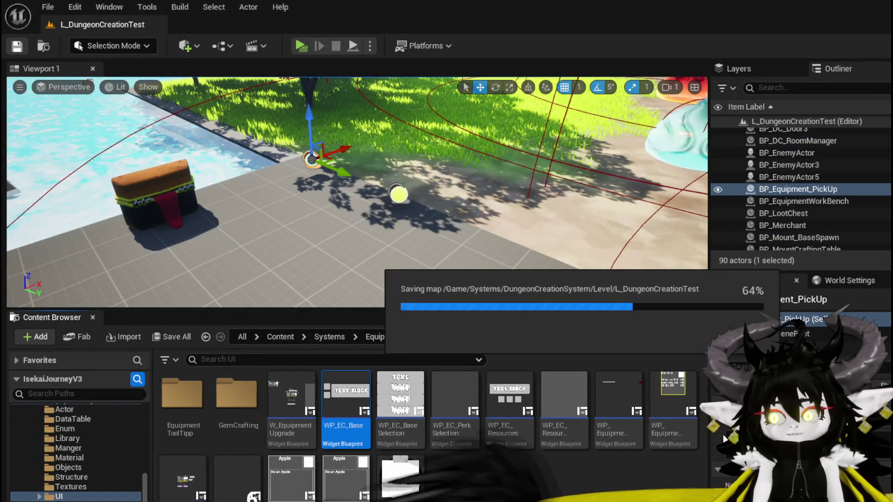
- Make room after On Press Return Resource and add a Branch node after it
{"action": "key", "text": "alt+Tab"}
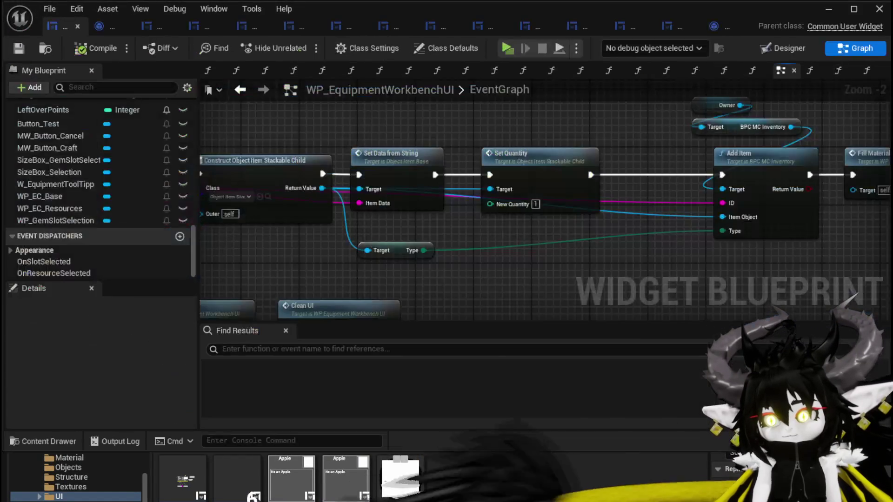
{"action": "left_click_drag", "start_coordinate": [478, 284], "coordinate": [841, 285]}
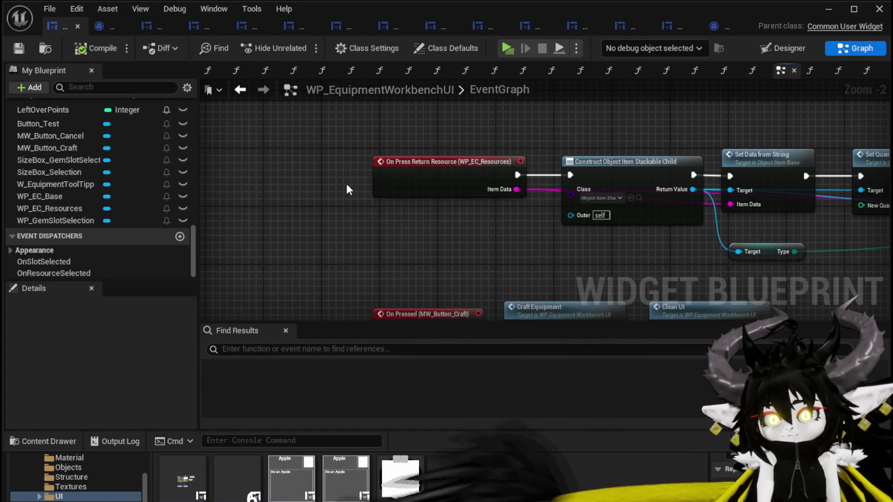
{"action": "mouse_move", "coordinate": [430, 189]}
{"action": "left_mouse_down"}
{"action": "mouse_move", "coordinate": [269, 192]}
{"action": "mouse_move", "coordinate": [254, 188]}
{"action": "mouse_move", "coordinate": [265, 178]}
{"action": "mouse_move", "coordinate": [241, 174]}
{"action": "left_mouse_up"}
{"action": "left_click", "coordinate": [429, 191]}
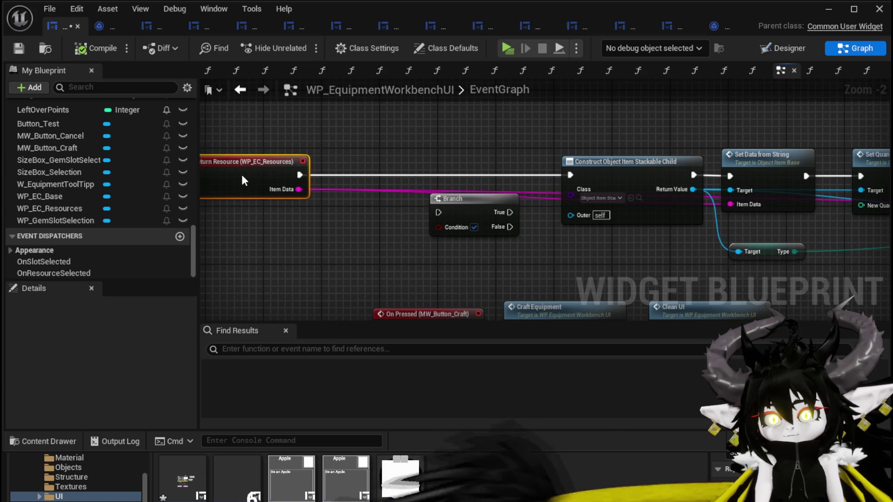
- Compare Item Data to 'nullItem' with Equal Exactly into the Branch, route execution through it, and compile
{"action": "left_click_drag", "start_coordinate": [288, 192], "coordinate": [278, 227]}
{"action": "type", "text": "=="}
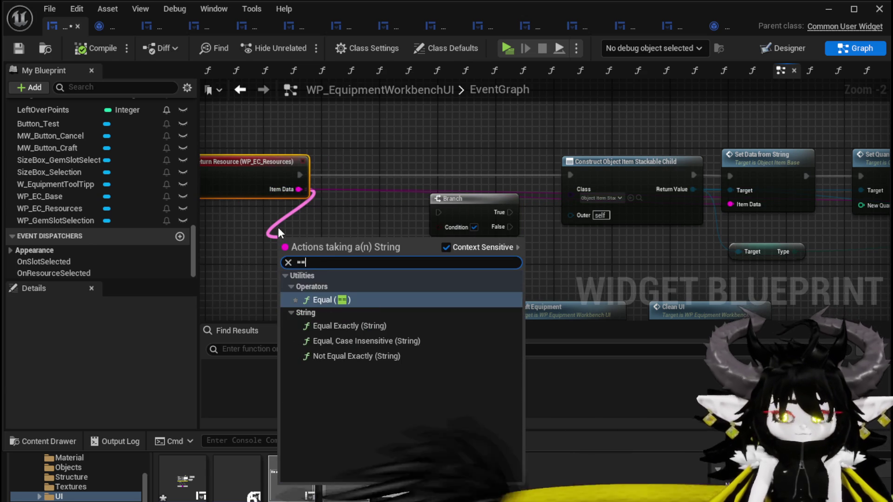
{"action": "key", "text": "Down"}
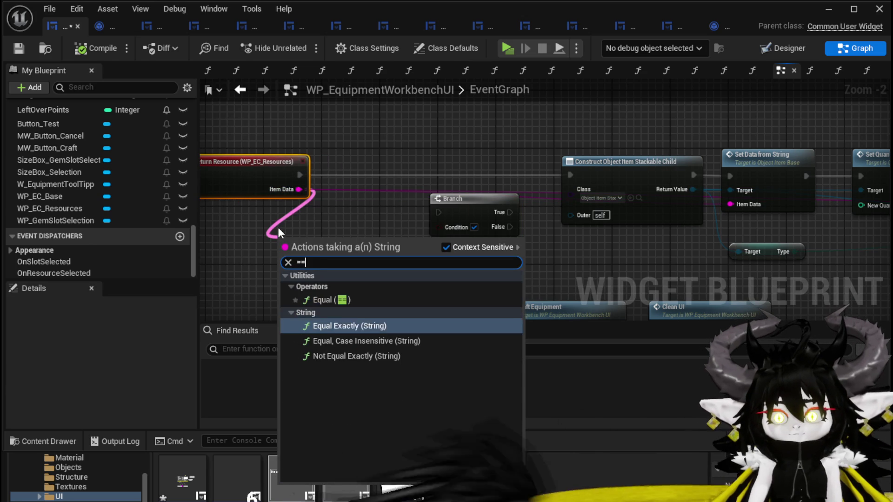
{"action": "key", "text": "Return"}
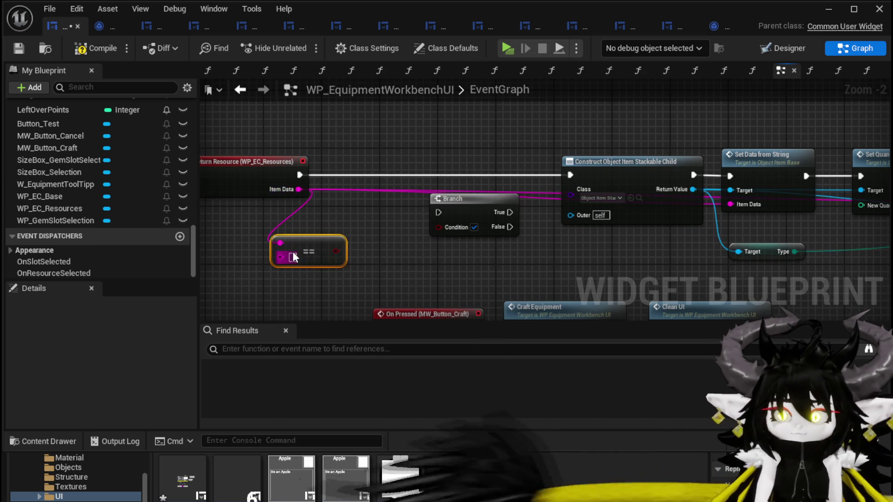
{"action": "type", "text": "null"}
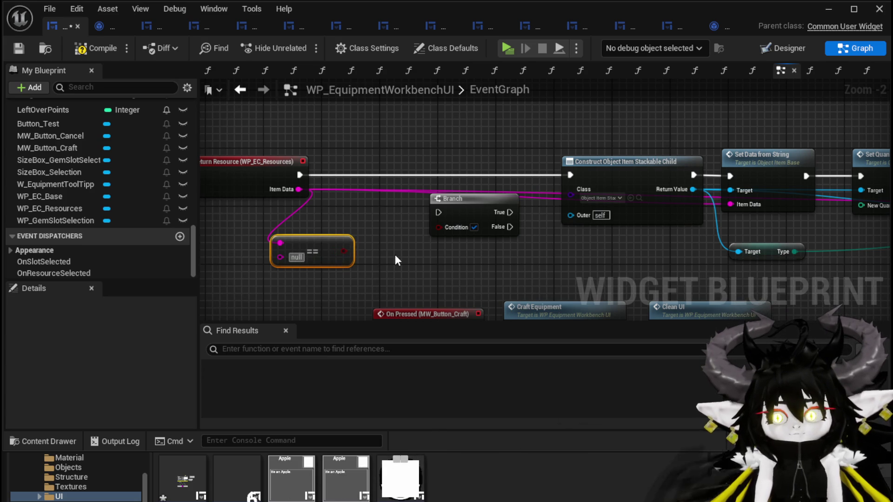
{"action": "type", "text": "Item"}
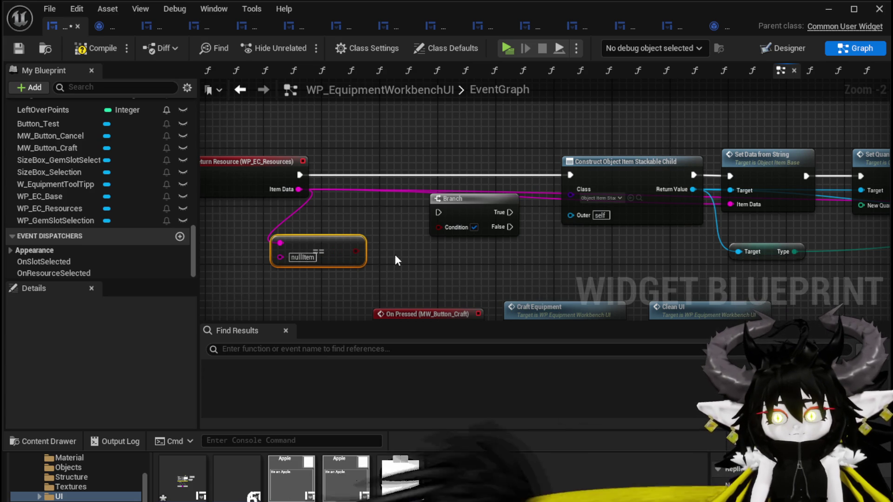
{"action": "mouse_move", "coordinate": [356, 251]}
{"action": "left_mouse_down"}
{"action": "mouse_move", "coordinate": [438, 228]}
{"action": "mouse_move", "coordinate": [415, 164]}
{"action": "left_mouse_up"}
{"action": "mouse_move", "coordinate": [303, 173]}
{"action": "left_mouse_down"}
{"action": "mouse_move", "coordinate": [338, 182]}
{"action": "mouse_move", "coordinate": [389, 175]}
{"action": "left_mouse_up"}
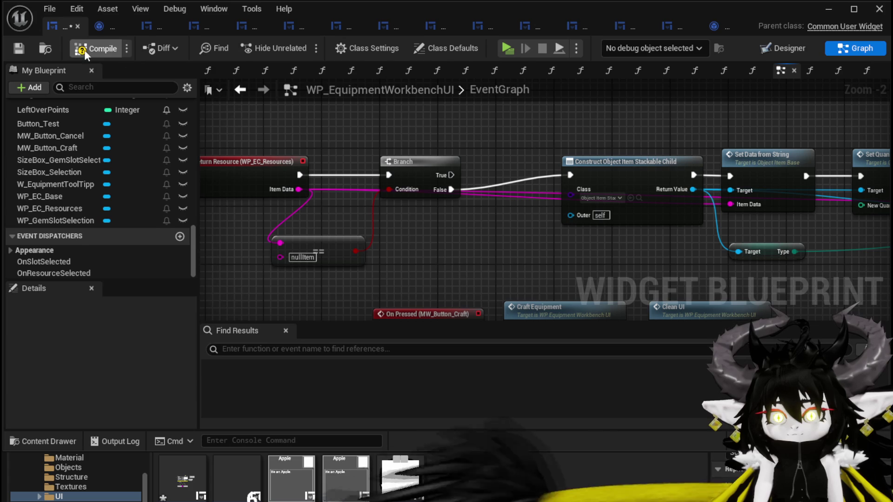
{"action": "left_click", "coordinate": [18, 48]}
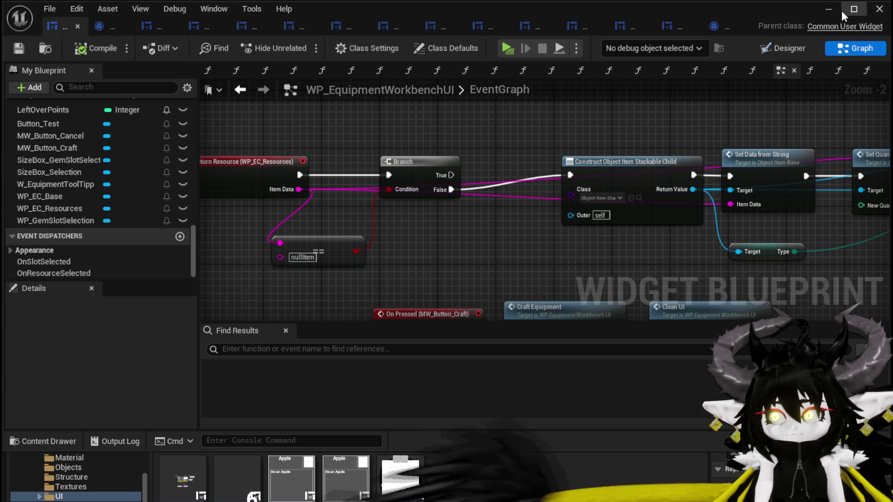
{"action": "left_click", "coordinate": [829, 9]}
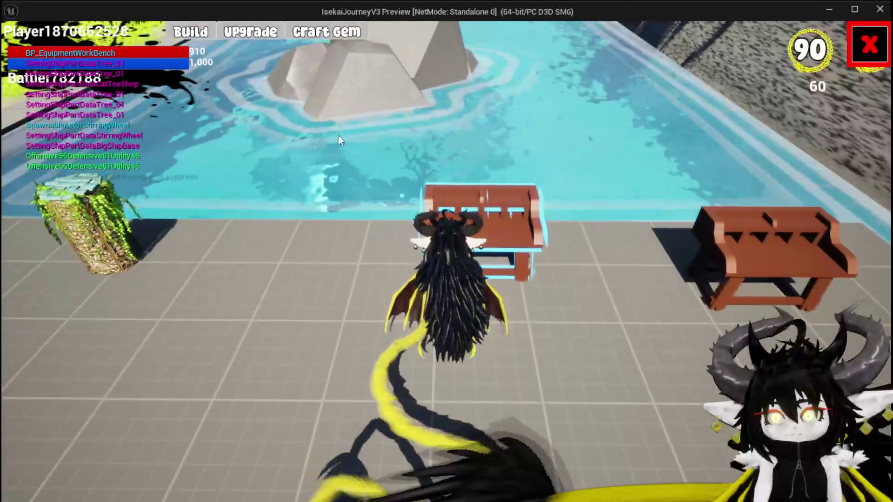
- Open the workbench, choose Hands, and add three red gems to reach 300 SP
{"action": "key", "text": "e"}
{"action": "left_click", "coordinate": [419, 231]}
{"action": "left_click", "coordinate": [448, 152]}
{"action": "left_click", "coordinate": [590, 283]}
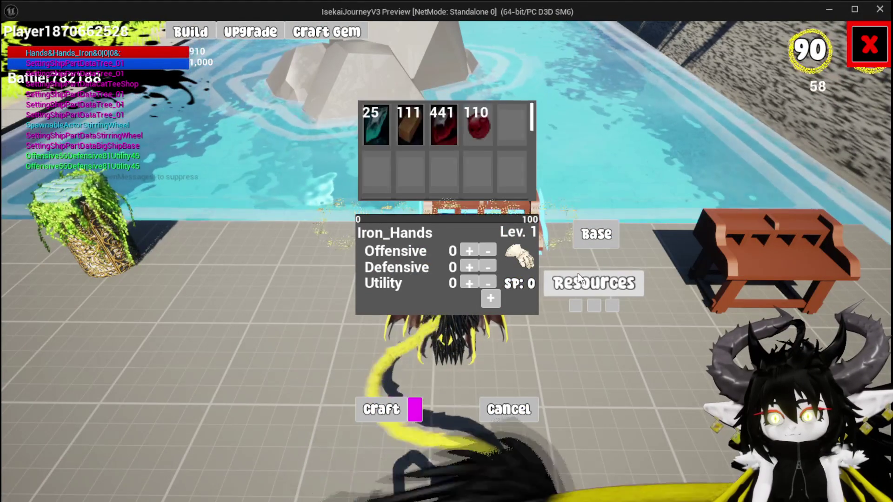
{"action": "left_click", "coordinate": [484, 128]}
{"action": "left_click", "coordinate": [484, 127]}
{"action": "left_click", "coordinate": [485, 127]}
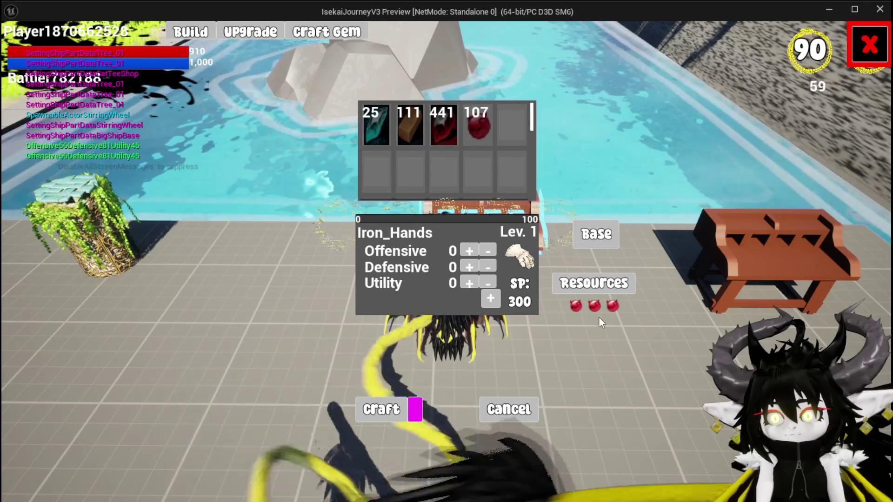
- Remove one gem to drop to 200 SP, click the empty resource slot repeatedly, then stop playing
{"action": "left_click", "coordinate": [577, 308]}
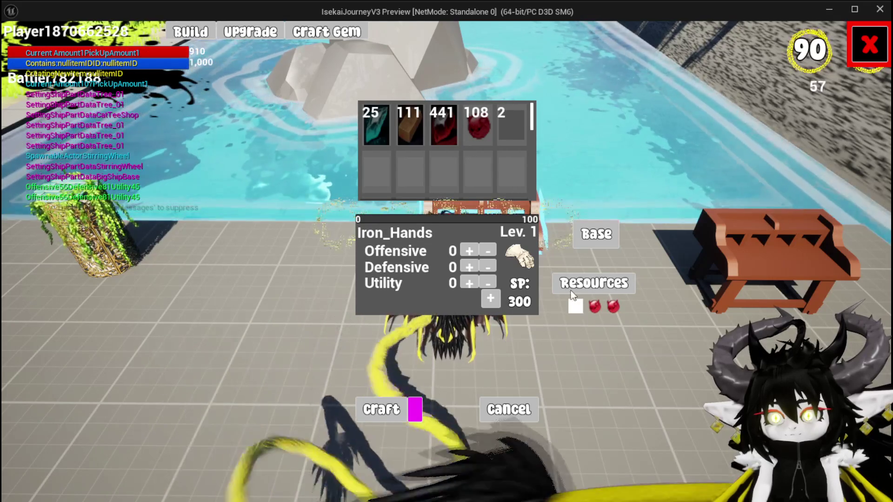
{"action": "left_click", "coordinate": [509, 132]}
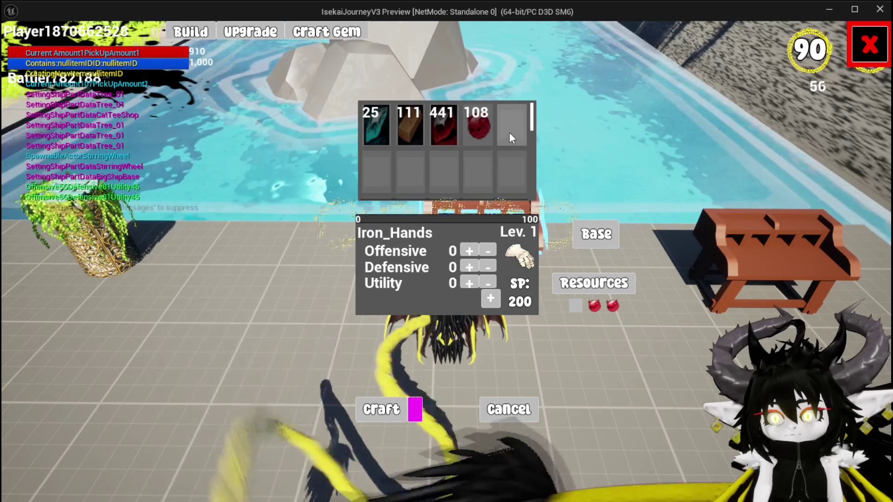
{"action": "left_click", "coordinate": [582, 306]}
{"action": "left_click", "coordinate": [582, 307]}
{"action": "left_click", "coordinate": [581, 307]}
{"action": "left_click", "coordinate": [581, 307]}
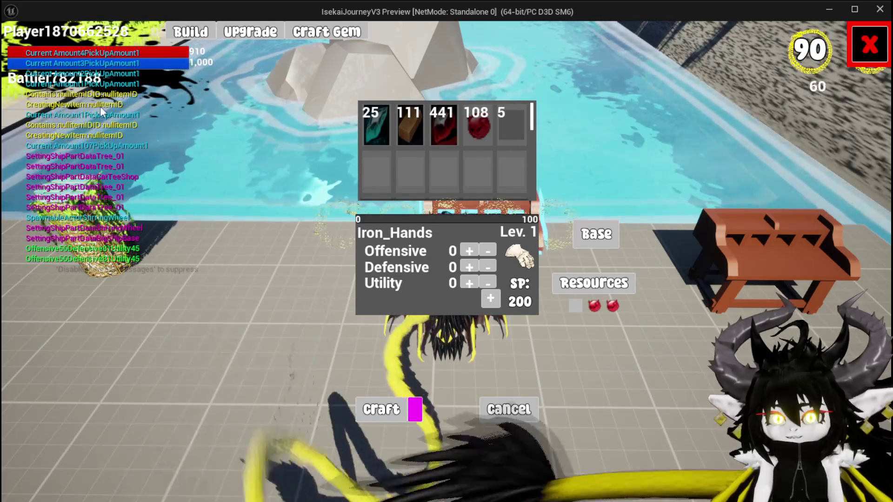
{"action": "key", "text": "alt+Tab"}
{"action": "key", "text": "Escape"}
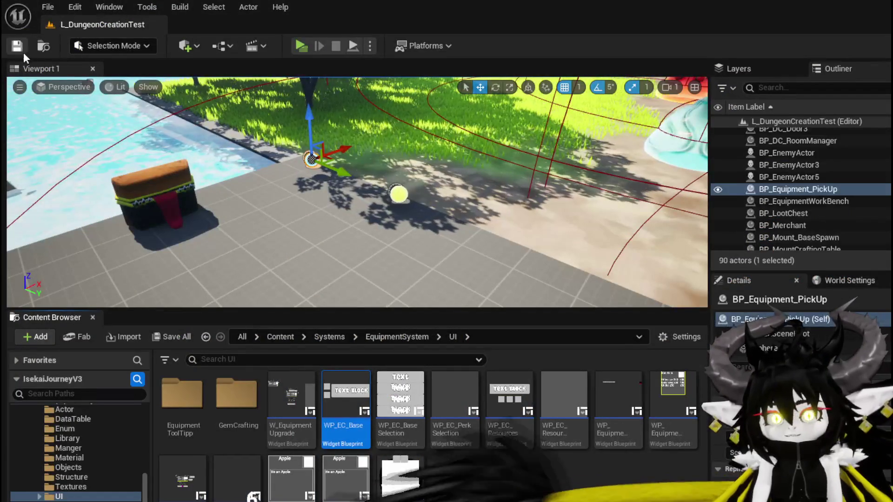
- Add a Print String on the return-resource Branch's False path, printing Item Data
{"action": "key", "text": "ctrl+s"}
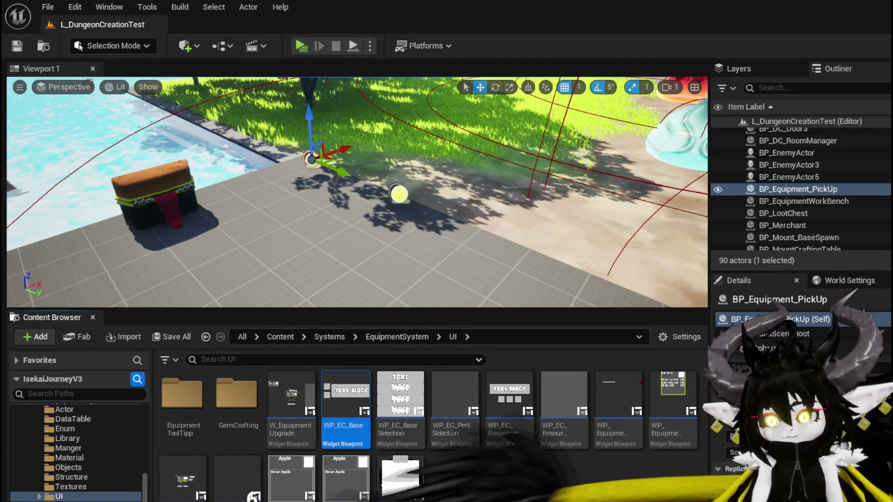
{"action": "key", "text": "alt+Tab"}
{"action": "left_click_drag", "start_coordinate": [435, 261], "coordinate": [352, 278]}
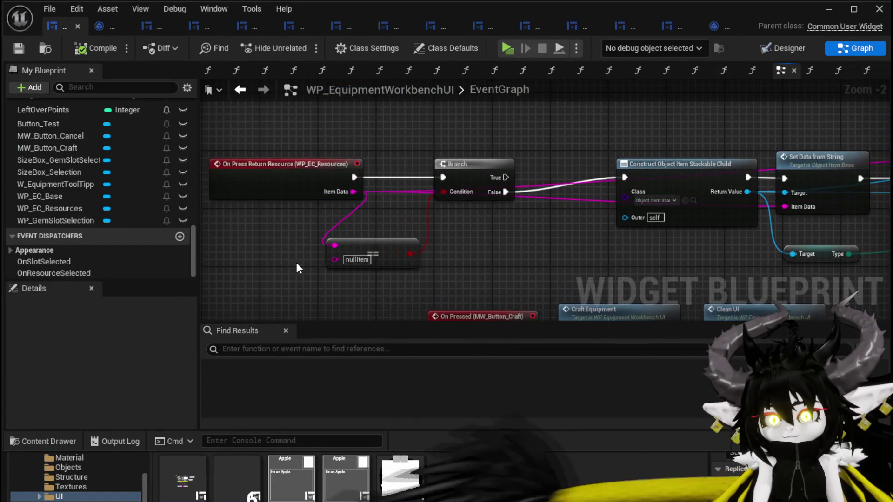
{"action": "left_click_drag", "start_coordinate": [476, 170], "coordinate": [475, 168]}
{"action": "mouse_move", "coordinate": [492, 166]}
{"action": "left_mouse_down"}
{"action": "mouse_move", "coordinate": [427, 152]}
{"action": "mouse_move", "coordinate": [475, 188]}
{"action": "left_mouse_up"}
{"action": "type", "text": "print string"}
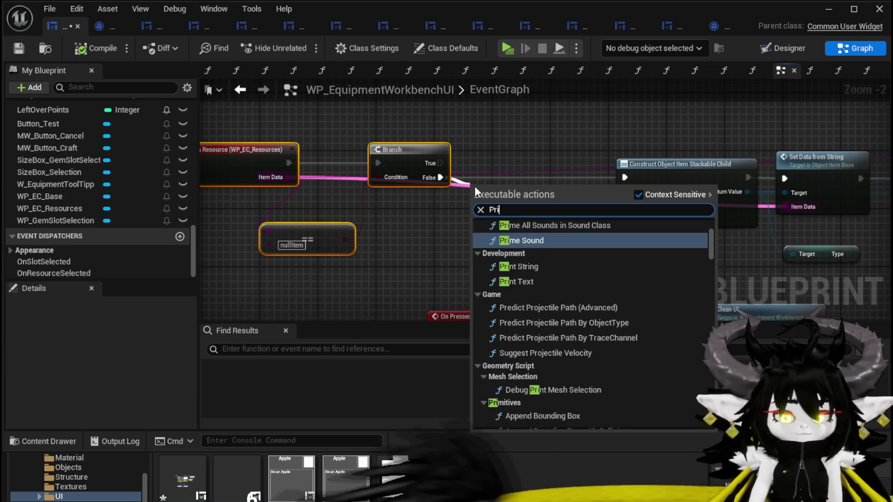
{"action": "key", "text": "Return"}
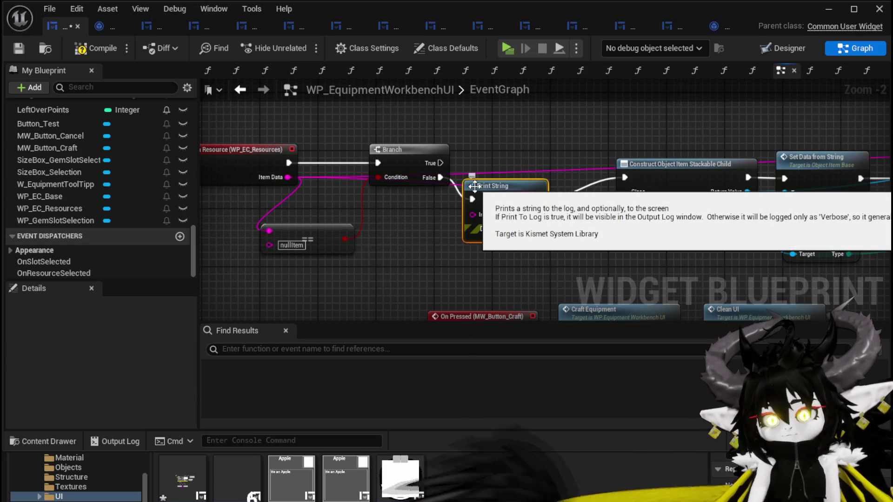
{"action": "left_click_drag", "start_coordinate": [473, 216], "coordinate": [473, 215]}
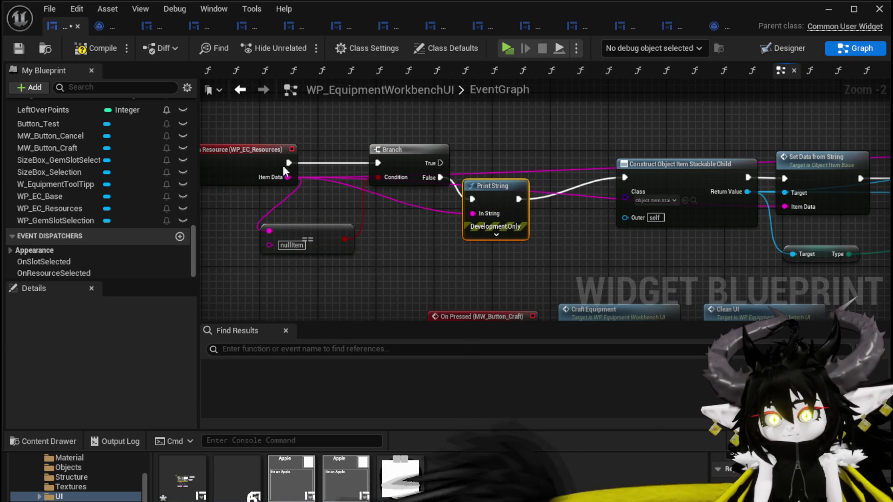
- Save and compile WP_EquipmentWorkbenchUI, then return to the level editor
{"action": "left_click", "coordinate": [25, 50]}
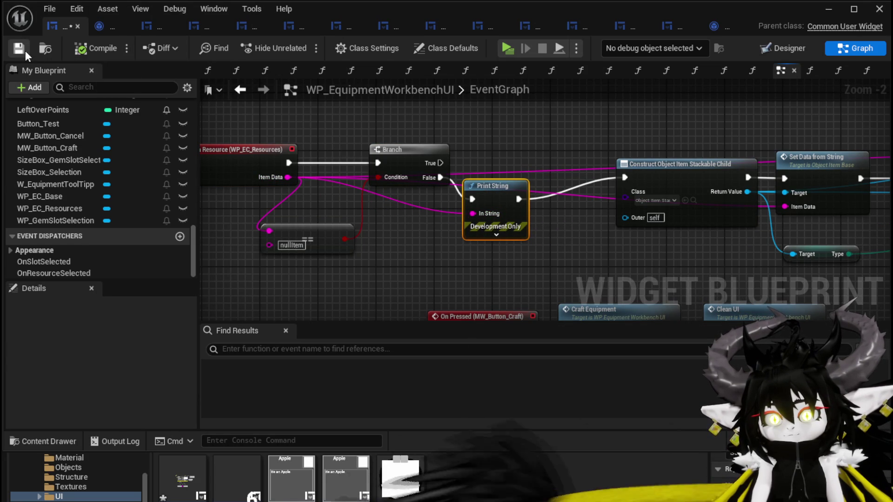
{"action": "scroll", "coordinate": [320, 214], "scroll_direction": "up", "scroll_amount": 2}
{"action": "left_click_drag", "start_coordinate": [294, 226], "coordinate": [361, 247]}
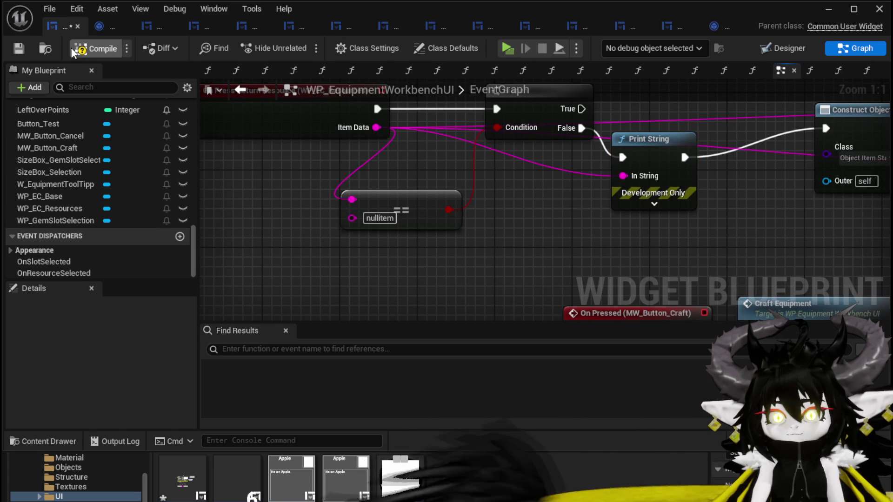
{"action": "left_click", "coordinate": [21, 46]}
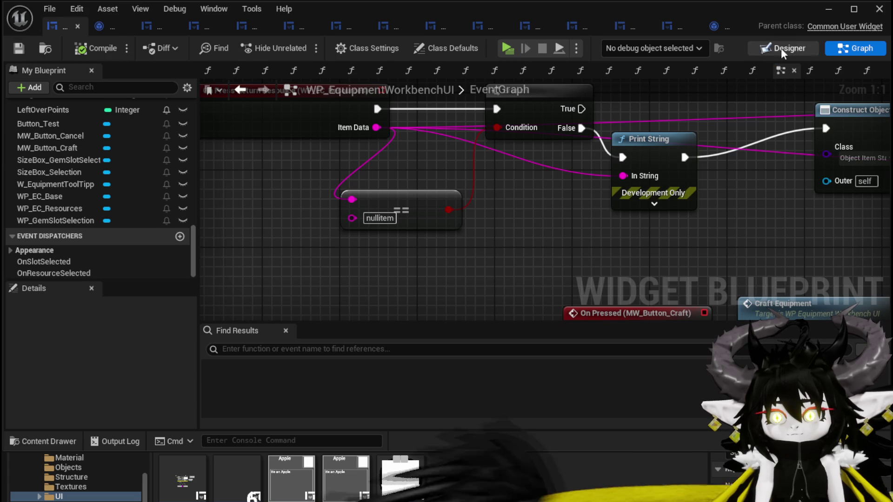
{"action": "left_click", "coordinate": [828, 8]}
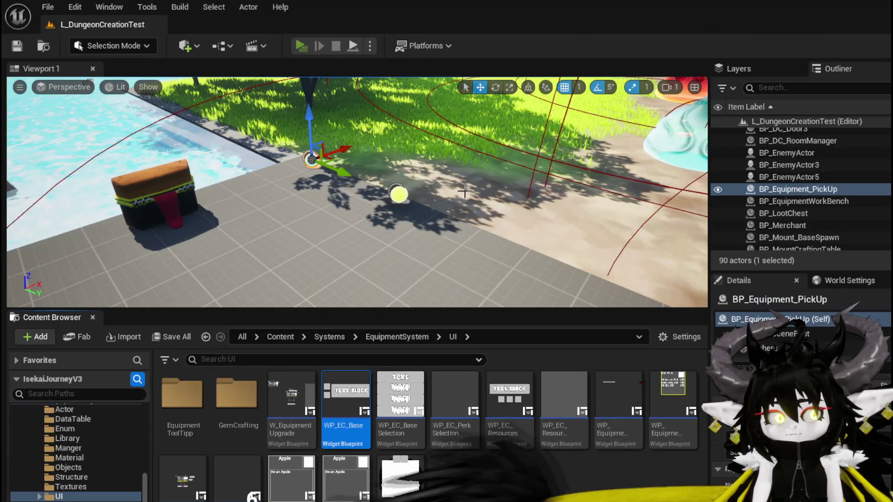
- Start a play-test, walk to the workbench, and add red gems to the resource slots
{"action": "key", "text": "alt+p"}
{"action": "key", "text": "w"}
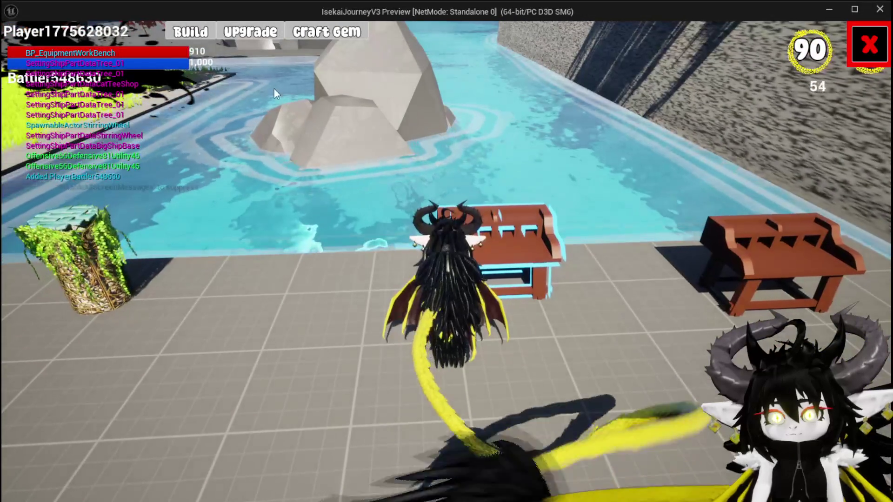
{"action": "left_click", "coordinate": [327, 32]}
{"action": "left_click", "coordinate": [479, 124]}
{"action": "left_click", "coordinate": [479, 124]}
{"action": "left_click", "coordinate": [479, 124]}
- Empty the first resource slot and click it twice more, then end the play-test and save
{"action": "left_click", "coordinate": [575, 305]}
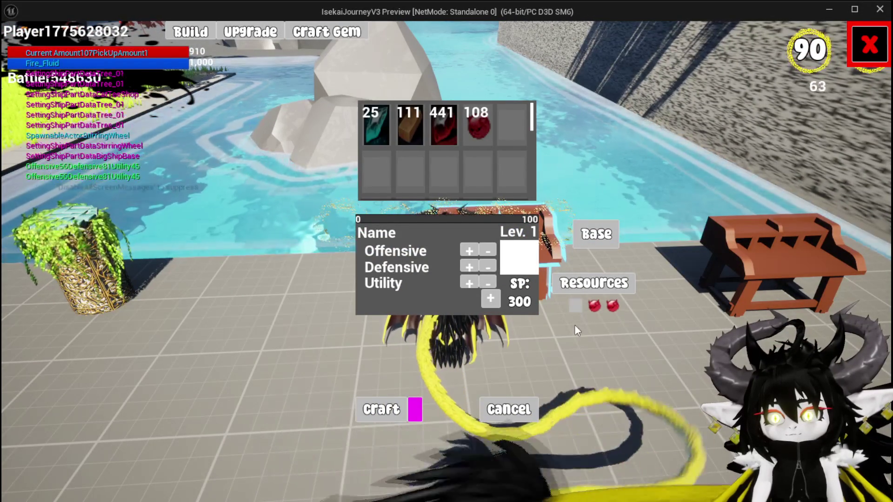
{"action": "left_click", "coordinate": [575, 308]}
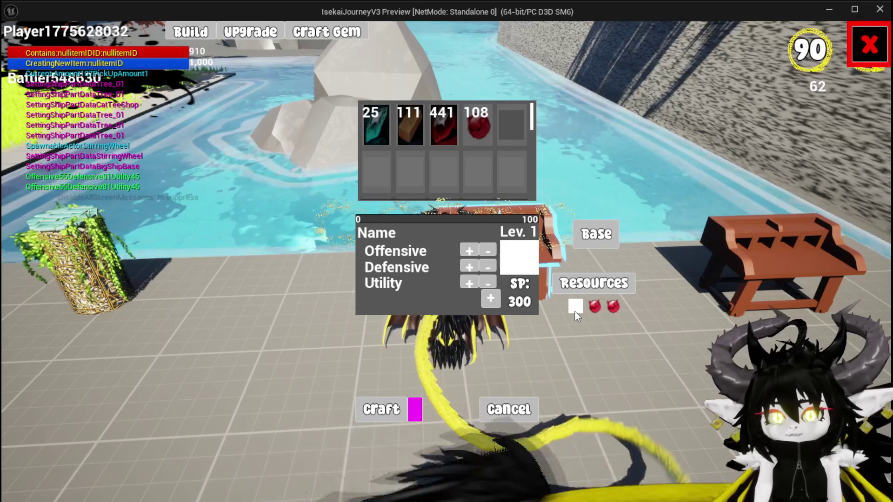
{"action": "left_click", "coordinate": [575, 312]}
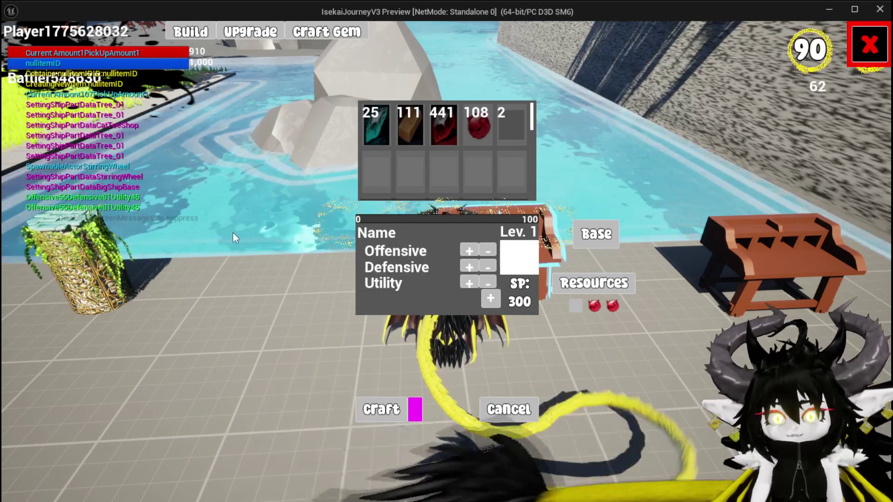
{"action": "key", "text": "Escape"}
{"action": "key", "text": "ctrl+s"}
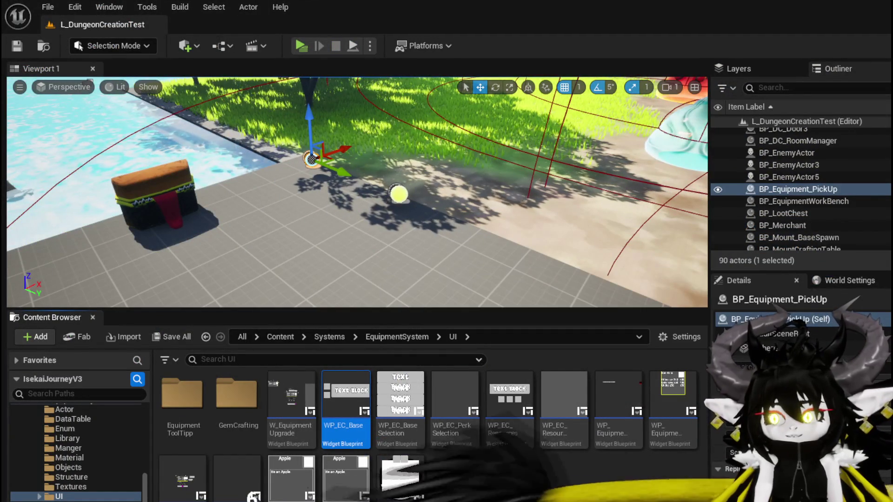
{"action": "key", "text": "alt+Tab"}
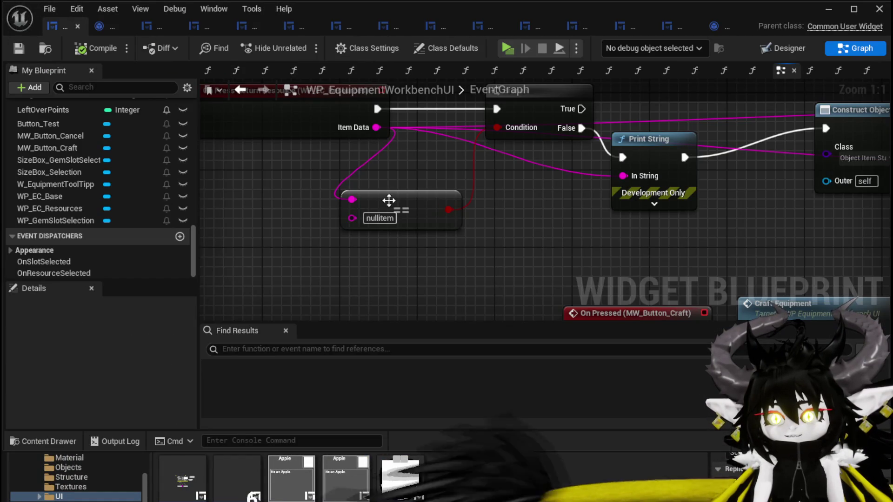
- Rename the null-item literal to nullitemID
{"action": "type", "text": "ID"}
{"action": "key", "text": "Return"}
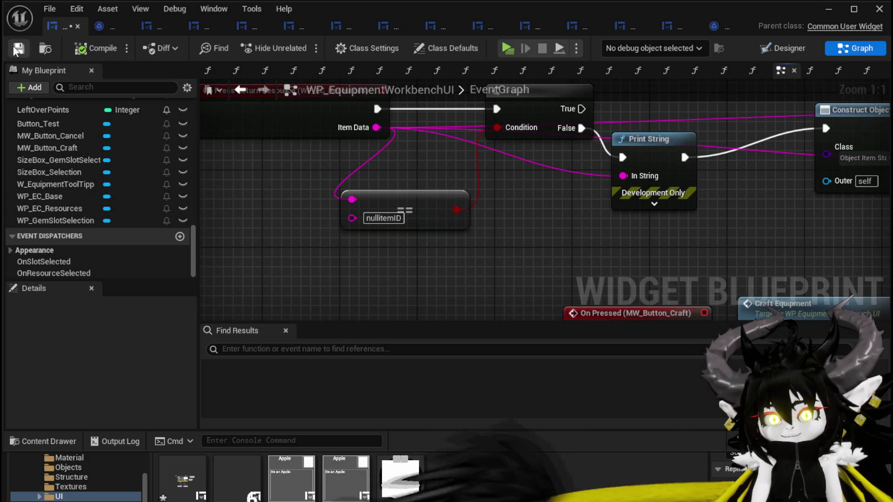
{"action": "left_click", "coordinate": [826, 10]}
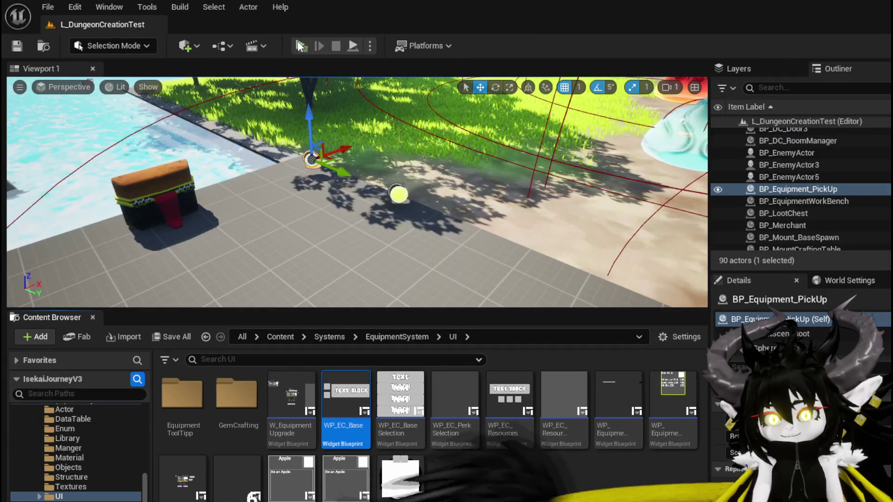
- Start a play-test, open the workbench Resources panel, and move red gems in and out of the slots
{"action": "key", "text": "alt+p"}
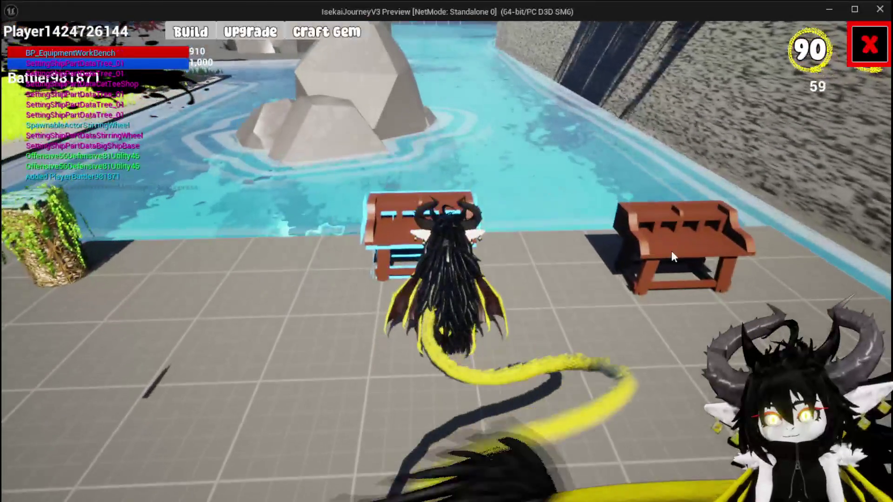
{"action": "key", "text": "e"}
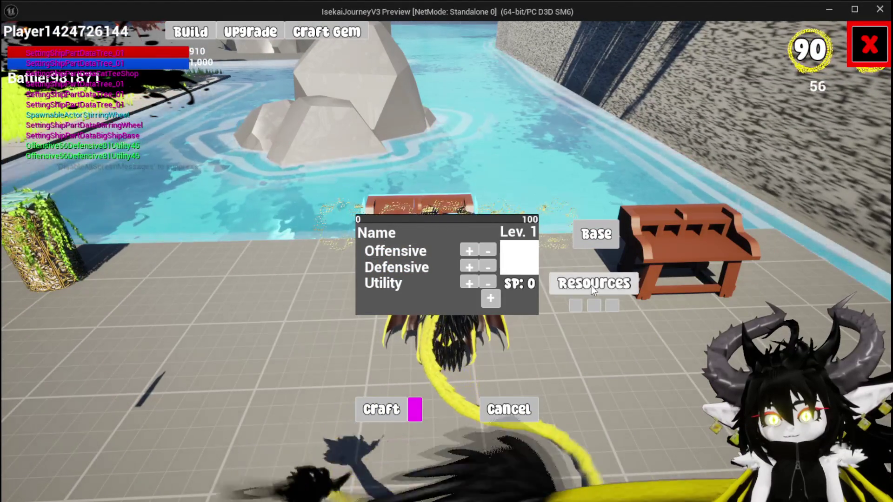
{"action": "left_click", "coordinate": [597, 285]}
{"action": "left_click", "coordinate": [481, 123]}
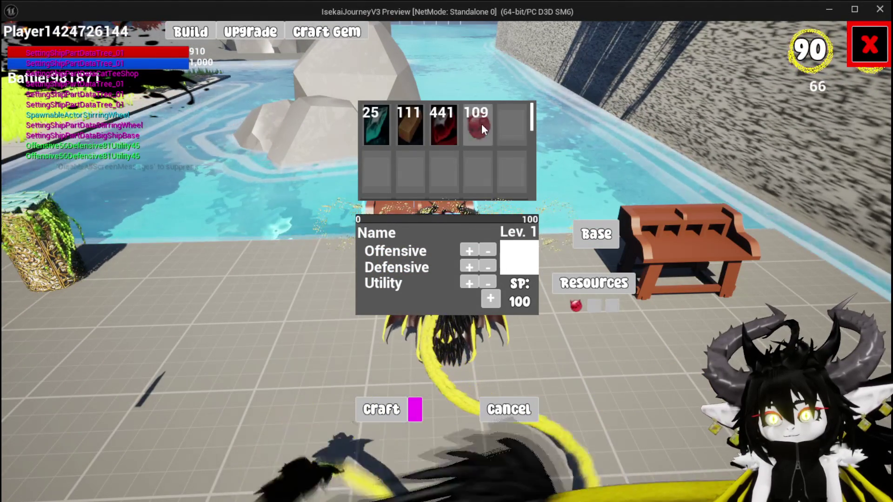
{"action": "left_click", "coordinate": [481, 124]}
{"action": "left_click", "coordinate": [575, 308]}
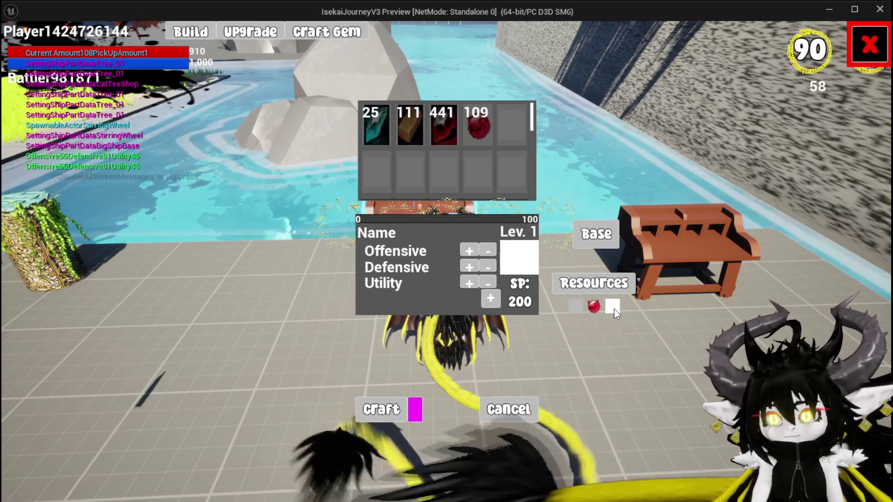
{"action": "left_click", "coordinate": [594, 306]}
- Fill the slots with three red gems, empty them again, then stop and save all
{"action": "left_click", "coordinate": [478, 125]}
{"action": "left_click", "coordinate": [478, 125]}
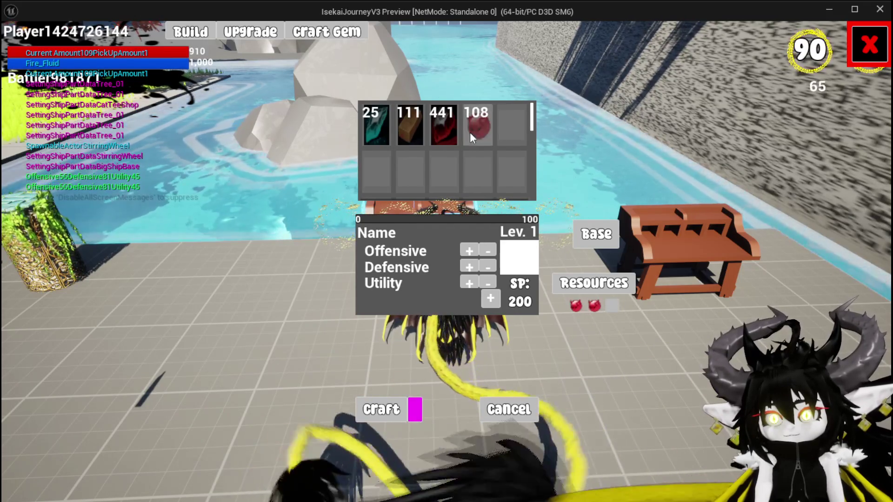
{"action": "left_click", "coordinate": [595, 308]}
{"action": "left_click", "coordinate": [579, 308]}
{"action": "left_click", "coordinate": [484, 129]}
{"action": "left_click", "coordinate": [484, 129]}
{"action": "left_click", "coordinate": [484, 129]}
{"action": "left_click", "coordinate": [577, 305]}
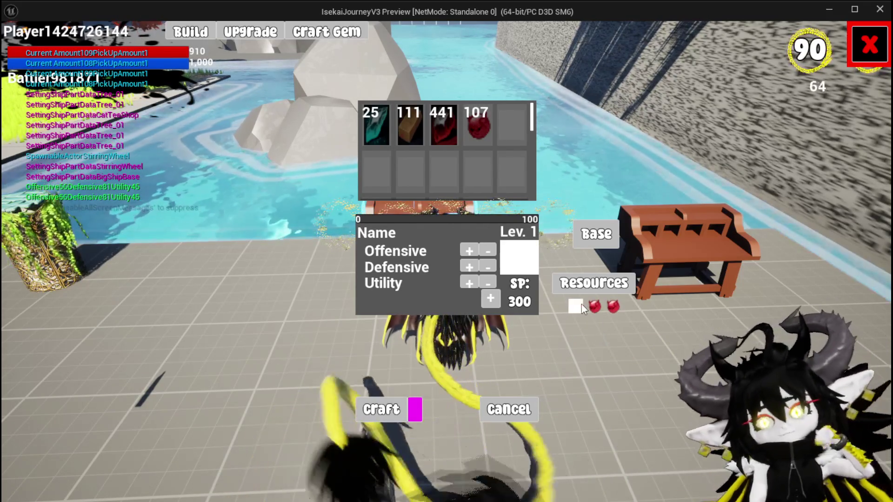
{"action": "left_click", "coordinate": [593, 307]}
{"action": "left_click", "coordinate": [615, 307]}
{"action": "left_click", "coordinate": [614, 307]}
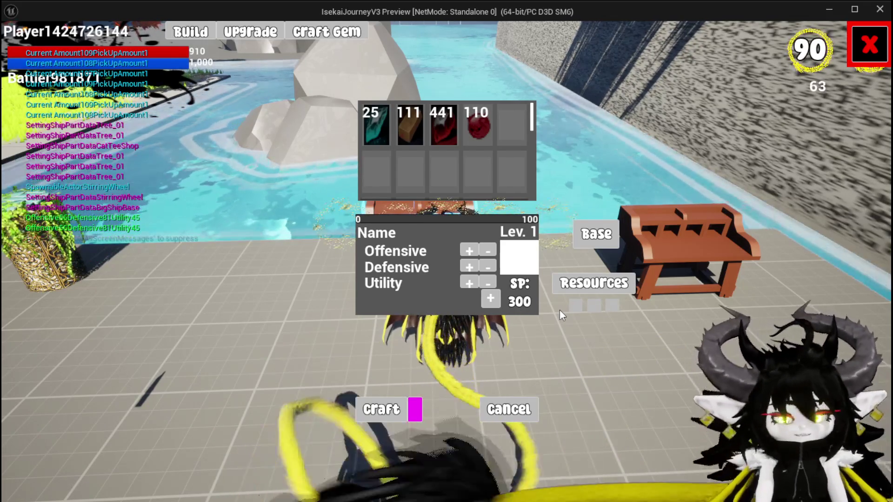
{"action": "key", "text": "Escape"}
{"action": "left_click", "coordinate": [43, 46]}
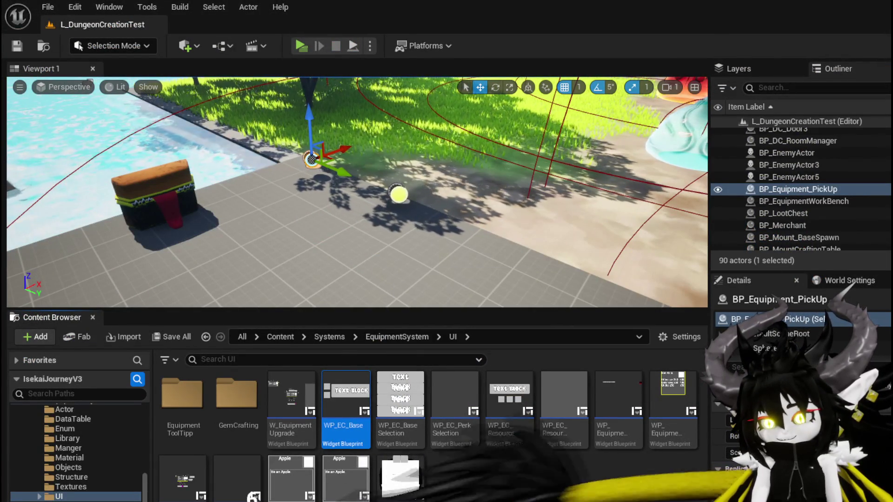
- Add a Calculate Cost node and wire Fill Material Box's exec output into it
{"action": "key", "text": "alt+Tab"}
{"action": "mouse_move", "coordinate": [448, 276]}
{"action": "left_mouse_down"}
{"action": "mouse_move", "coordinate": [428, 302]}
{"action": "mouse_move", "coordinate": [475, 293]}
{"action": "mouse_move", "coordinate": [466, 295]}
{"action": "left_mouse_up"}
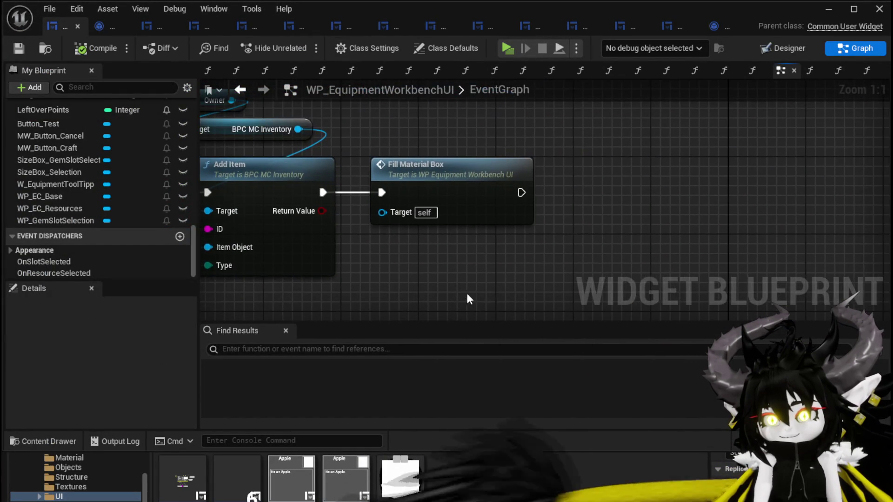
{"action": "scroll", "coordinate": [86, 213], "scroll_direction": "up", "scroll_amount": 5}
{"action": "scroll", "coordinate": [92, 205], "scroll_direction": "up", "scroll_amount": 3}
{"action": "right_click", "coordinate": [621, 213]}
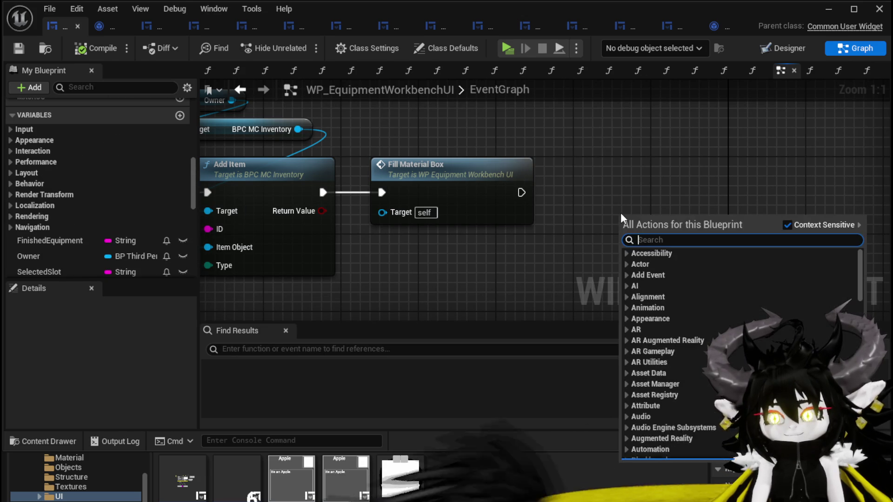
{"action": "type", "text": "calcu"}
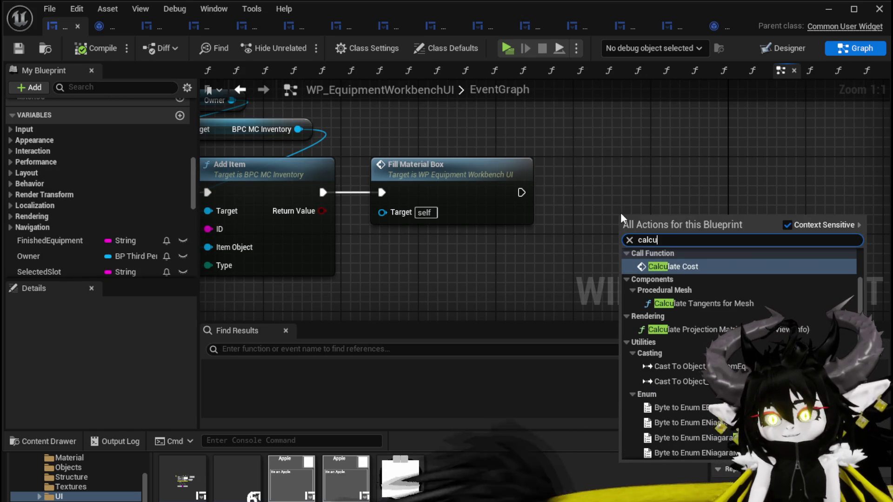
{"action": "key", "text": "Return"}
{"action": "left_click_drag", "start_coordinate": [620, 213], "coordinate": [581, 155]}
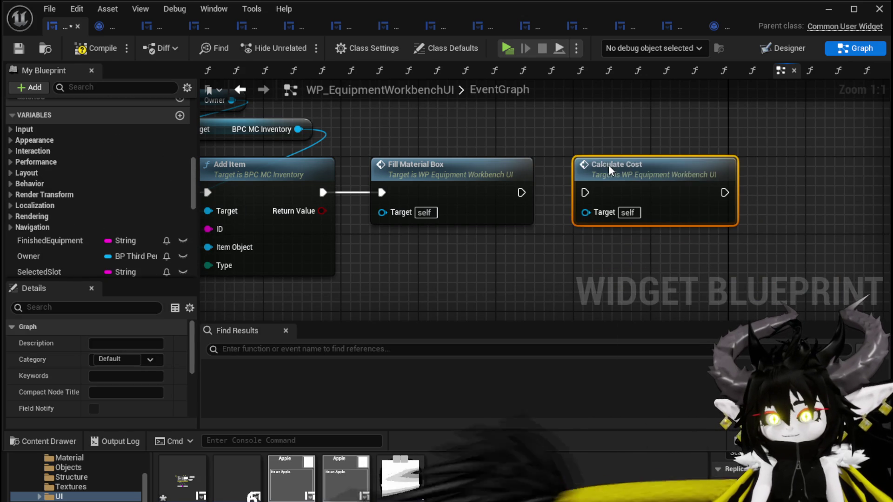
{"action": "mouse_move", "coordinate": [522, 192]}
{"action": "left_mouse_down"}
{"action": "mouse_move", "coordinate": [595, 217]}
{"action": "mouse_move", "coordinate": [573, 195]}
{"action": "mouse_move", "coordinate": [586, 192]}
{"action": "left_mouse_up"}
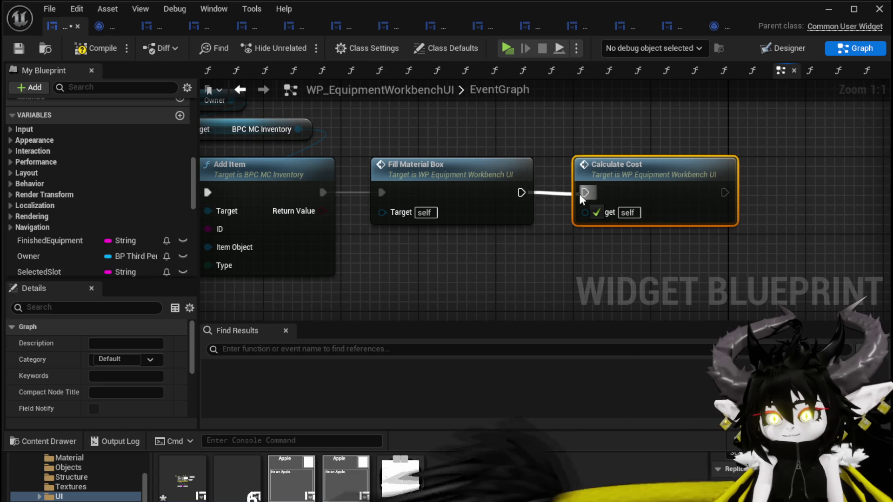
{"action": "left_click", "coordinate": [345, 145]}
- Compile the workbench UI blueprint and check the upstream nodes
{"action": "key", "text": "F7"}
{"action": "scroll", "coordinate": [424, 261], "scroll_direction": "down", "scroll_amount": 2}
{"action": "mouse_move", "coordinate": [393, 273]}
{"action": "left_mouse_down"}
{"action": "mouse_move", "coordinate": [550, 248]}
{"action": "mouse_move", "coordinate": [889, 240]}
{"action": "mouse_move", "coordinate": [250, 243]}
{"action": "mouse_move", "coordinate": [781, 244]}
{"action": "left_mouse_up"}
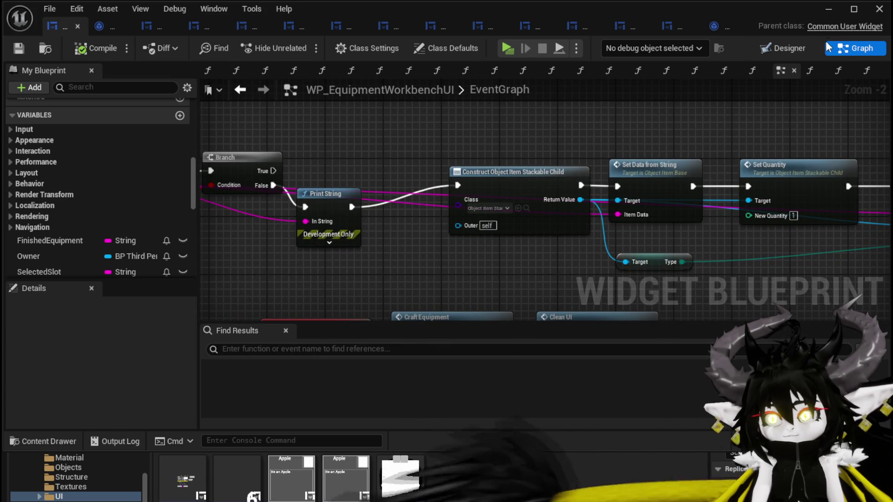
{"action": "left_click", "coordinate": [829, 10]}
- Start a play-test, open the Resources panel, and add then remove three red gems
{"action": "left_click", "coordinate": [301, 43]}
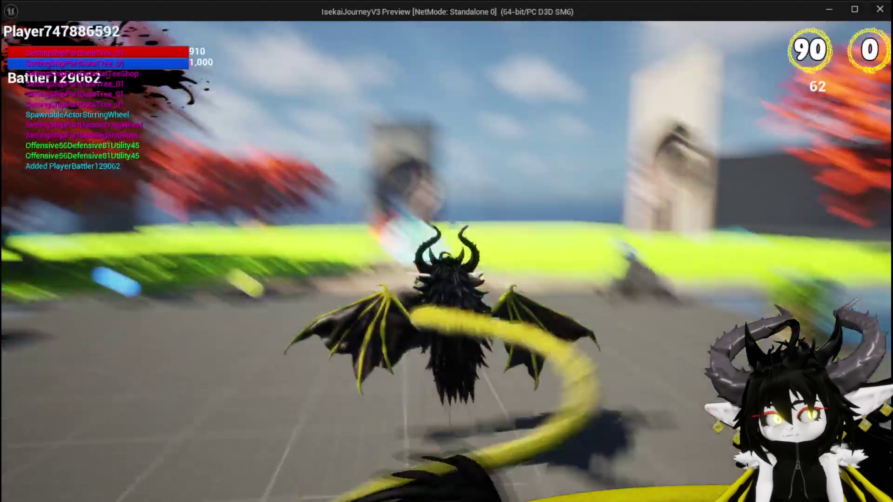
{"action": "key", "text": "w"}
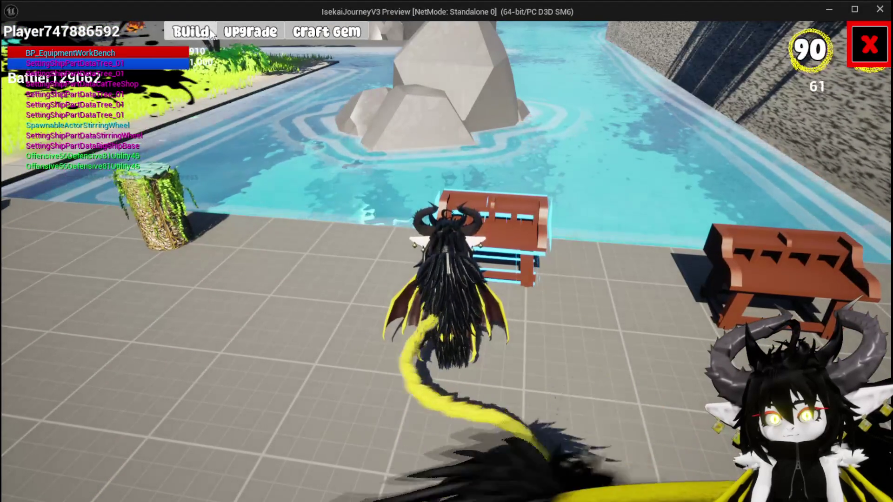
{"action": "left_click", "coordinate": [210, 31]}
{"action": "left_click", "coordinate": [576, 283]}
{"action": "double_click", "coordinate": [470, 128]}
{"action": "left_click", "coordinate": [470, 127]}
{"action": "left_click", "coordinate": [576, 305]}
{"action": "left_click", "coordinate": [594, 307]}
{"action": "left_click", "coordinate": [613, 307]}
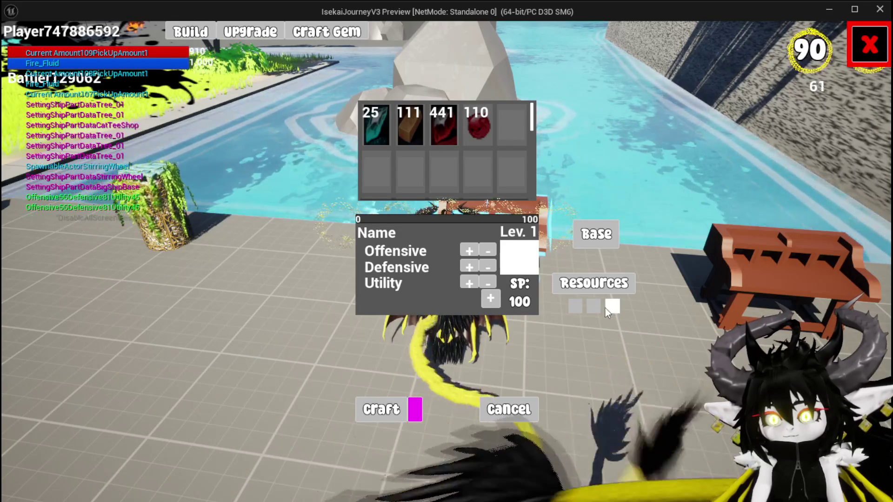
- Cycle red gems through the slots again, filling all three to raise SP to 300
{"action": "left_click", "coordinate": [480, 127]}
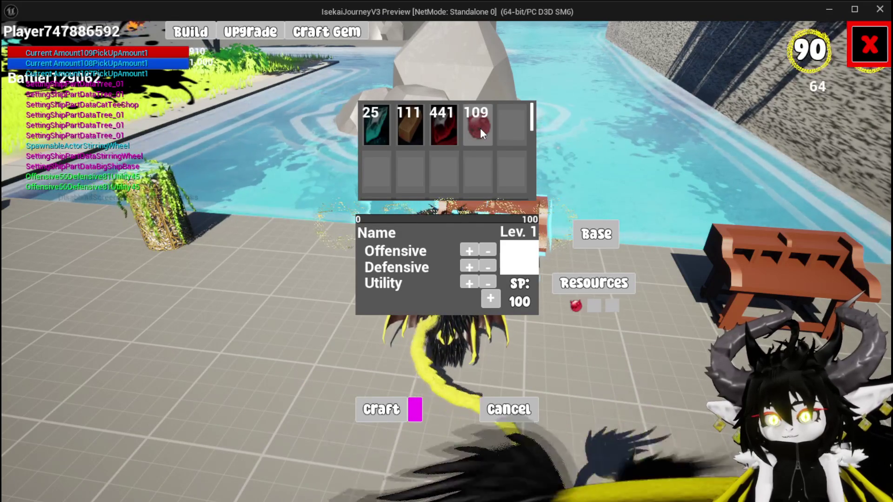
{"action": "left_click", "coordinate": [577, 303]}
{"action": "double_click", "coordinate": [485, 123]}
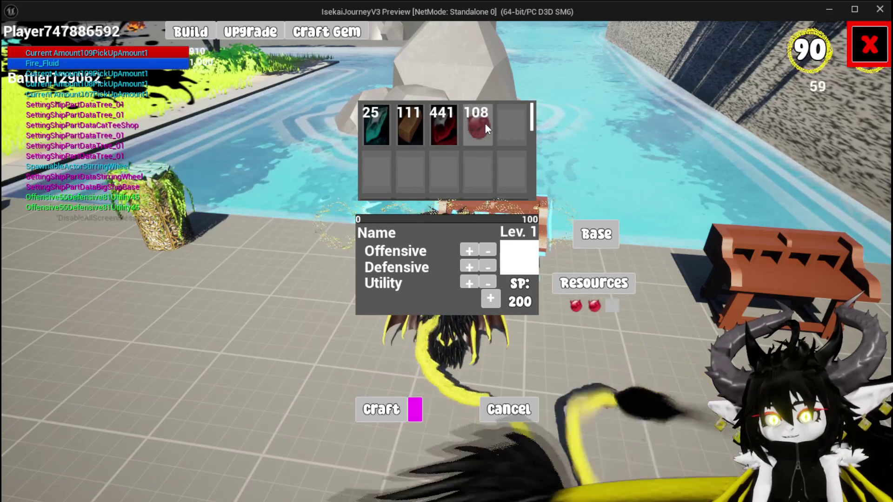
{"action": "left_click", "coordinate": [484, 124]}
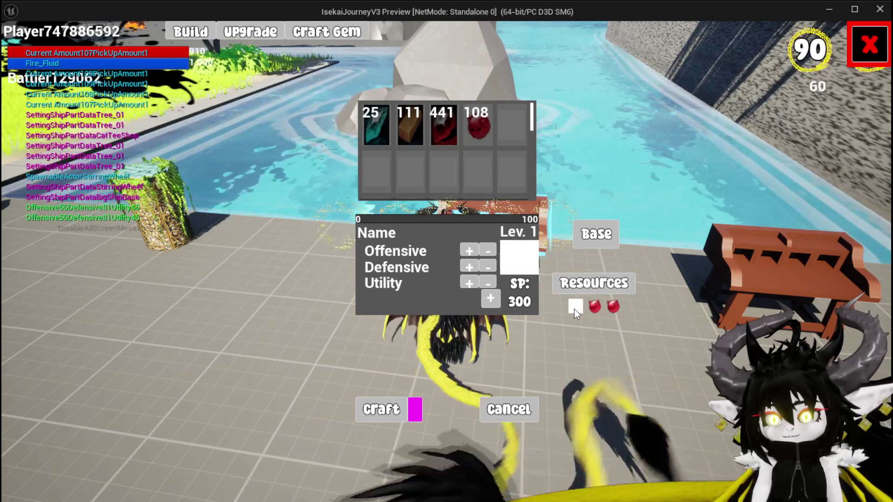
{"action": "left_click", "coordinate": [590, 311]}
{"action": "left_click", "coordinate": [607, 310]}
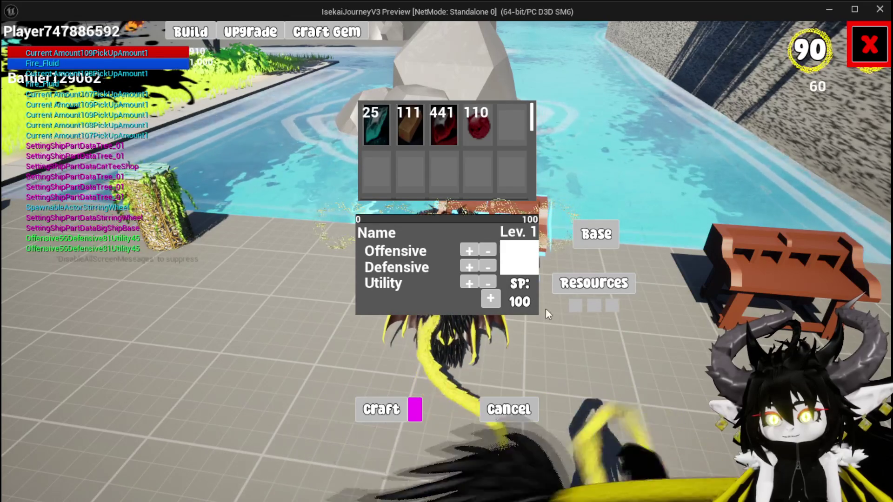
{"action": "left_click", "coordinate": [481, 124]}
{"action": "left_click", "coordinate": [482, 123]}
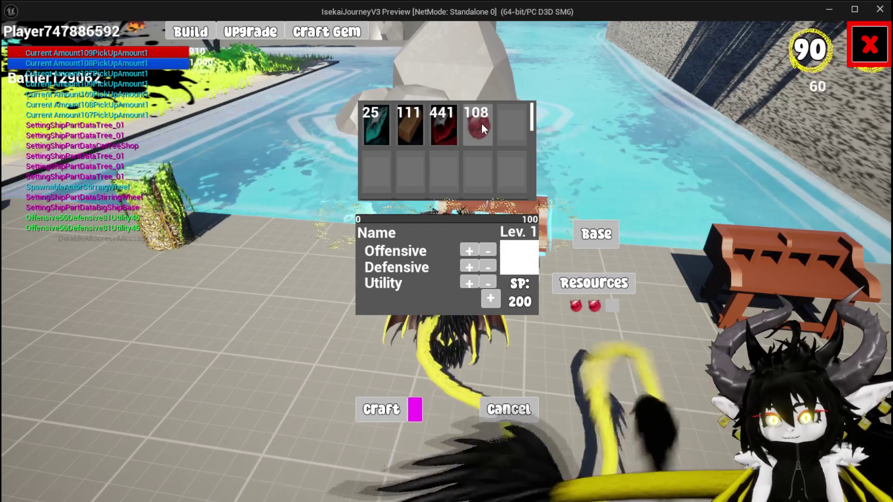
{"action": "left_click", "coordinate": [482, 124]}
- Empty and refill the slots watching SP fall, leaving one gem, then stop and save
{"action": "left_click", "coordinate": [609, 306]}
{"action": "left_click", "coordinate": [593, 306]}
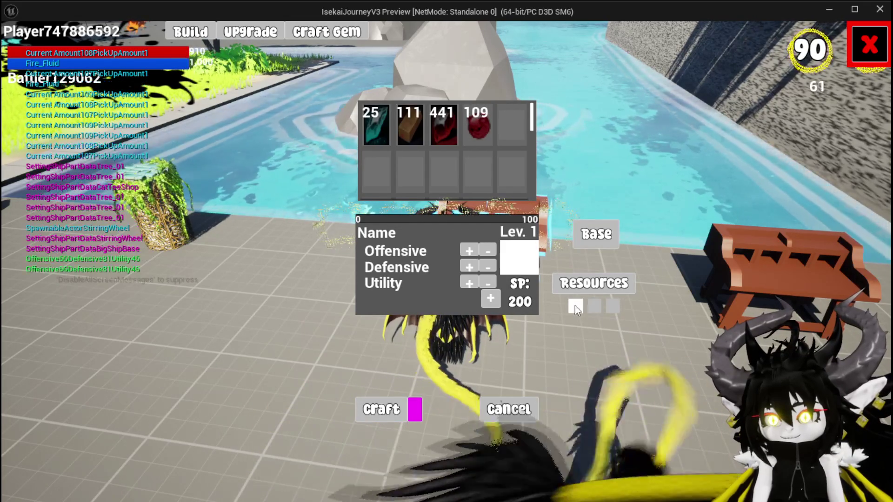
{"action": "left_click", "coordinate": [577, 305]}
{"action": "left_click", "coordinate": [477, 126]}
{"action": "left_click", "coordinate": [477, 126]}
{"action": "left_click", "coordinate": [476, 126]}
{"action": "left_click", "coordinate": [607, 306]}
{"action": "left_click", "coordinate": [593, 306]}
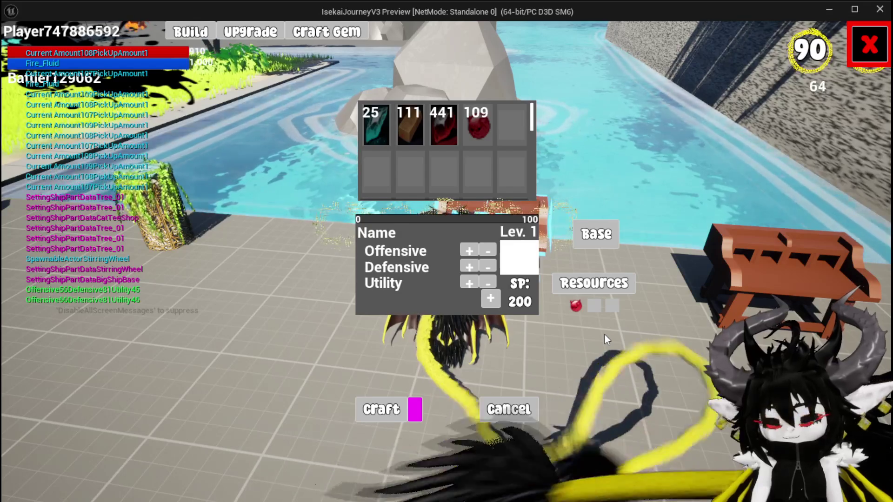
{"action": "key", "text": "Escape"}
{"action": "key", "text": "ctrl+s"}
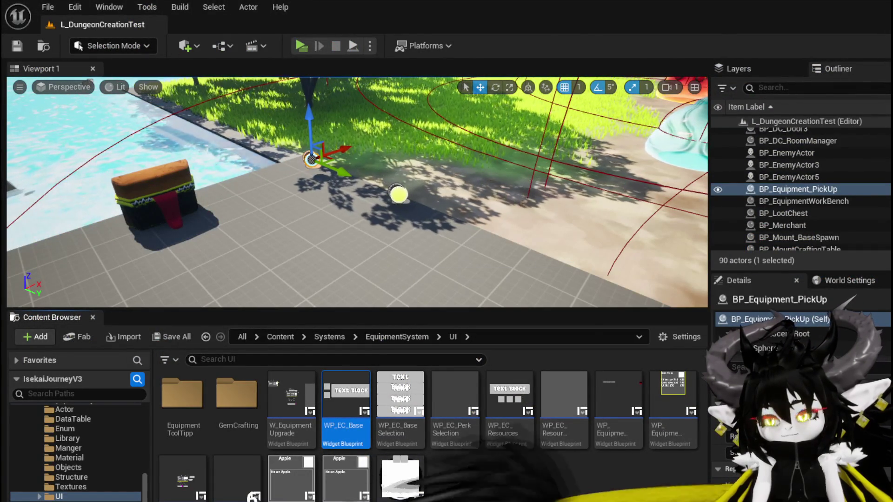
- Review the workbench UI event graph's Branch, Print String, and Craft Equipment nodes
{"action": "key", "text": "alt+Tab"}
{"action": "left_click_drag", "start_coordinate": [509, 283], "coordinate": [337, 242]}
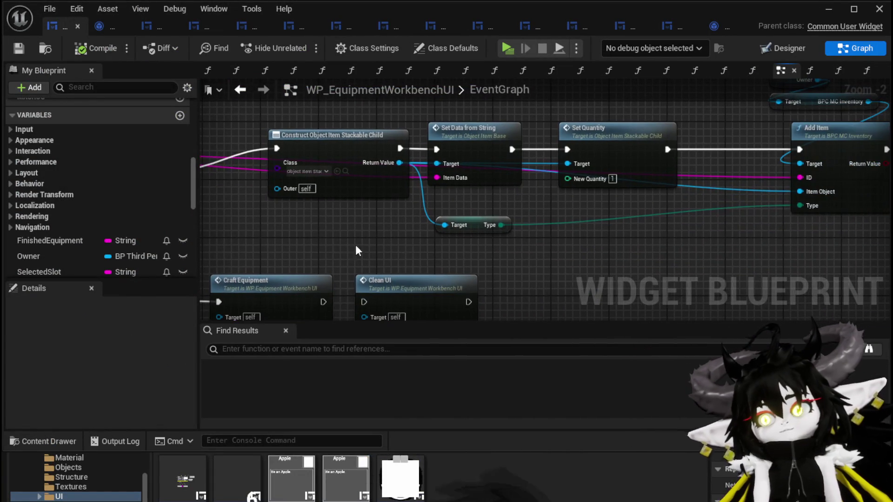
{"action": "mouse_move", "coordinate": [645, 295]}
{"action": "left_mouse_down"}
{"action": "mouse_move", "coordinate": [440, 269]}
{"action": "mouse_move", "coordinate": [572, 282]}
{"action": "mouse_move", "coordinate": [401, 317]}
{"action": "mouse_move", "coordinate": [865, 314]}
{"action": "left_mouse_up"}
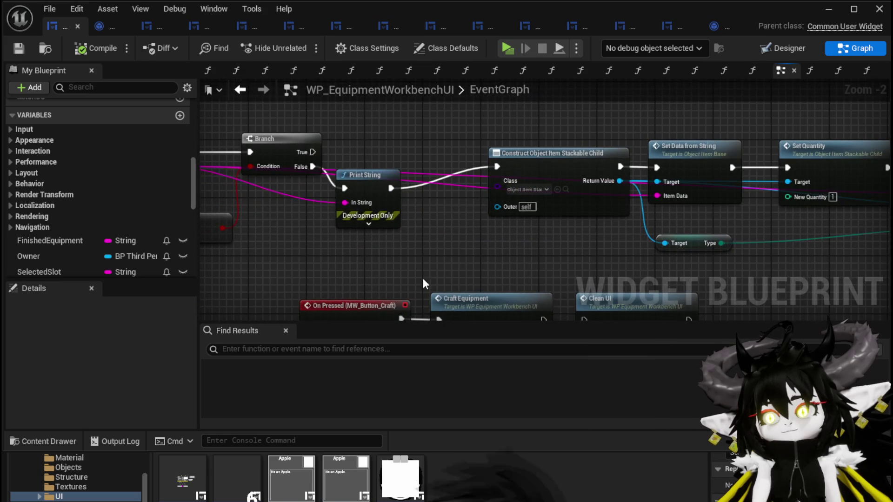
{"action": "left_click_drag", "start_coordinate": [455, 285], "coordinate": [641, 293]}
{"action": "left_click", "coordinate": [623, 141]}
{"action": "left_click_drag", "start_coordinate": [629, 149], "coordinate": [463, 80]}
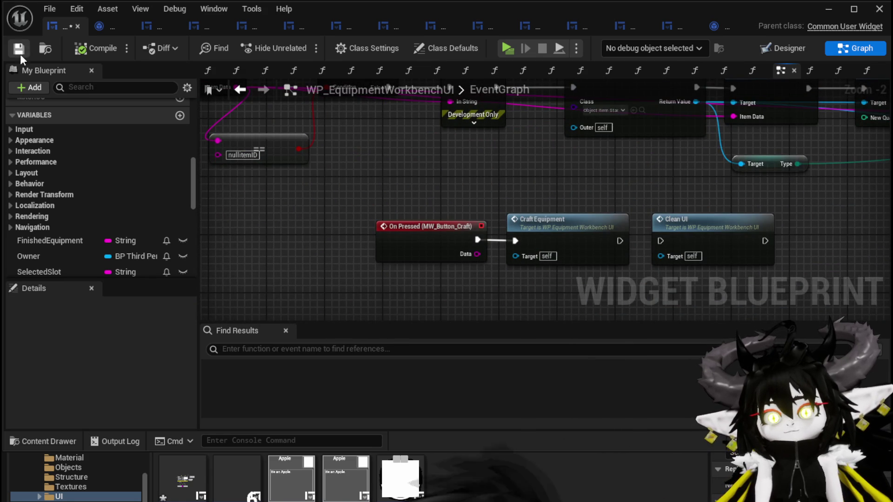
{"action": "scroll", "coordinate": [151, 190], "scroll_direction": "up", "scroll_amount": 5}
{"action": "scroll", "coordinate": [151, 189], "scroll_direction": "up", "scroll_amount": 5}
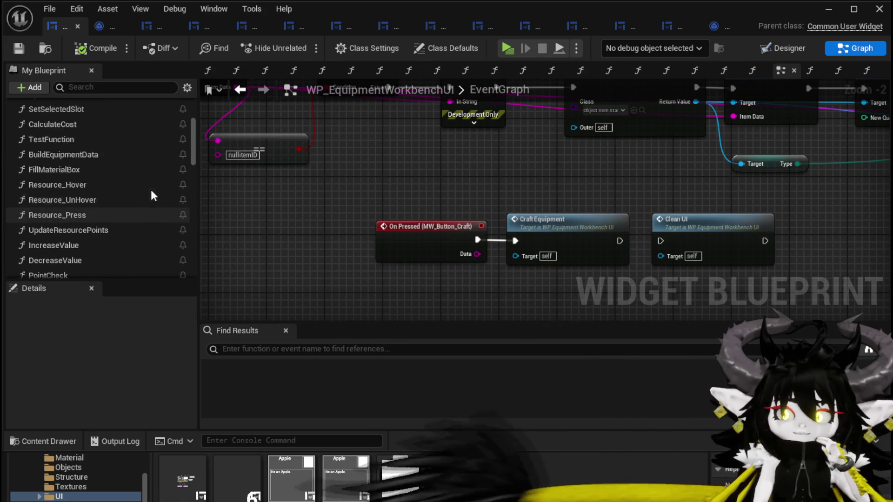
{"action": "scroll", "coordinate": [150, 190], "scroll_direction": "up", "scroll_amount": 3}
{"action": "scroll", "coordinate": [151, 191], "scroll_direction": "down", "scroll_amount": 2}
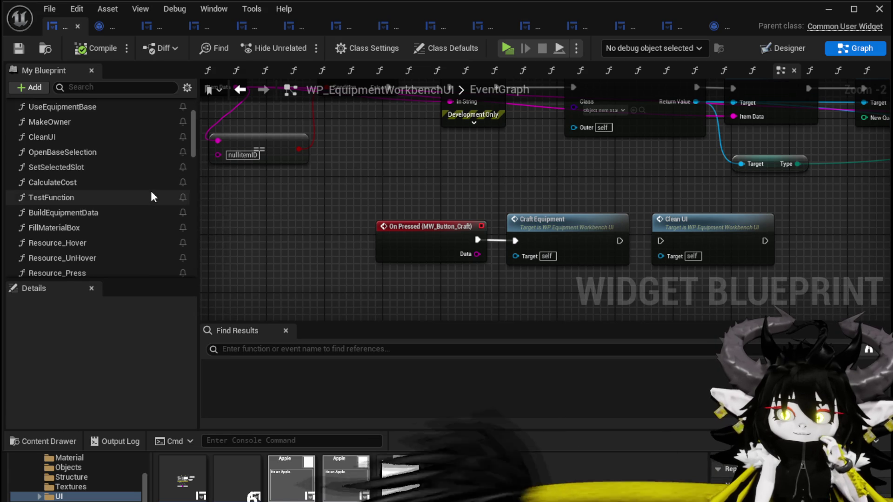
{"action": "scroll", "coordinate": [150, 197], "scroll_direction": "down", "scroll_amount": 2}
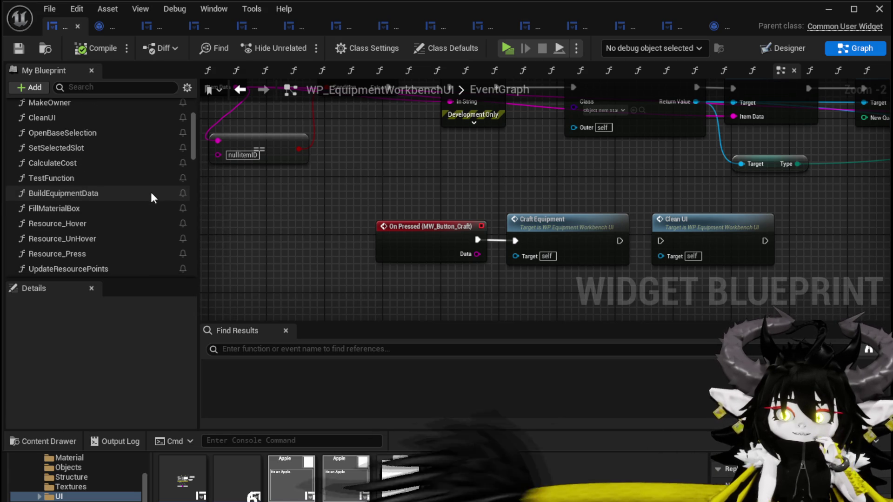
- Open the Resource_Press function and inspect its Add Item, Branch, and Fill Material Box nodes
{"action": "double_click", "coordinate": [85, 235]}
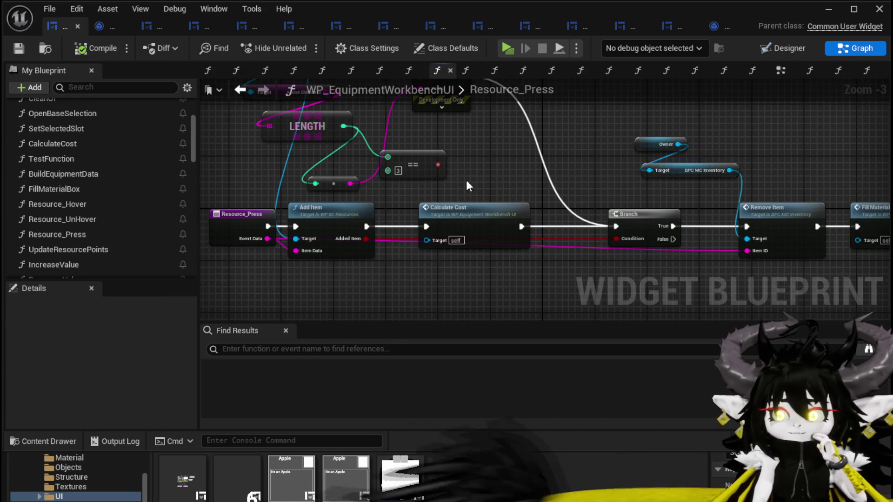
{"action": "mouse_move", "coordinate": [487, 186]}
{"action": "left_mouse_down"}
{"action": "mouse_move", "coordinate": [523, 265]}
{"action": "mouse_move", "coordinate": [541, 224]}
{"action": "left_mouse_up"}
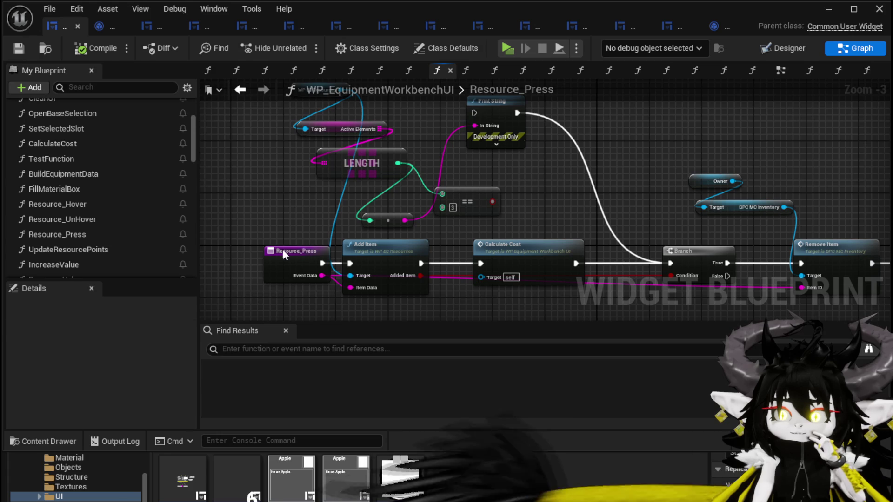
{"action": "left_click_drag", "start_coordinate": [297, 251], "coordinate": [233, 252]}
{"action": "mouse_move", "coordinate": [286, 227]}
{"action": "left_mouse_down"}
{"action": "mouse_move", "coordinate": [329, 253]}
{"action": "mouse_move", "coordinate": [245, 239]}
{"action": "left_mouse_up"}
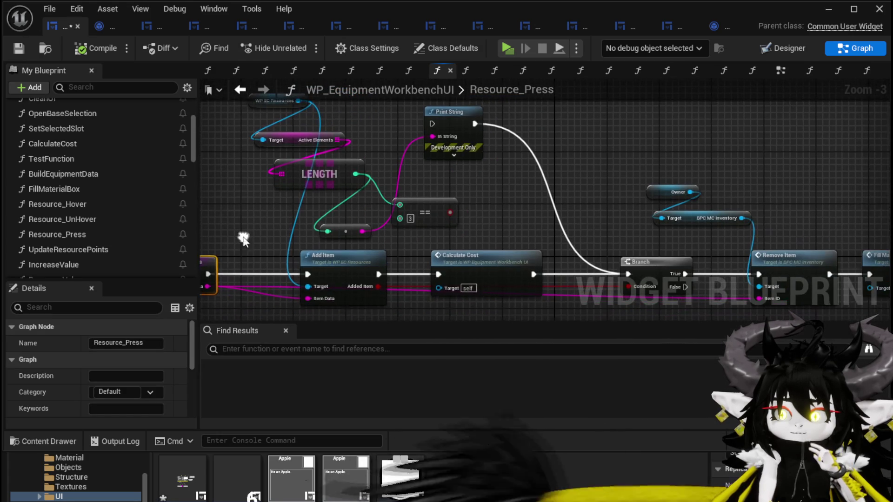
{"action": "left_click", "coordinate": [327, 266]}
{"action": "left_click_drag", "start_coordinate": [327, 266], "coordinate": [449, 179]}
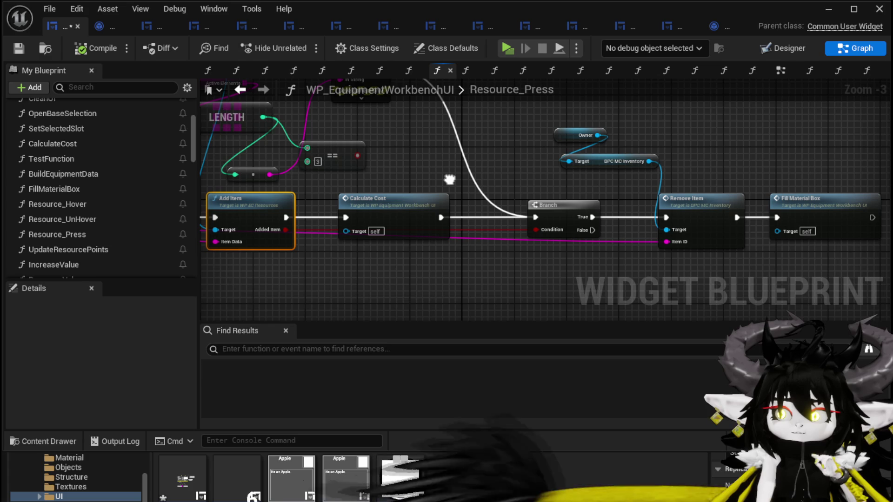
{"action": "left_click_drag", "start_coordinate": [449, 179], "coordinate": [548, 195]}
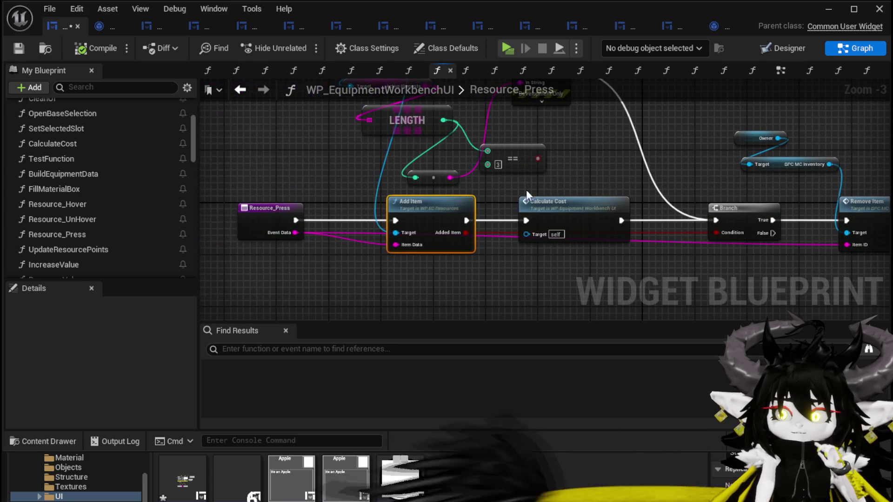
- Open the AddItem function of WP_EC_Resources and view its Active Elements loop
{"action": "double_click", "coordinate": [437, 209]}
{"action": "mouse_move", "coordinate": [791, 231]}
{"action": "left_mouse_down"}
{"action": "mouse_move", "coordinate": [461, 227]}
{"action": "mouse_move", "coordinate": [397, 193]}
{"action": "left_mouse_up"}
{"action": "mouse_move", "coordinate": [511, 258]}
{"action": "left_mouse_down"}
{"action": "mouse_move", "coordinate": [535, 202]}
{"action": "mouse_move", "coordinate": [536, 293]}
{"action": "left_mouse_up"}
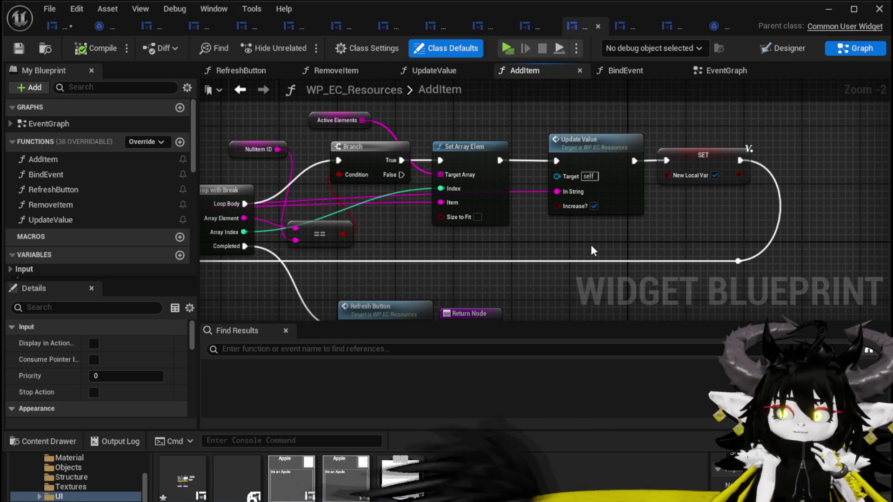
- Inspect the Active Elements variable and For Each Loop with Break in AddItem
{"action": "left_click_drag", "start_coordinate": [591, 245], "coordinate": [492, 272]}
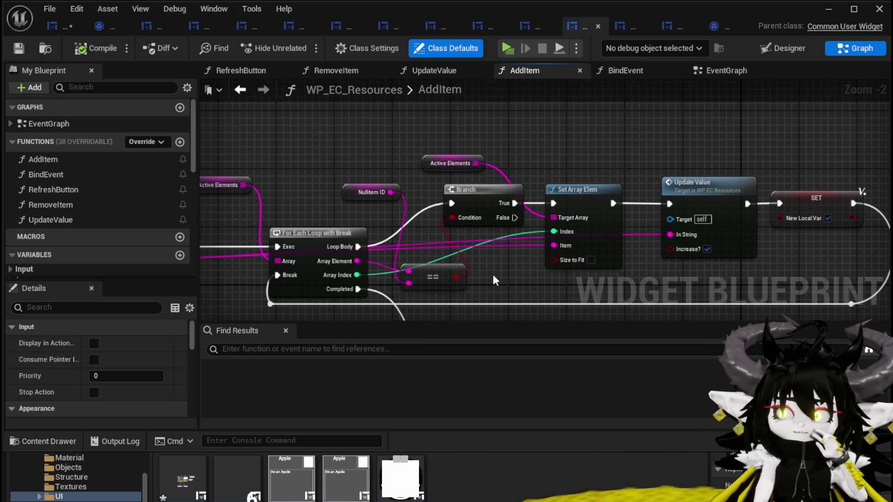
{"action": "left_click", "coordinate": [442, 163]}
{"action": "mouse_move", "coordinate": [354, 162]}
{"action": "left_mouse_down"}
{"action": "mouse_move", "coordinate": [520, 171]}
{"action": "mouse_move", "coordinate": [380, 155]}
{"action": "left_mouse_up"}
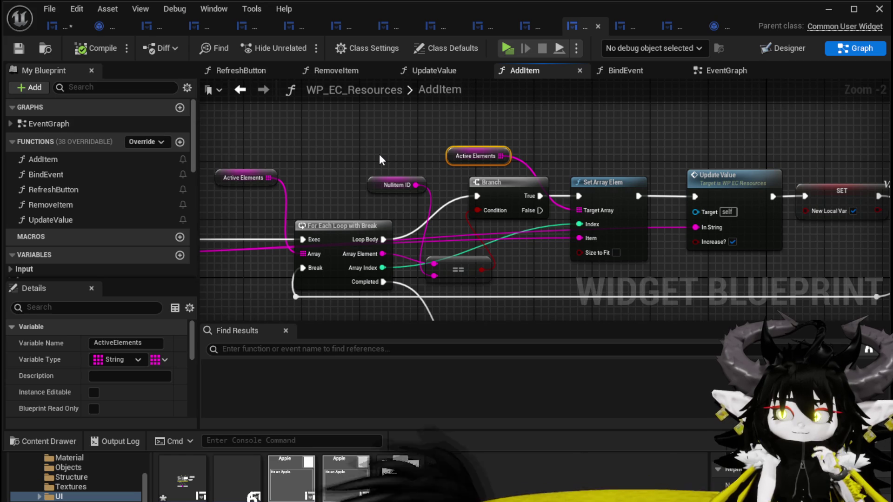
{"action": "left_click", "coordinate": [378, 154]}
{"action": "left_click_drag", "start_coordinate": [362, 164], "coordinate": [455, 161]}
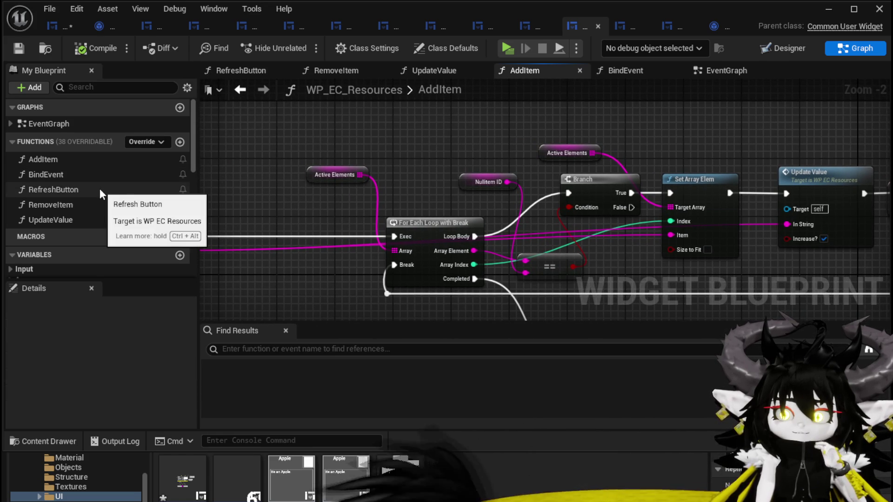
- Open the RemoveItem function, review its Set Array Elem and Refresh Button nodes, and save
{"action": "double_click", "coordinate": [90, 205]}
{"action": "scroll", "coordinate": [403, 165], "scroll_direction": "down", "scroll_amount": 2}
{"action": "scroll", "coordinate": [426, 193], "scroll_direction": "up", "scroll_amount": 1}
{"action": "mouse_move", "coordinate": [404, 165]}
{"action": "left_mouse_down"}
{"action": "mouse_move", "coordinate": [425, 193]}
{"action": "mouse_move", "coordinate": [333, 146]}
{"action": "mouse_move", "coordinate": [204, 153]}
{"action": "left_mouse_up"}
{"action": "scroll", "coordinate": [422, 189], "scroll_direction": "up", "scroll_amount": 1}
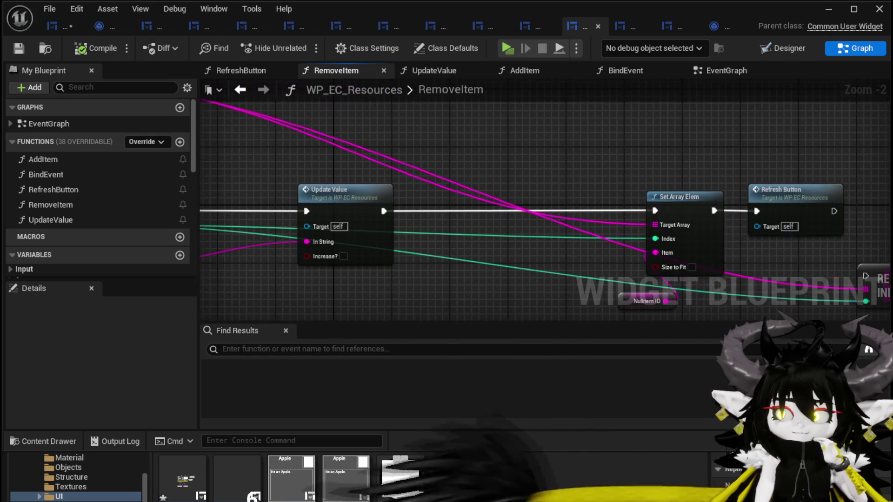
{"action": "mouse_move", "coordinate": [470, 164]}
{"action": "left_mouse_down"}
{"action": "mouse_move", "coordinate": [357, 157]}
{"action": "mouse_move", "coordinate": [667, 180]}
{"action": "left_mouse_up"}
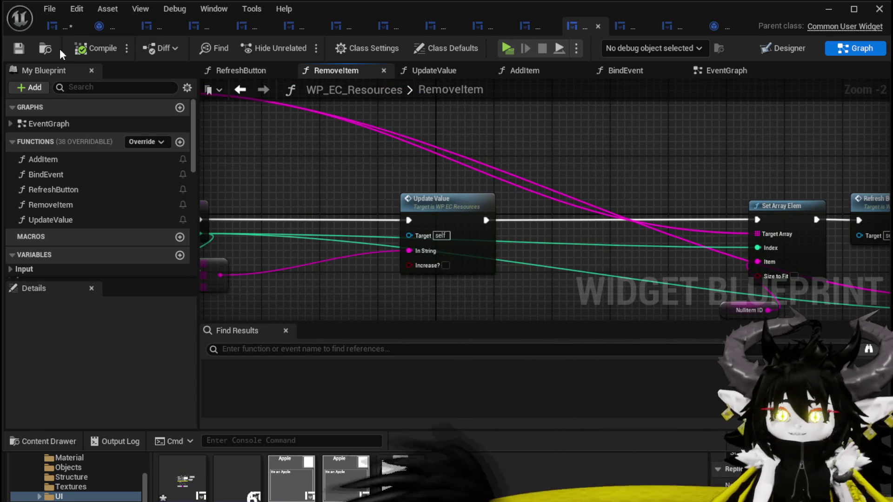
{"action": "key", "text": "ctrl+s"}
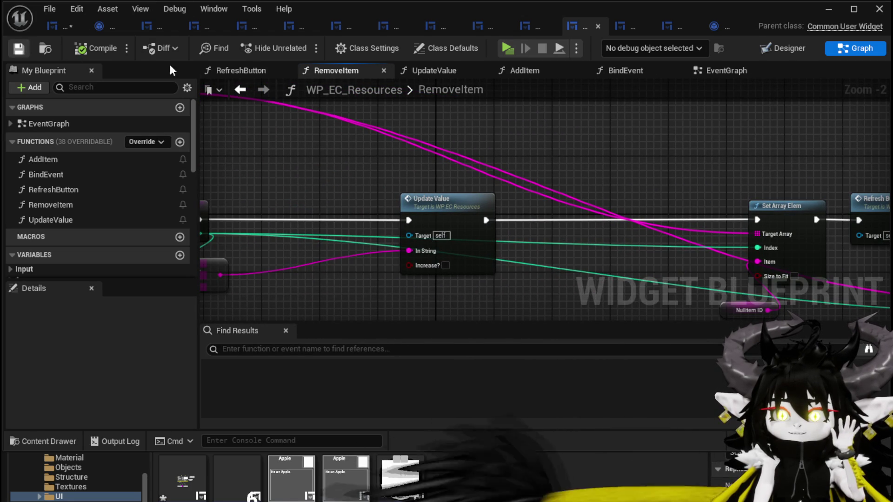
- Review the workbench UI's Resource_Press graph, then open its CalculateCost function
{"action": "left_click", "coordinate": [49, 27]}
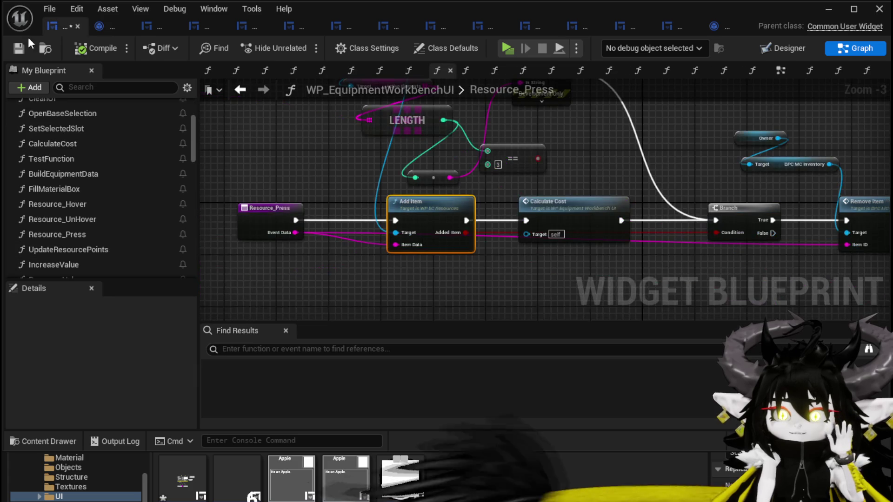
{"action": "mouse_move", "coordinate": [538, 145]}
{"action": "left_mouse_down"}
{"action": "mouse_move", "coordinate": [558, 227]}
{"action": "mouse_move", "coordinate": [560, 218]}
{"action": "mouse_move", "coordinate": [596, 213]}
{"action": "left_mouse_up"}
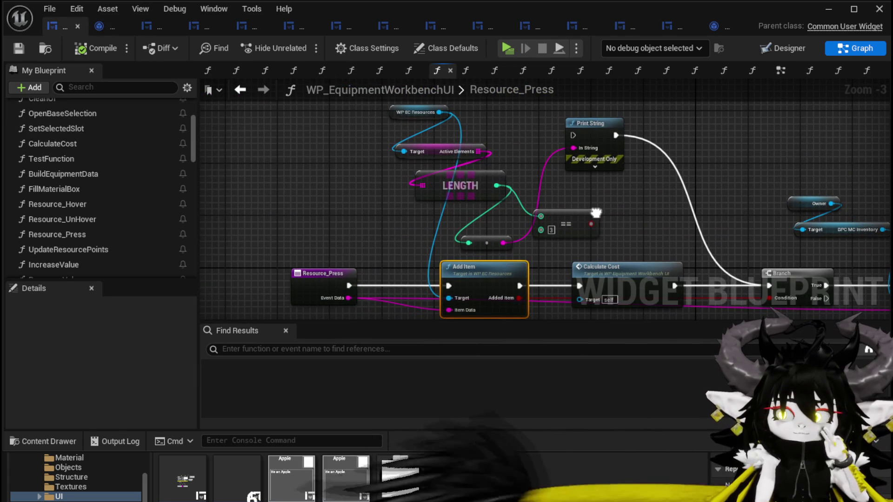
{"action": "mouse_move", "coordinate": [596, 214]}
{"action": "left_mouse_down"}
{"action": "mouse_move", "coordinate": [501, 174]}
{"action": "mouse_move", "coordinate": [474, 190]}
{"action": "left_mouse_up"}
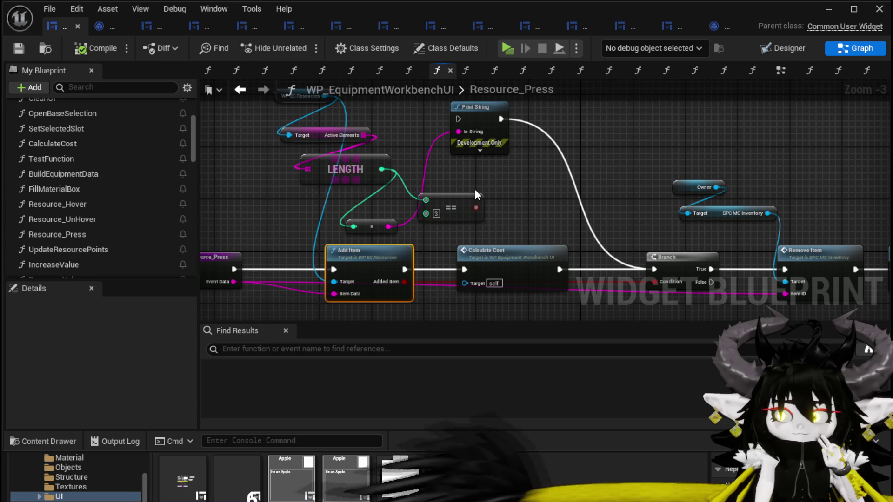
{"action": "mouse_move", "coordinate": [475, 194]}
{"action": "left_mouse_down"}
{"action": "mouse_move", "coordinate": [359, 154]}
{"action": "mouse_move", "coordinate": [543, 166]}
{"action": "left_mouse_up"}
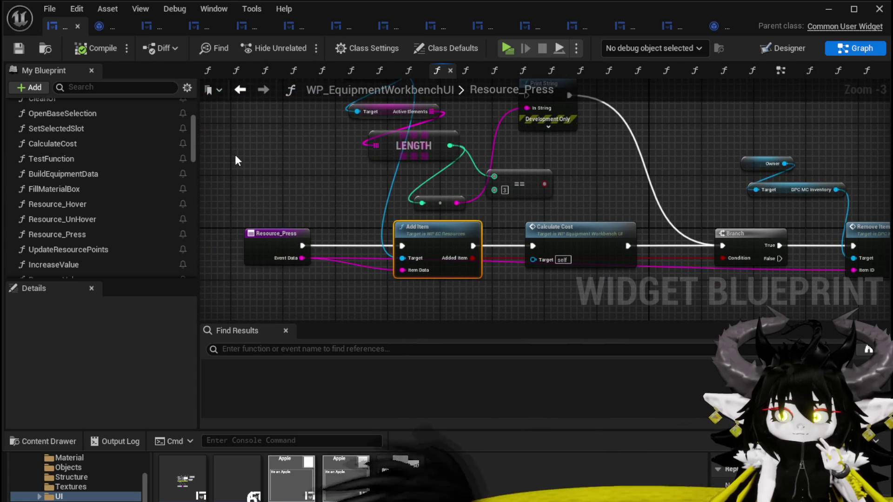
{"action": "scroll", "coordinate": [151, 140], "scroll_direction": "up", "scroll_amount": 3}
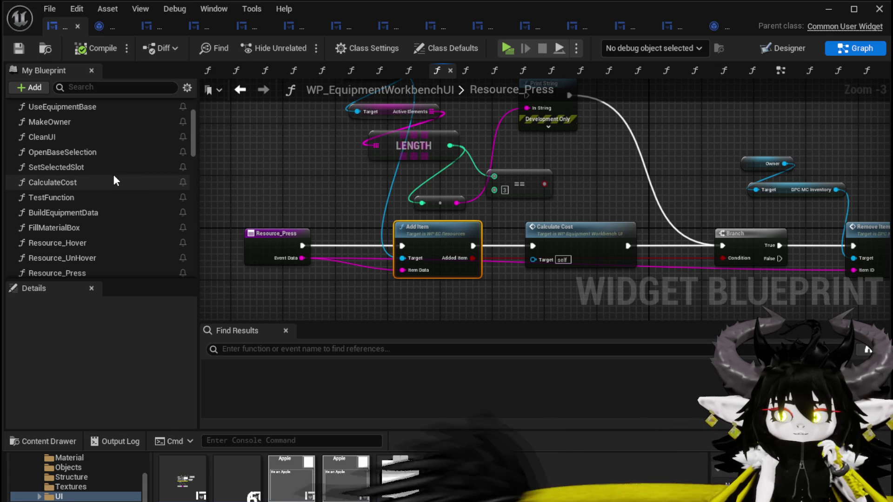
{"action": "left_click_drag", "start_coordinate": [312, 157], "coordinate": [314, 225]}
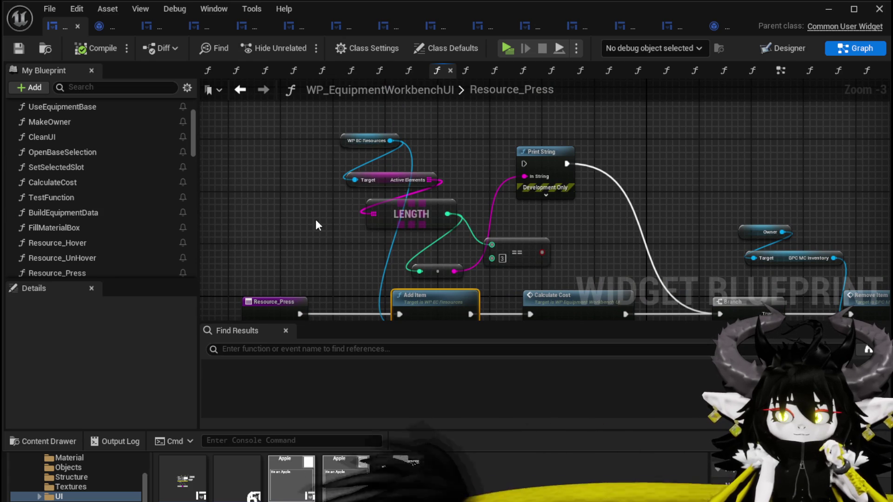
{"action": "double_click", "coordinate": [76, 184]}
{"action": "mouse_move", "coordinate": [360, 167]}
{"action": "left_mouse_down"}
{"action": "mouse_move", "coordinate": [356, 181]}
{"action": "mouse_move", "coordinate": [517, 115]}
{"action": "left_mouse_up"}
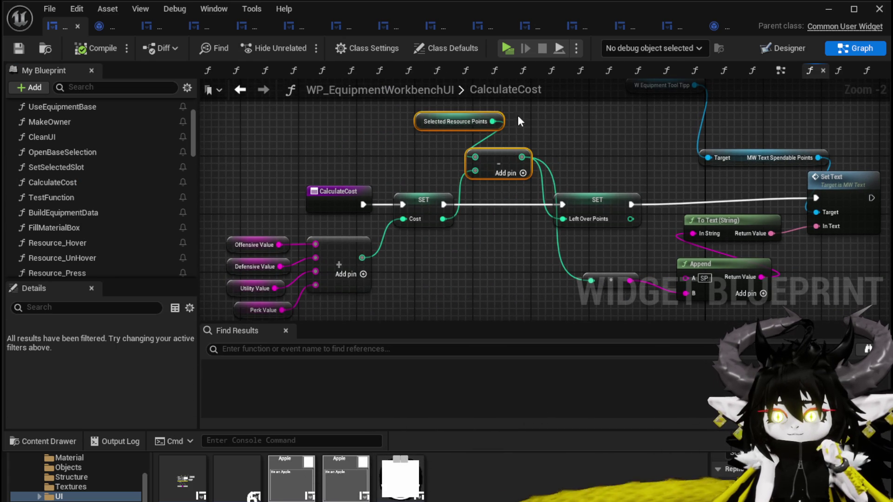
- Open the UpdateResourcePoints function graph from the My Blueprint functions list
{"action": "left_click", "coordinate": [315, 146]}
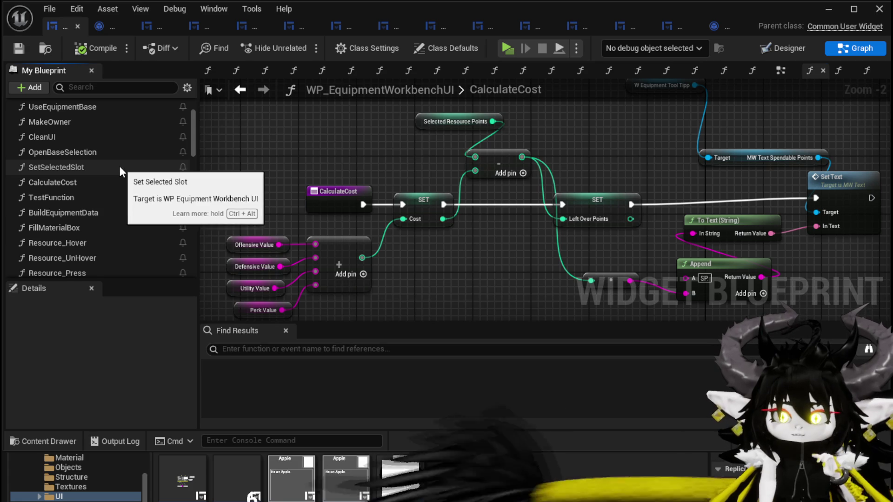
{"action": "right_click", "coordinate": [119, 166]}
{"action": "key", "text": "Escape"}
{"action": "scroll", "coordinate": [96, 156], "scroll_direction": "up", "scroll_amount": 3}
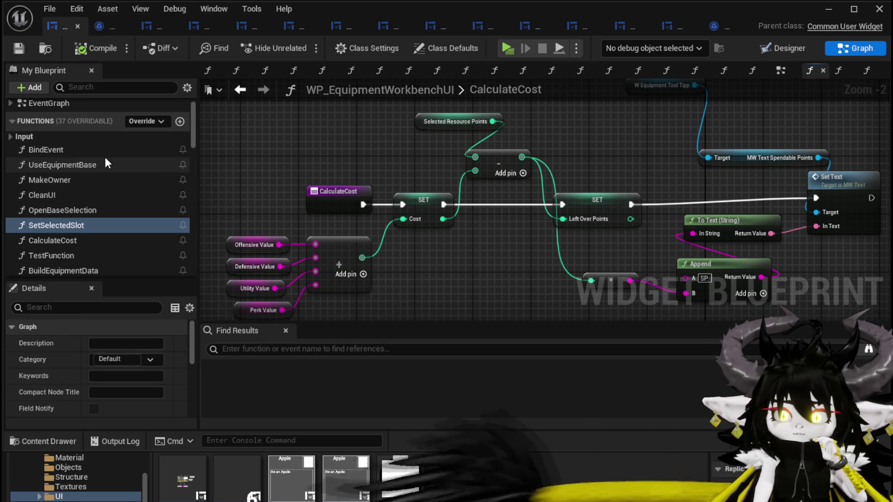
{"action": "scroll", "coordinate": [104, 157], "scroll_direction": "down", "scroll_amount": 3}
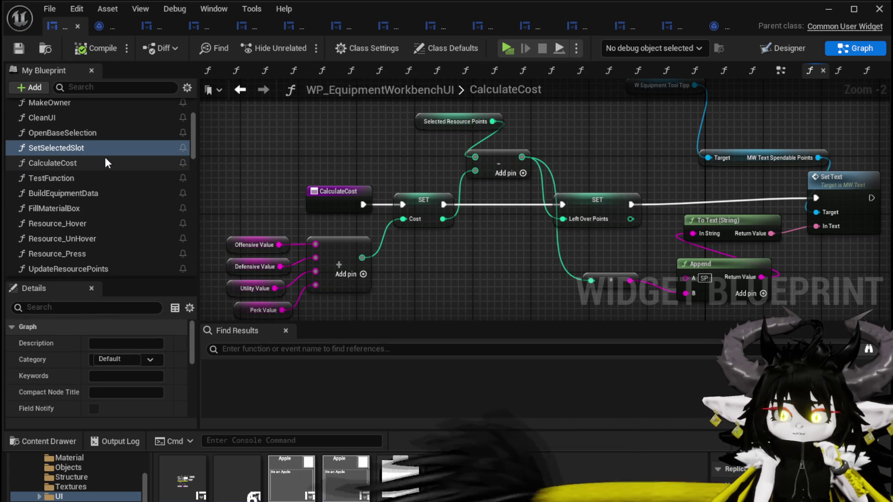
{"action": "scroll", "coordinate": [105, 158], "scroll_direction": "down", "scroll_amount": 1}
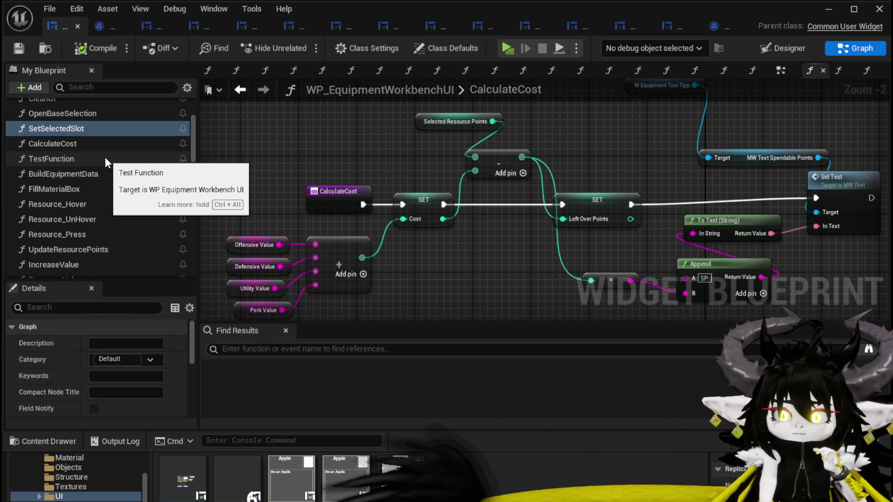
{"action": "scroll", "coordinate": [105, 157], "scroll_direction": "down", "scroll_amount": 1}
{"action": "double_click", "coordinate": [76, 228]}
{"action": "left_click_drag", "start_coordinate": [354, 173], "coordinate": [387, 165]}
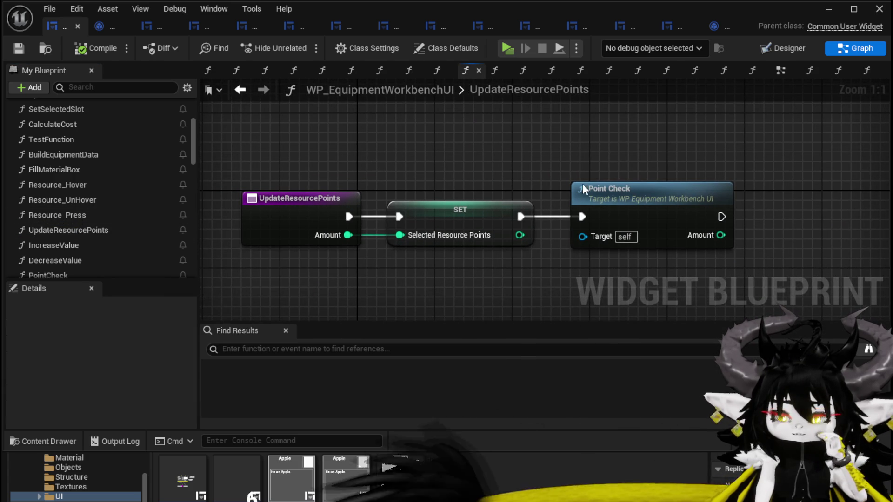
- Add a Calculate Cost node after SET and break its link to Point Check
{"action": "mouse_move", "coordinate": [620, 216]}
{"action": "left_mouse_down"}
{"action": "mouse_move", "coordinate": [548, 225]}
{"action": "mouse_move", "coordinate": [537, 136]}
{"action": "left_mouse_up"}
{"action": "left_click", "coordinate": [524, 220]}
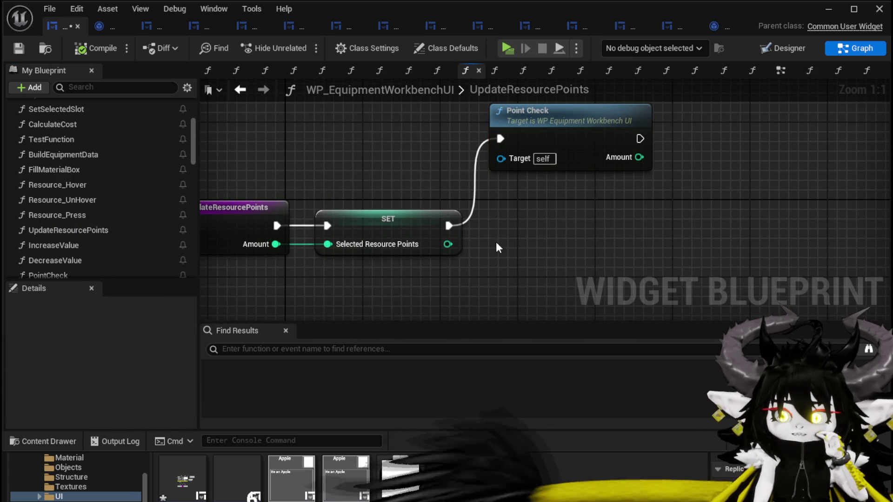
{"action": "left_click_drag", "start_coordinate": [449, 226], "coordinate": [527, 230]}
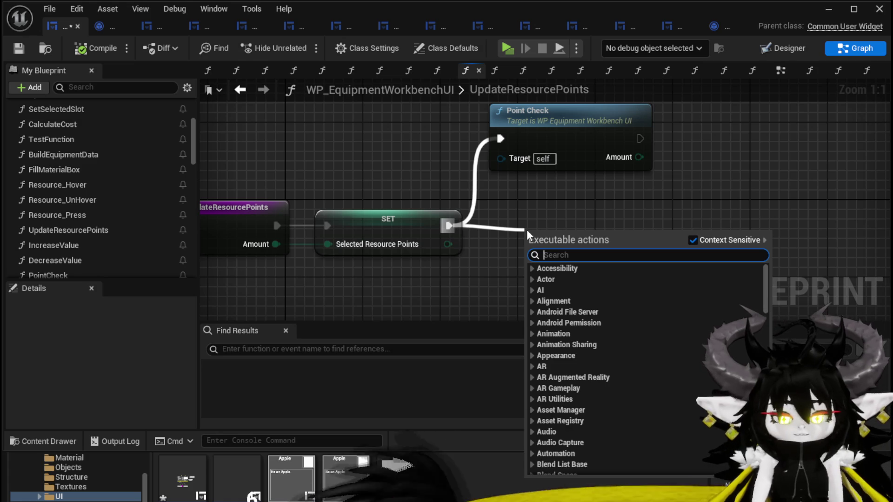
{"action": "type", "text": "Calcu"}
{"action": "key", "text": "Return"}
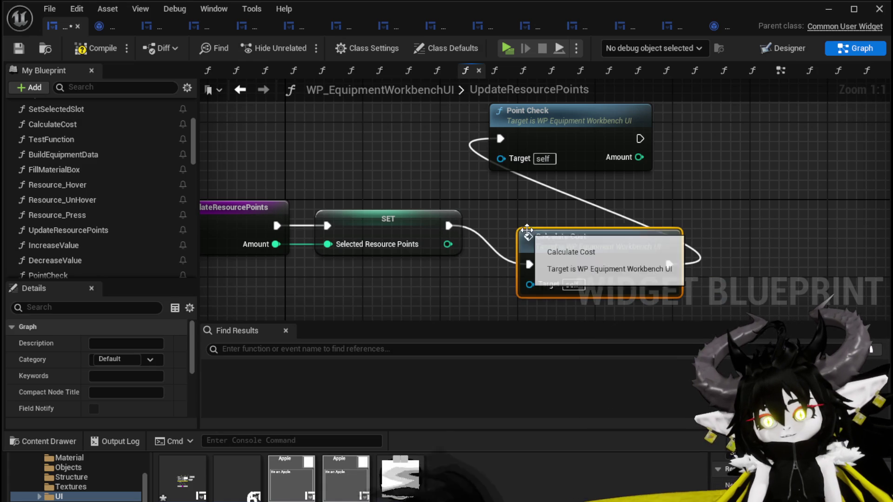
{"action": "left_click_drag", "start_coordinate": [601, 228], "coordinate": [554, 199]}
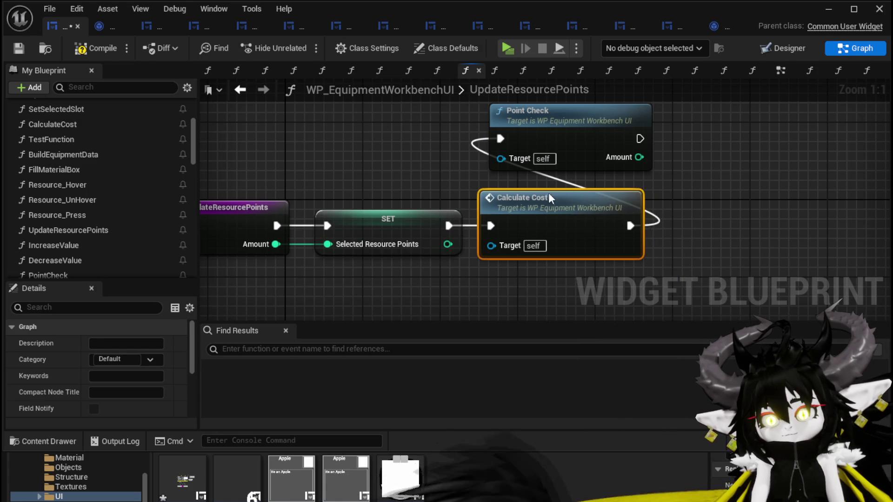
{"action": "left_click", "coordinate": [631, 226], "text": "alt"}
{"action": "left_click", "coordinate": [707, 215]}
- Compile and save the workbench widget blueprint, then minimize its editor window
{"action": "left_click", "coordinate": [95, 53]}
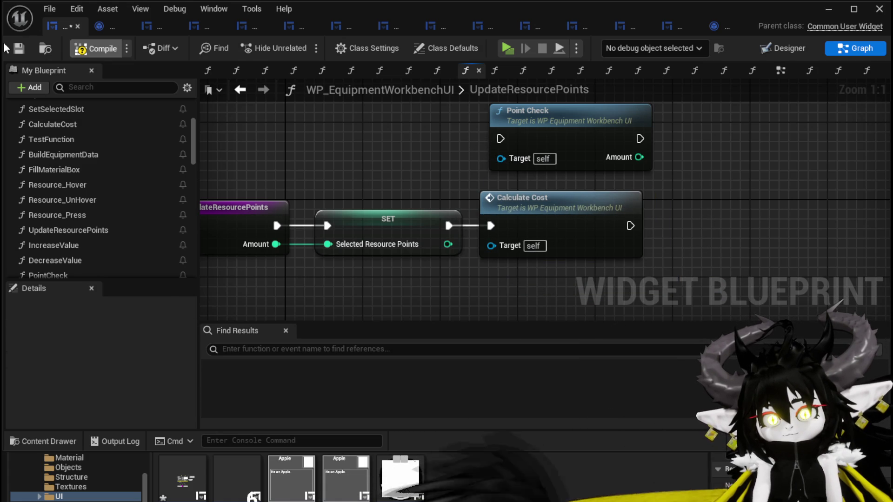
{"action": "left_click", "coordinate": [13, 49]}
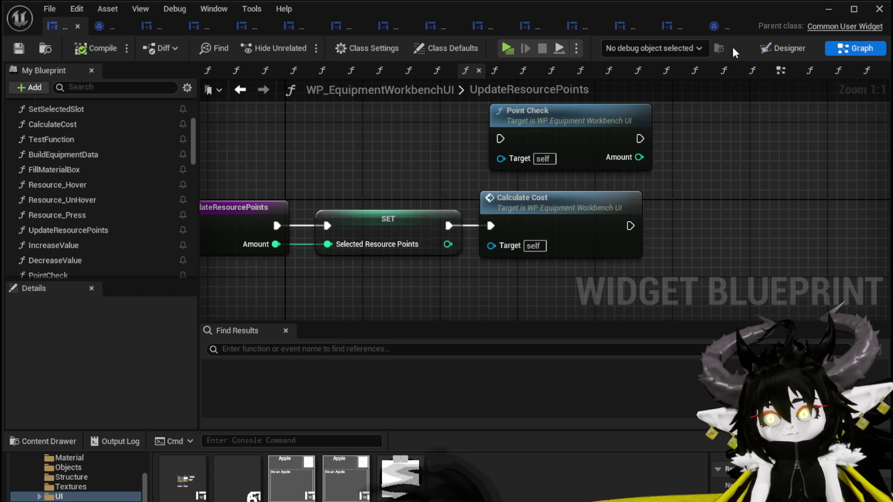
{"action": "left_click", "coordinate": [827, 11]}
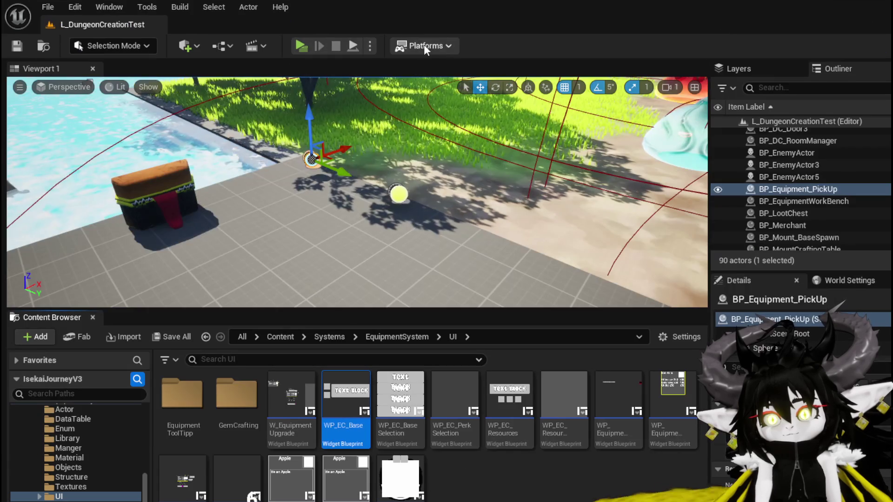
- Play-test the workbench, adding and removing red gems in the resource slots to watch SP
{"action": "left_click", "coordinate": [307, 46]}
{"action": "key", "text": "w"}
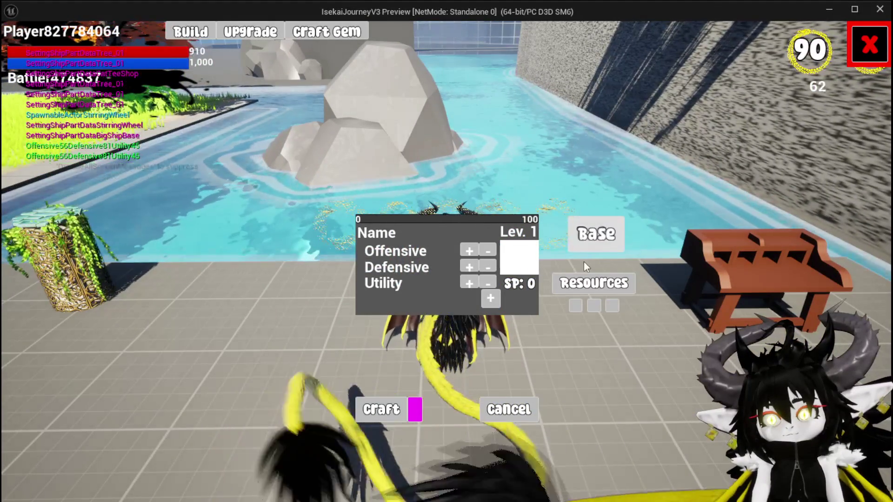
{"action": "left_click", "coordinate": [594, 283]}
{"action": "left_click", "coordinate": [482, 133]}
{"action": "left_click", "coordinate": [482, 132]}
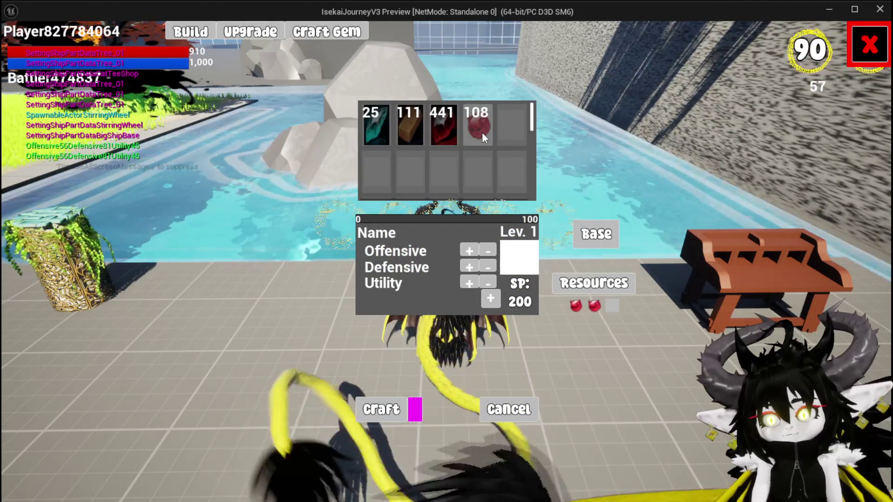
{"action": "left_click", "coordinate": [595, 306]}
{"action": "left_click", "coordinate": [480, 114]}
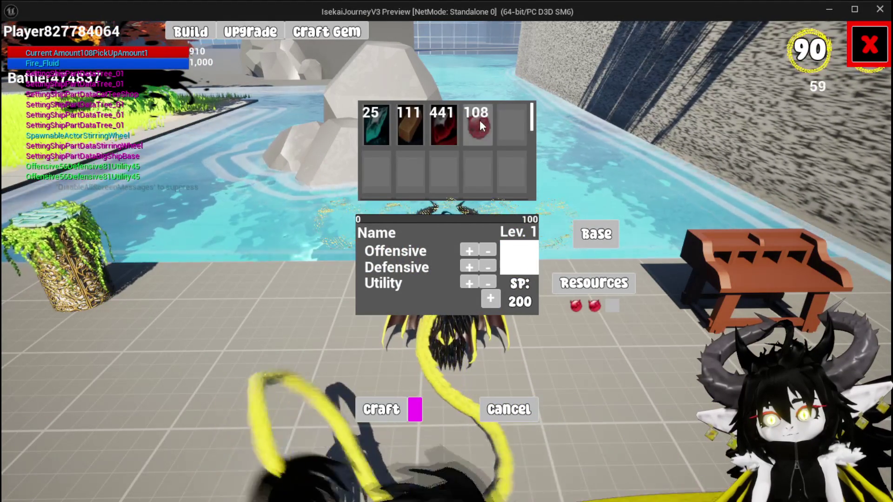
{"action": "left_click", "coordinate": [480, 114]}
{"action": "left_click", "coordinate": [576, 306]}
{"action": "left_click", "coordinate": [595, 306]}
{"action": "left_click", "coordinate": [609, 308]}
- Slot a dark-red item, a copper piece and a red gem, then clear all three slots
{"action": "left_click", "coordinate": [438, 139]}
{"action": "left_click", "coordinate": [413, 127]}
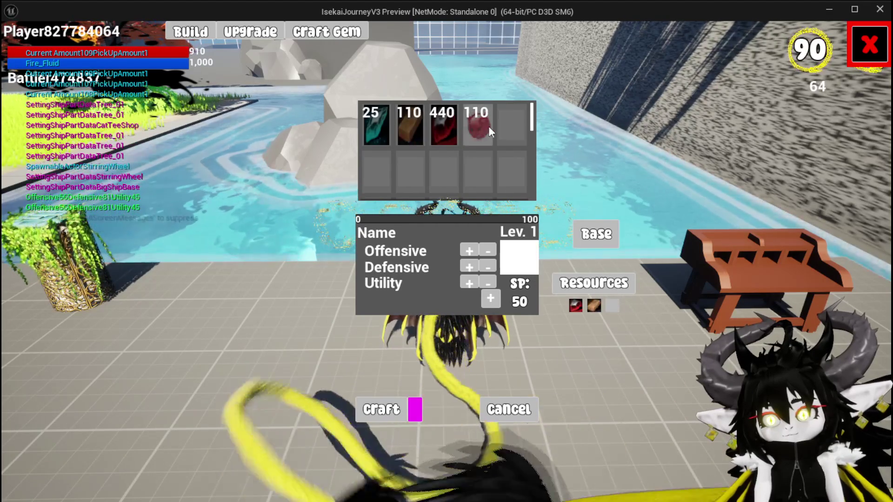
{"action": "left_click", "coordinate": [482, 126]}
{"action": "left_click", "coordinate": [576, 306]}
{"action": "left_click", "coordinate": [594, 307]}
{"action": "left_click", "coordinate": [612, 308]}
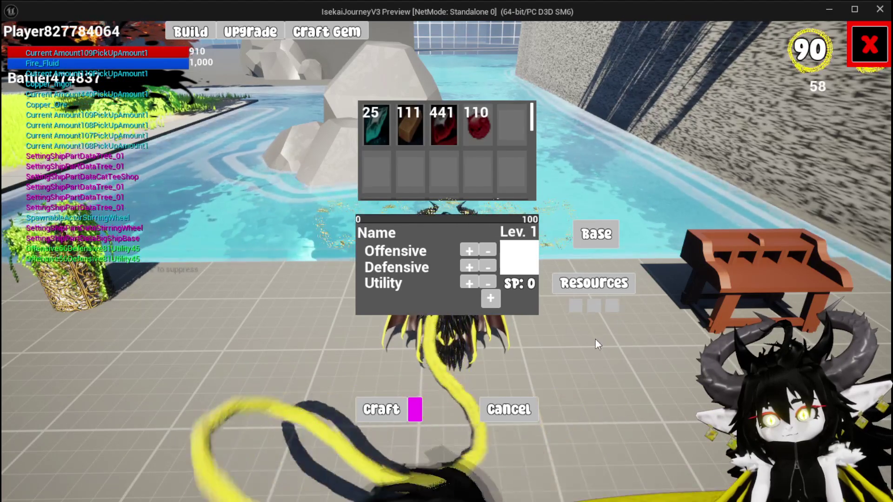
- Stop the play-test, save the level, and return to the widget blueprint
{"action": "key", "text": "Escape"}
{"action": "left_click", "coordinate": [18, 45]}
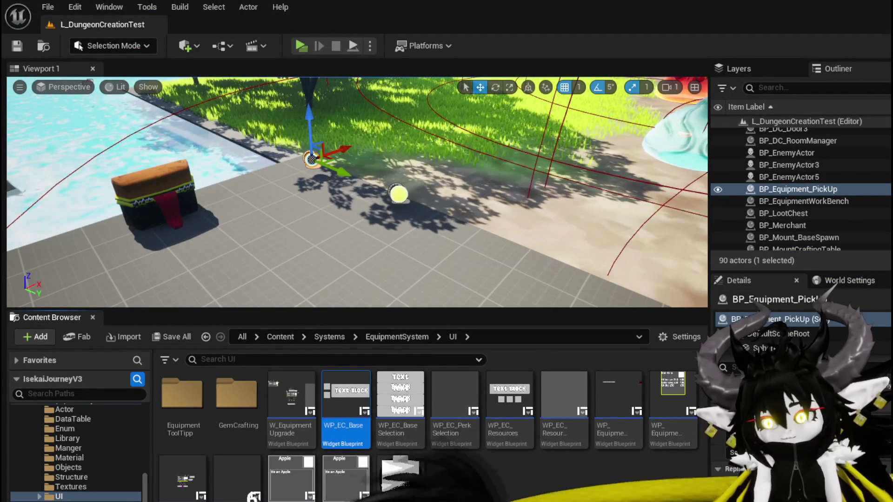
{"action": "key", "text": "alt+Tab"}
- Delete the PointCheck function and compile to expose its leftover calls
{"action": "left_click", "coordinate": [57, 275]}
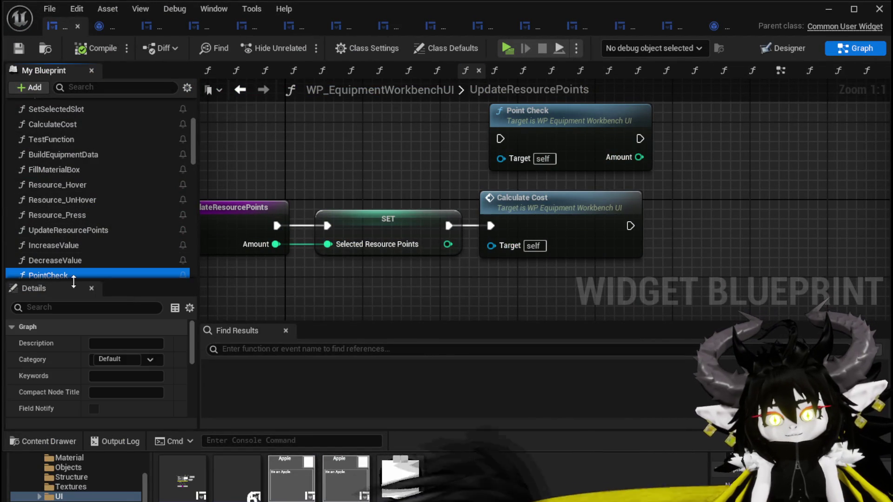
{"action": "key", "text": "Delete"}
{"action": "left_click", "coordinate": [647, 343]}
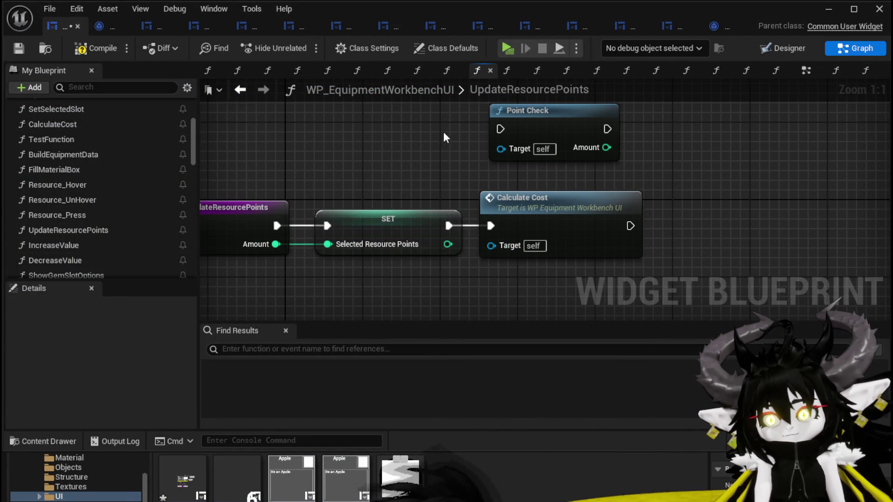
{"action": "left_click", "coordinate": [17, 50]}
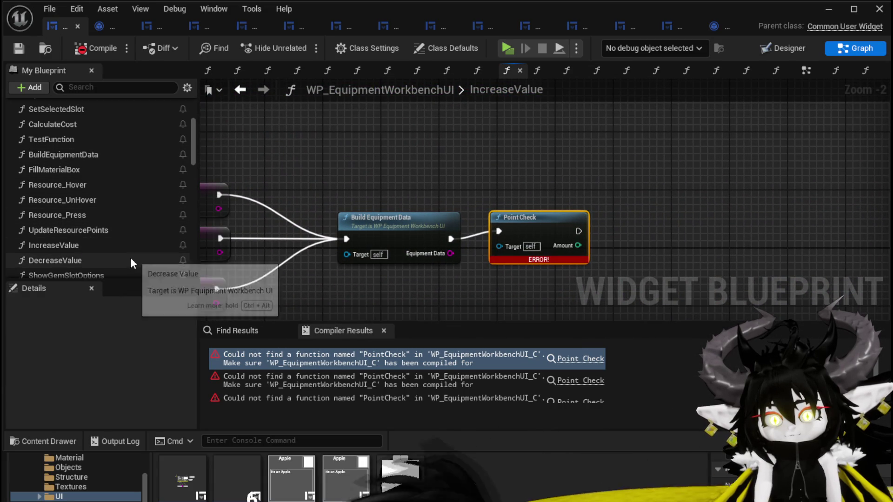
- In IncreaseValue, replace the broken Point Check call with Calculate Cost fed by Build Equipment Data
{"action": "scroll", "coordinate": [87, 159], "scroll_direction": "up", "scroll_amount": 3}
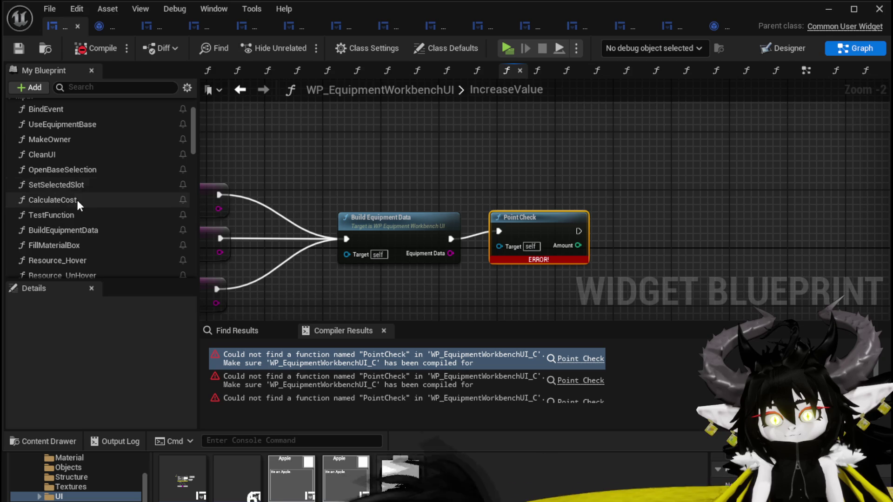
{"action": "left_click_drag", "start_coordinate": [64, 199], "coordinate": [483, 160]}
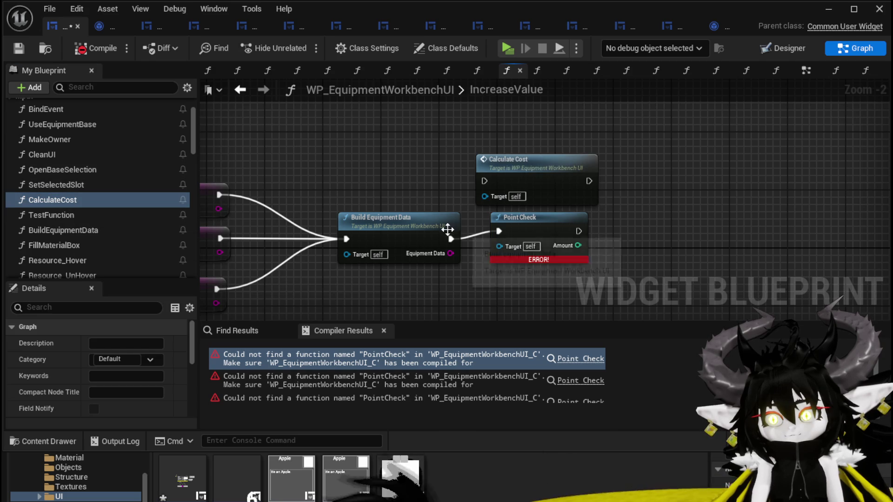
{"action": "mouse_move", "coordinate": [451, 239]}
{"action": "left_mouse_down"}
{"action": "mouse_move", "coordinate": [490, 173]}
{"action": "mouse_move", "coordinate": [485, 181]}
{"action": "left_mouse_up"}
{"action": "left_click", "coordinate": [540, 226]}
{"action": "key", "text": "Delete"}
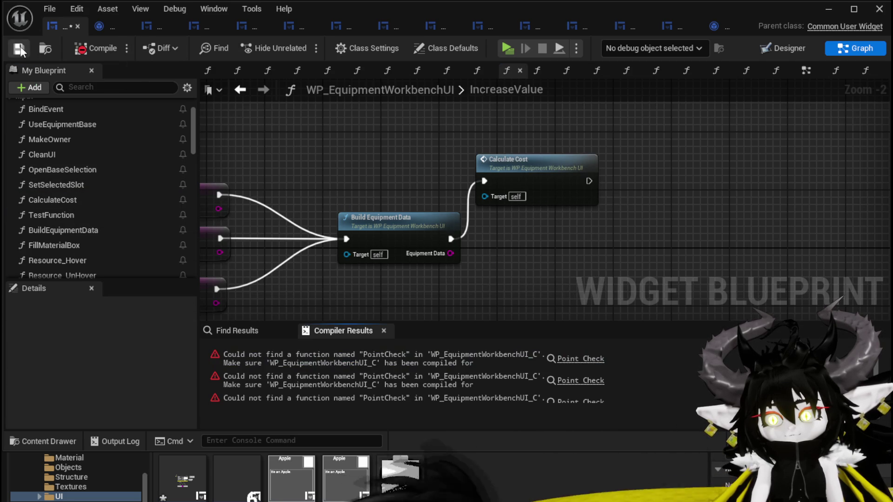
{"action": "left_click", "coordinate": [589, 361]}
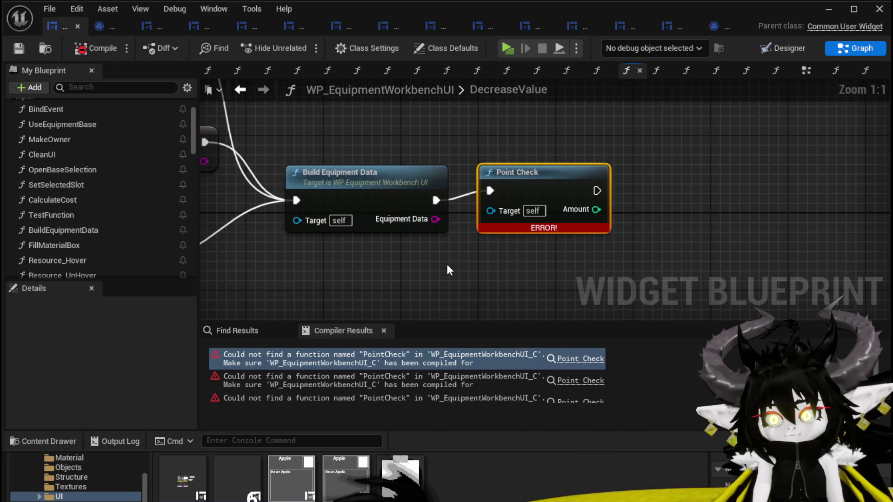
- In DecreaseValue, swap Point Check for Calculate Cost fed by Build Equipment Data, then save
{"action": "scroll", "coordinate": [430, 262], "scroll_direction": "down", "scroll_amount": 3}
{"action": "mouse_move", "coordinate": [430, 262]}
{"action": "left_mouse_down"}
{"action": "mouse_move", "coordinate": [765, 254]}
{"action": "mouse_move", "coordinate": [753, 274]}
{"action": "mouse_move", "coordinate": [365, 264]}
{"action": "left_mouse_up"}
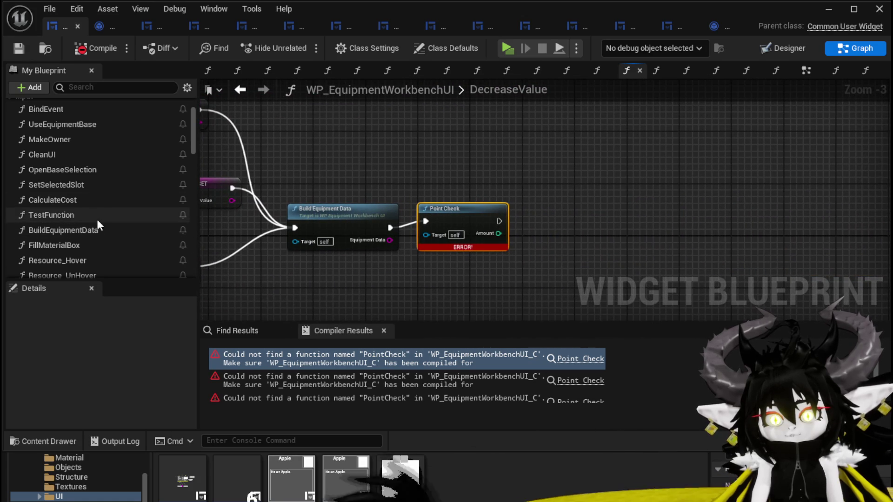
{"action": "mouse_move", "coordinate": [66, 194]}
{"action": "left_mouse_down"}
{"action": "mouse_move", "coordinate": [440, 124]}
{"action": "mouse_move", "coordinate": [430, 136]}
{"action": "left_mouse_up"}
{"action": "left_click_drag", "start_coordinate": [389, 228], "coordinate": [432, 156]}
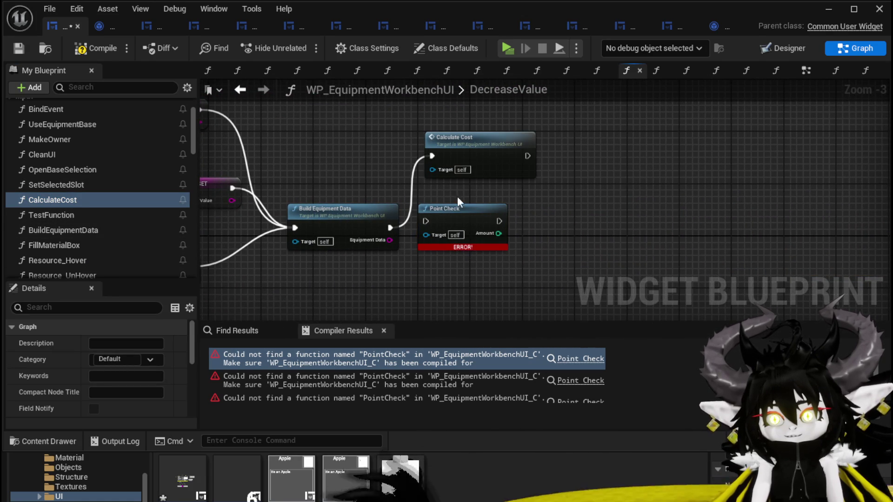
{"action": "left_click", "coordinate": [451, 209]}
{"action": "key", "text": "Delete"}
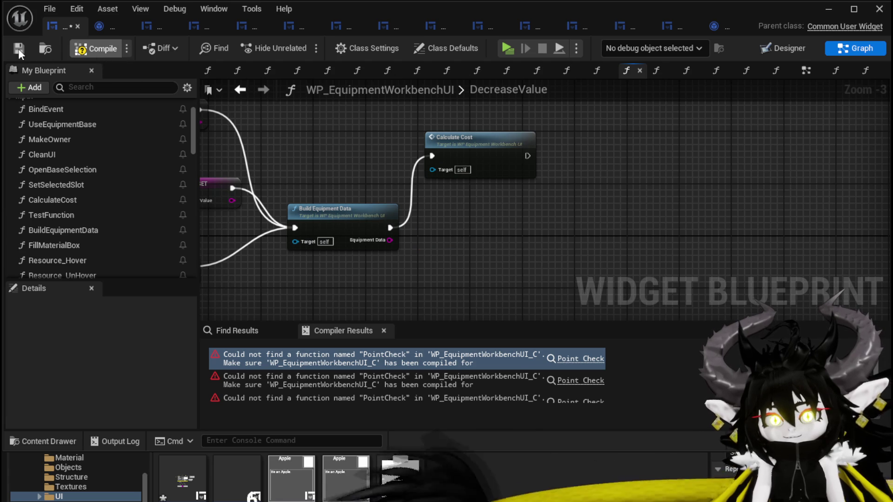
{"action": "left_click", "coordinate": [18, 48]}
- In AddGemSlot, add a Calculate Cost call wired from Add Socket's output
{"action": "left_click", "coordinate": [591, 360]}
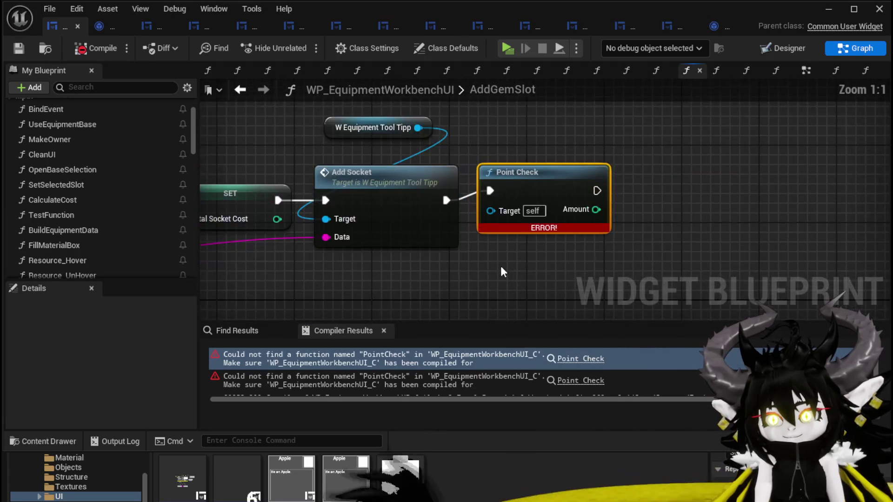
{"action": "scroll", "coordinate": [476, 283], "scroll_direction": "up", "scroll_amount": 1}
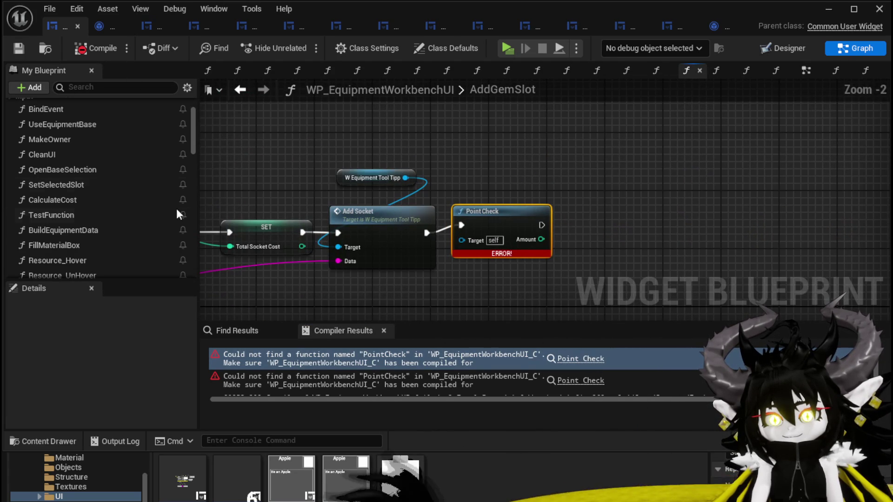
{"action": "left_click_drag", "start_coordinate": [66, 200], "coordinate": [458, 146]}
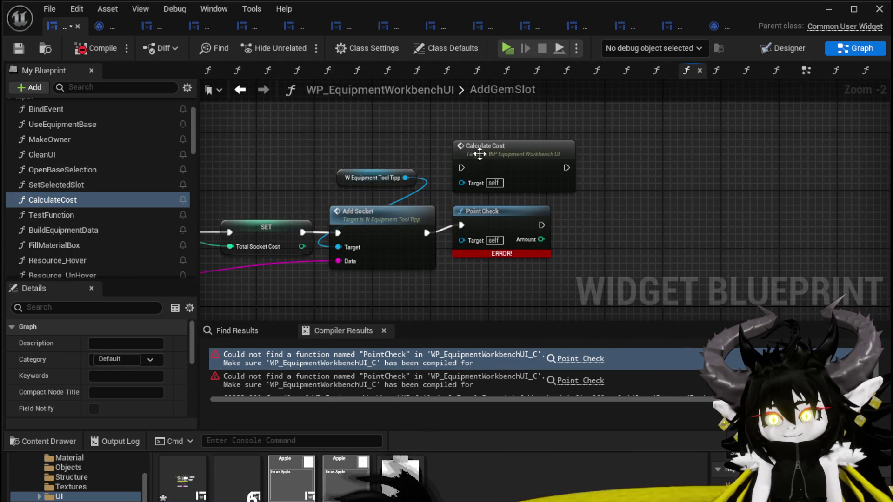
{"action": "left_click_drag", "start_coordinate": [426, 233], "coordinate": [461, 168]}
{"action": "double_click", "coordinate": [499, 160]}
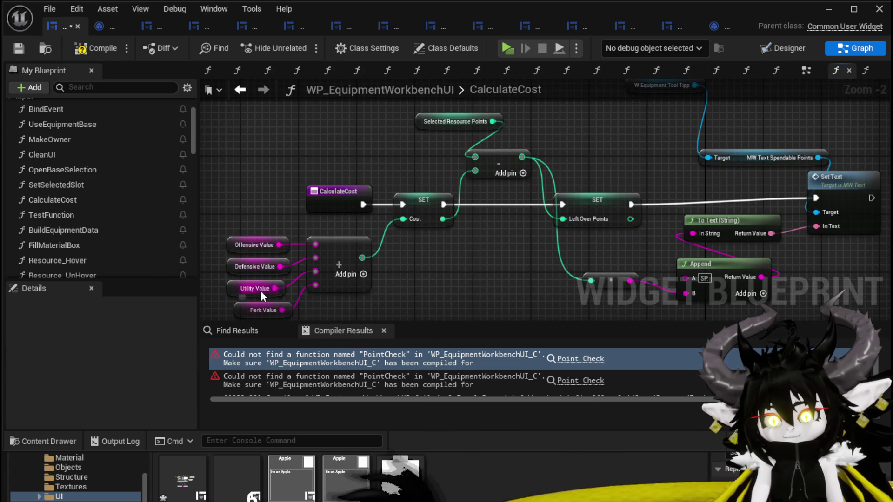
- Review the CalculateCost graph, recompile, view the EventGraph, and minimize the blueprint editor
{"action": "mouse_move", "coordinate": [255, 206]}
{"action": "left_mouse_down"}
{"action": "mouse_move", "coordinate": [255, 181]}
{"action": "mouse_move", "coordinate": [237, 171]}
{"action": "mouse_move", "coordinate": [262, 170]}
{"action": "left_mouse_up"}
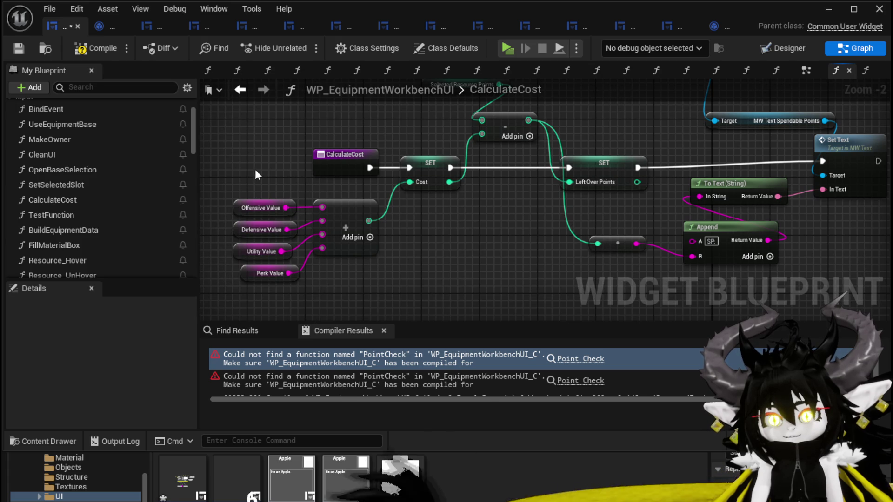
{"action": "scroll", "coordinate": [155, 206], "scroll_direction": "down", "scroll_amount": 5}
{"action": "scroll", "coordinate": [154, 204], "scroll_direction": "down", "scroll_amount": 8}
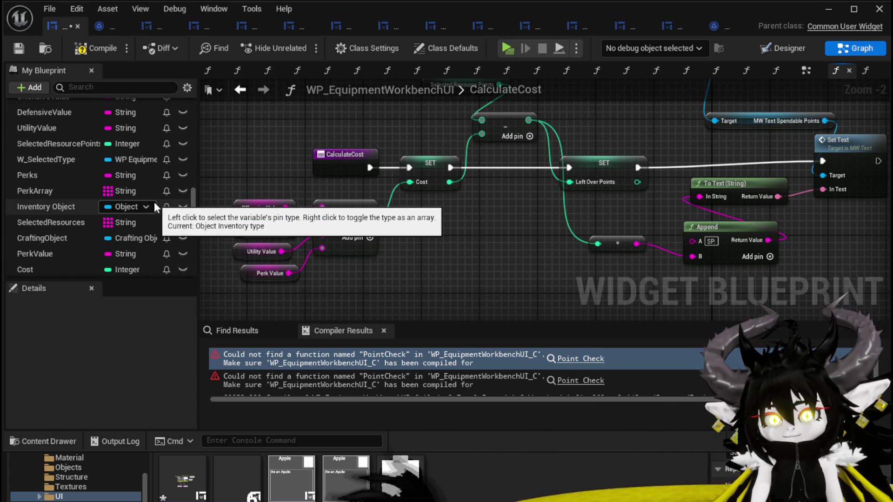
{"action": "scroll", "coordinate": [154, 207], "scroll_direction": "down", "scroll_amount": 5}
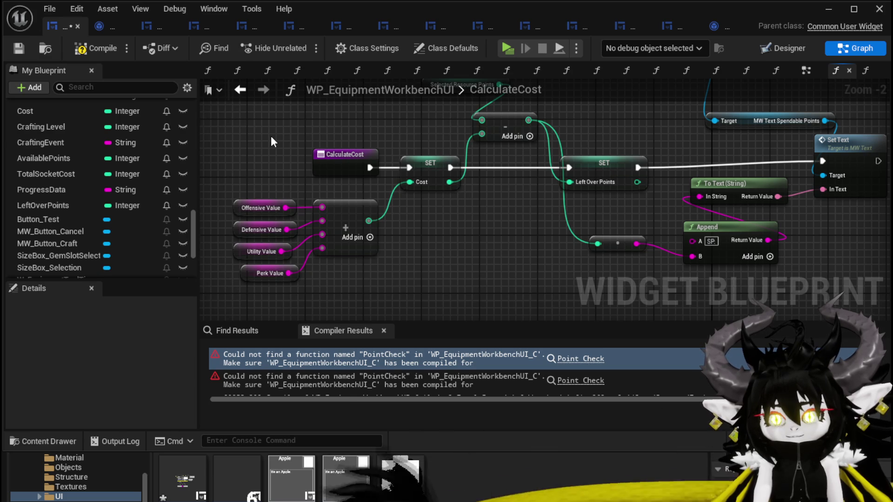
{"action": "left_click", "coordinate": [89, 48]}
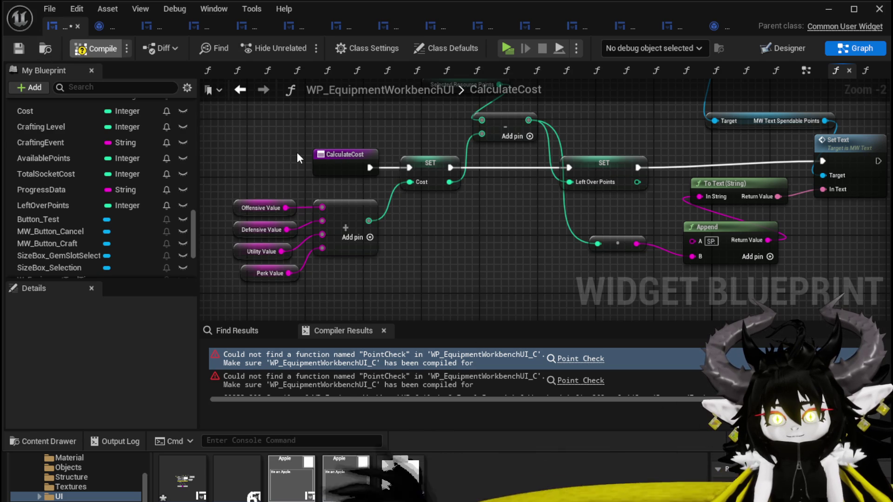
{"action": "scroll", "coordinate": [297, 152], "scroll_direction": "down", "scroll_amount": 3}
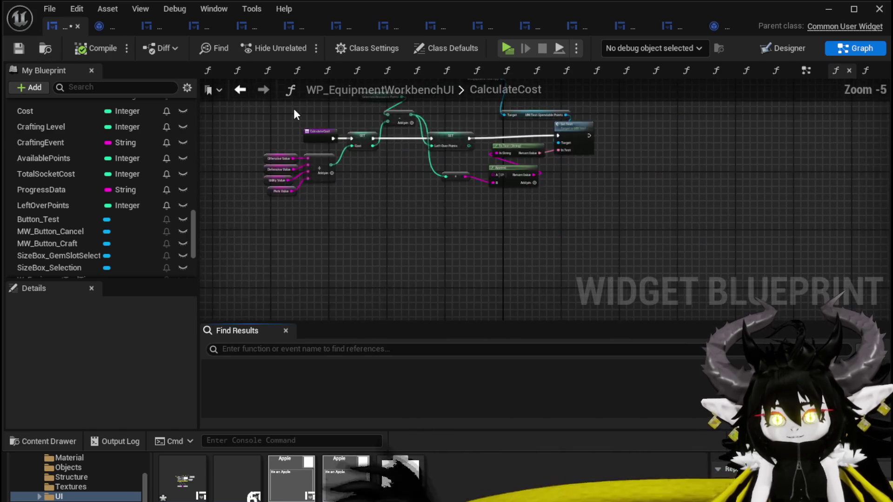
{"action": "left_click", "coordinate": [806, 71]}
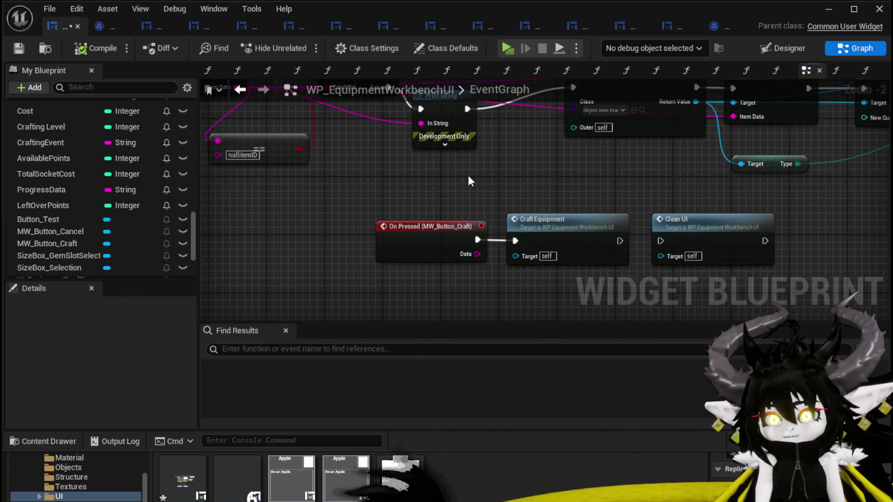
{"action": "scroll", "coordinate": [107, 162], "scroll_direction": "up", "scroll_amount": 10}
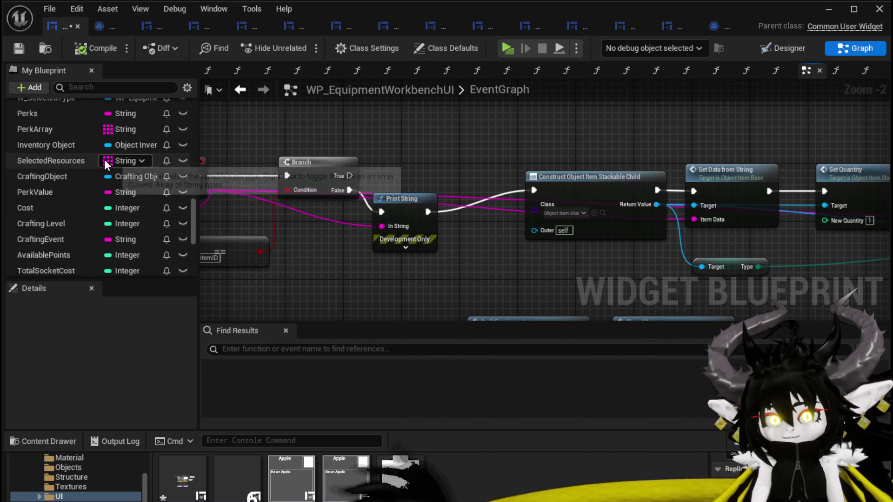
{"action": "scroll", "coordinate": [220, 164], "scroll_direction": "up", "scroll_amount": 2}
{"action": "left_click", "coordinate": [829, 8]}
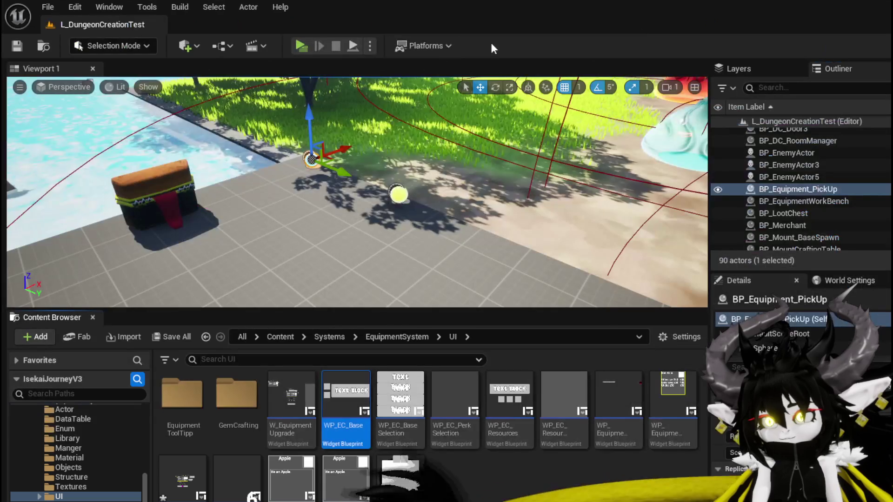
- Play-test the workbench: slot two red gems, remove both, and close the crafting panel
{"action": "left_click", "coordinate": [301, 46]}
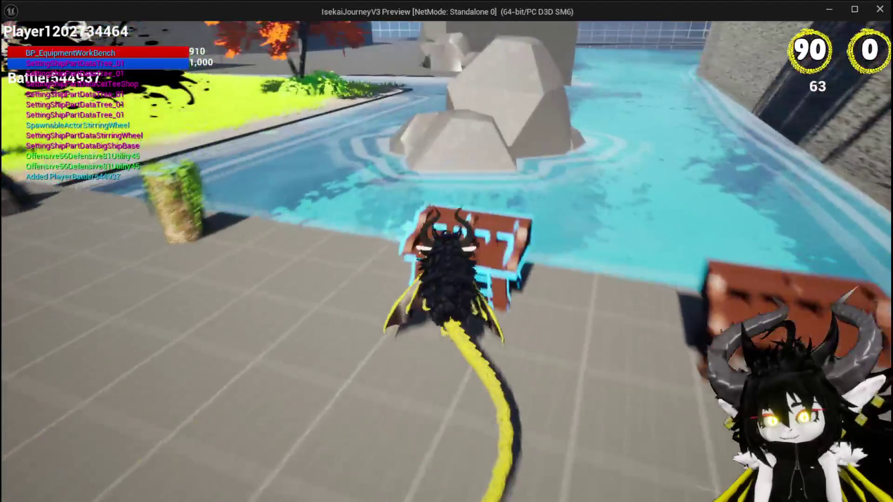
{"action": "key", "text": "e"}
{"action": "left_click", "coordinate": [326, 32]}
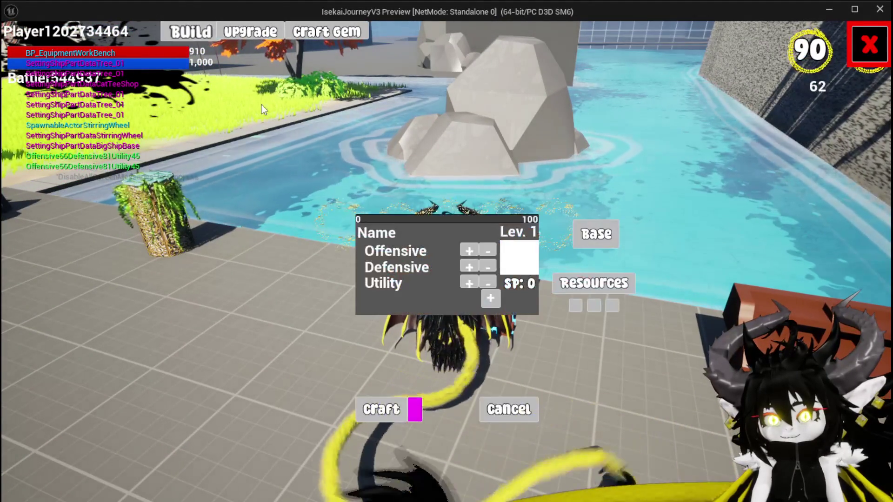
{"action": "left_click", "coordinate": [598, 291]}
{"action": "left_click", "coordinate": [466, 128]}
{"action": "left_click", "coordinate": [468, 131]}
{"action": "left_click", "coordinate": [595, 306]}
{"action": "left_click", "coordinate": [576, 306]}
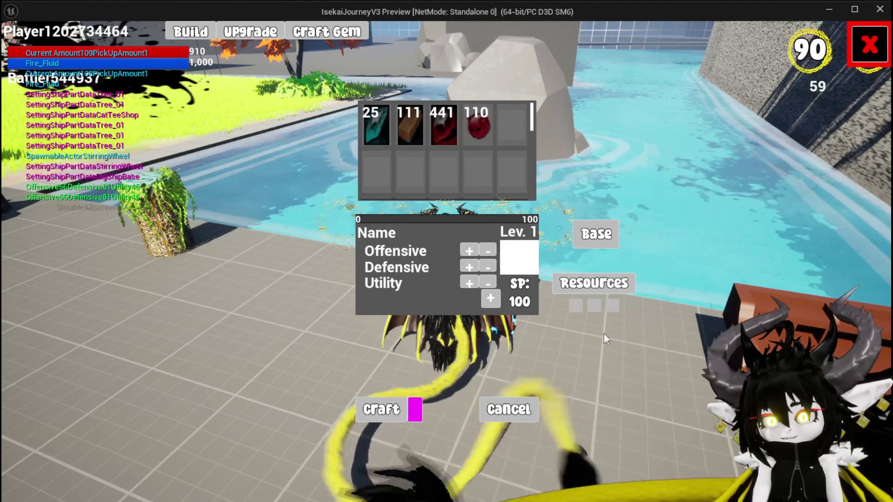
{"action": "left_click", "coordinate": [866, 52]}
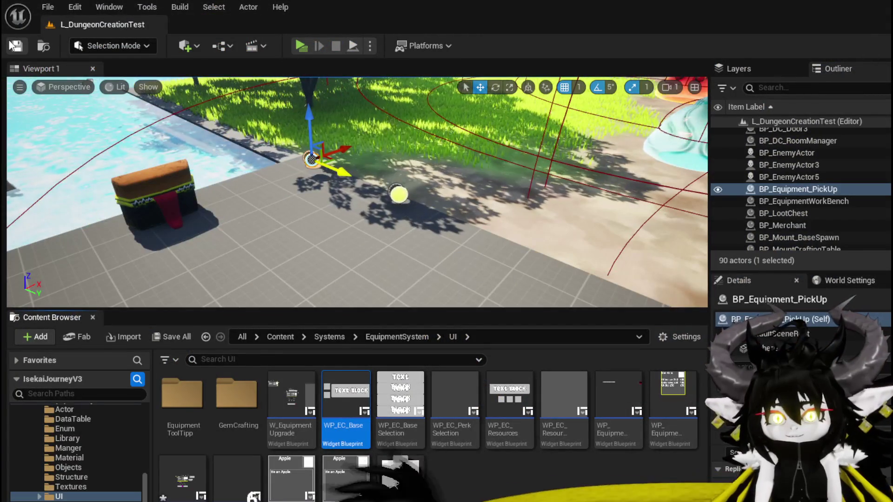
- Save the level and save WP_EquipmentWorkbenchUI via Save Selected
{"action": "key", "text": "ctrl+s"}
{"action": "key", "text": "ctrl+shift+s"}
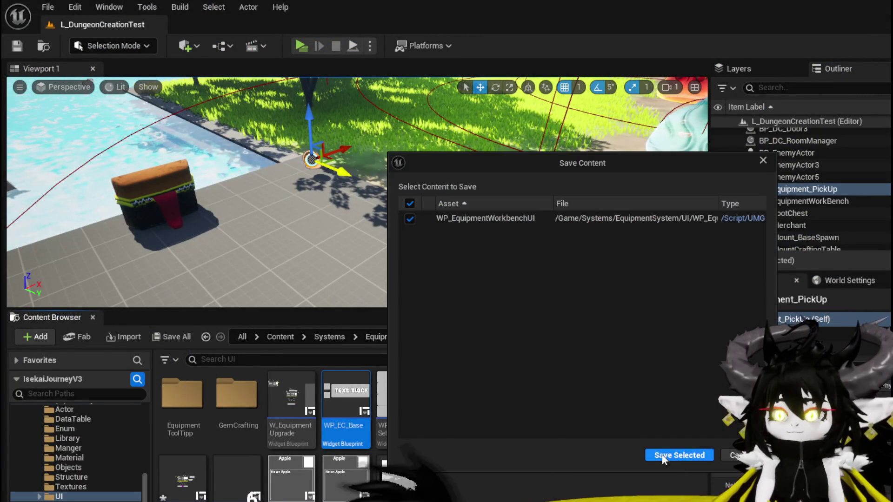
{"action": "left_click", "coordinate": [679, 456]}
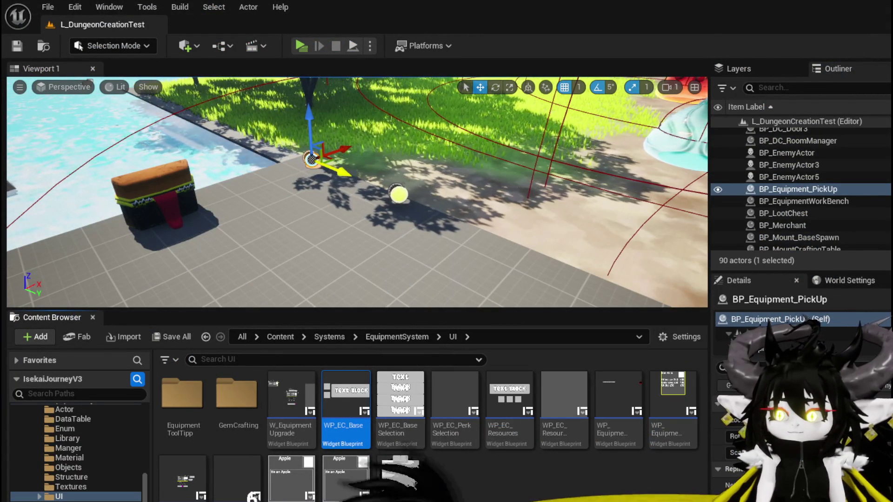
- Open the UpdateResourcePoints graph in the widget blueprint and locate its Point Check call
{"action": "key", "text": "alt+Tab"}
{"action": "scroll", "coordinate": [617, 136], "scroll_direction": "down", "scroll_amount": 2}
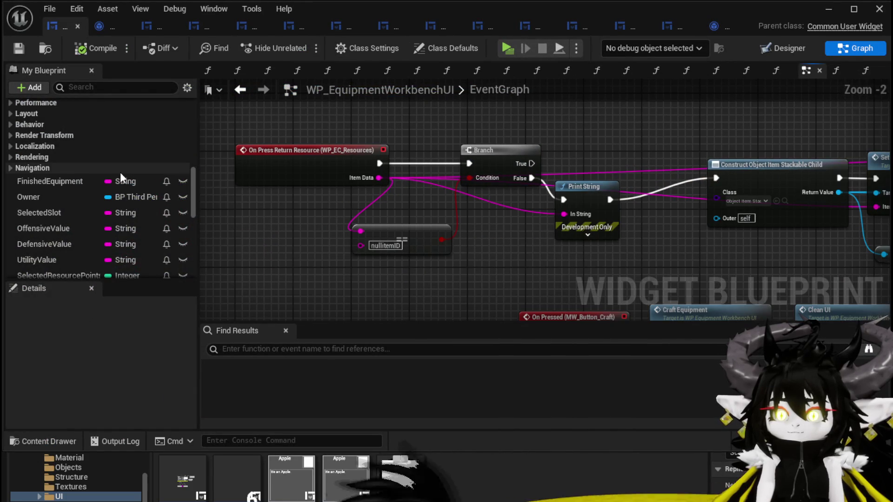
{"action": "scroll", "coordinate": [127, 172], "scroll_direction": "up", "scroll_amount": 8}
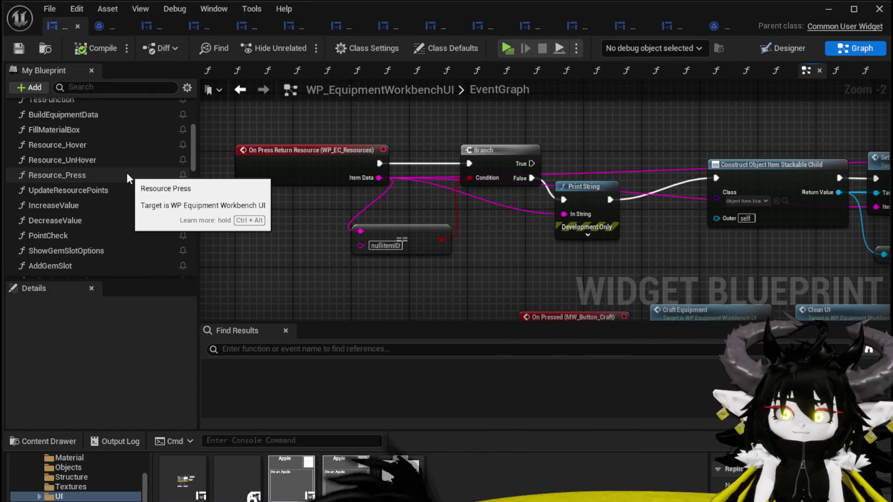
{"action": "double_click", "coordinate": [124, 190]}
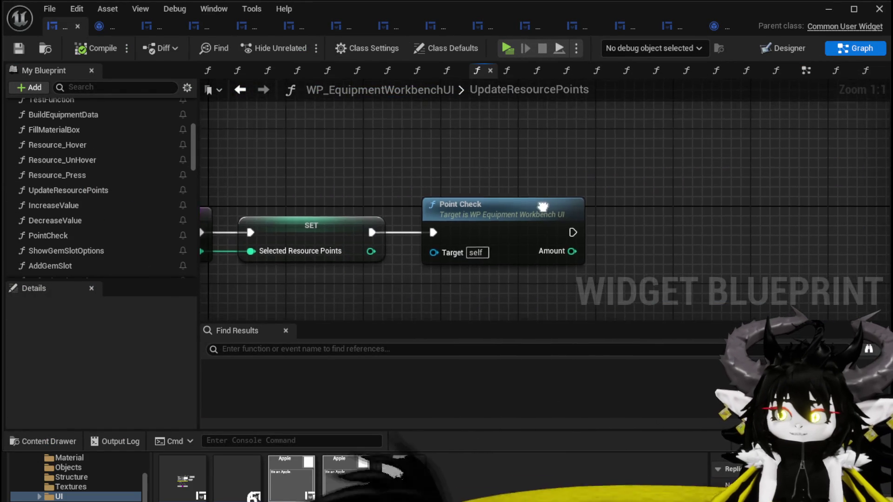
{"action": "left_click_drag", "start_coordinate": [543, 205], "coordinate": [494, 198]}
- Inspect how PointCheck subtracts Total Socket Cost and other costs to set Available Points
{"action": "double_click", "coordinate": [455, 205]}
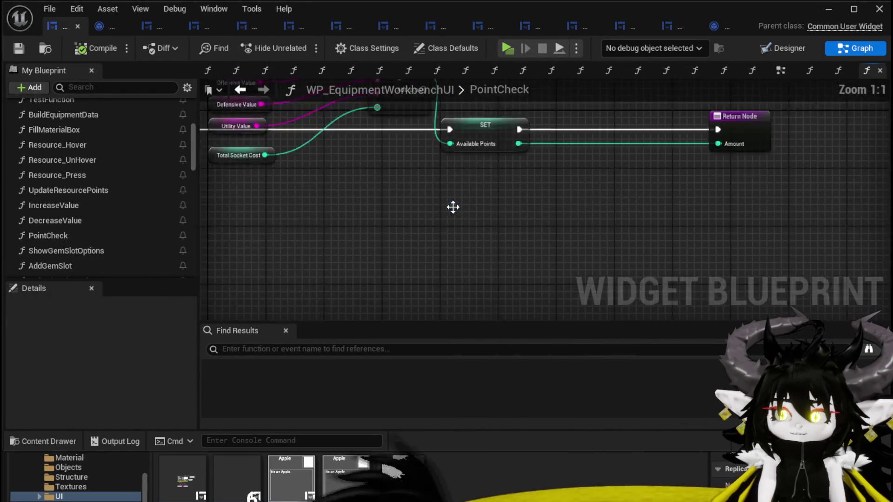
{"action": "scroll", "coordinate": [440, 249], "scroll_direction": "up", "scroll_amount": 2}
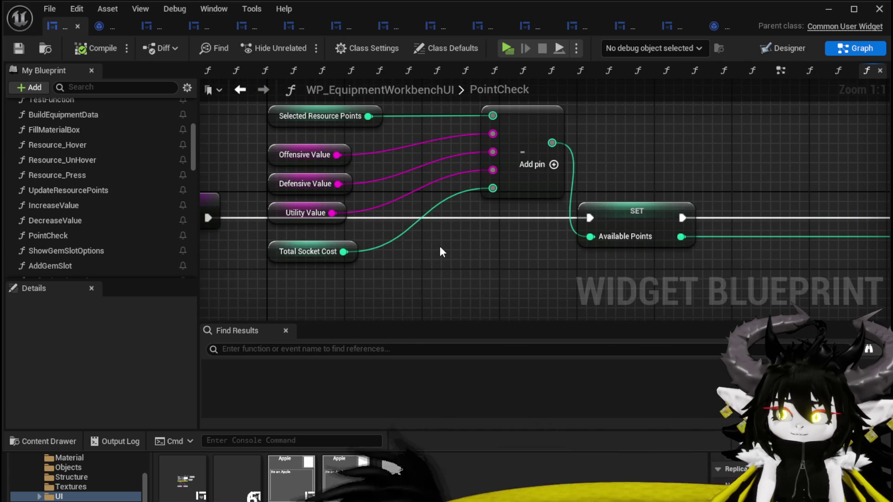
{"action": "scroll", "coordinate": [440, 247], "scroll_direction": "down", "scroll_amount": 2}
{"action": "mouse_move", "coordinate": [440, 246]}
{"action": "left_mouse_down"}
{"action": "mouse_move", "coordinate": [404, 239]}
{"action": "mouse_move", "coordinate": [489, 236]}
{"action": "left_mouse_up"}
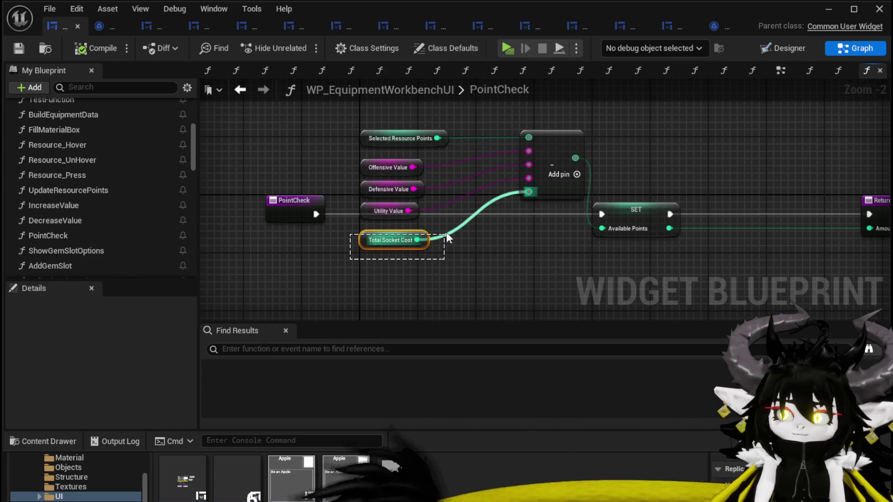
{"action": "left_click", "coordinate": [467, 253]}
{"action": "left_click_drag", "start_coordinate": [326, 254], "coordinate": [442, 227]}
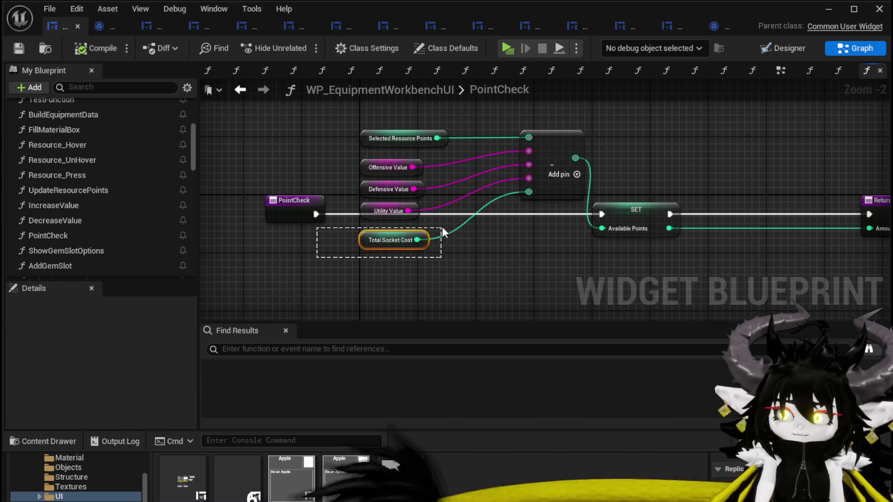
{"action": "left_click", "coordinate": [541, 272]}
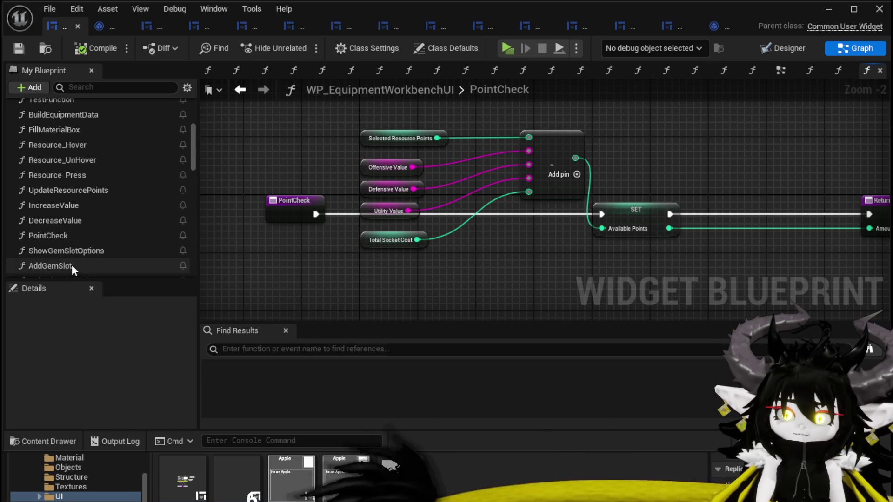
{"action": "scroll", "coordinate": [68, 142], "scroll_direction": "up", "scroll_amount": 4}
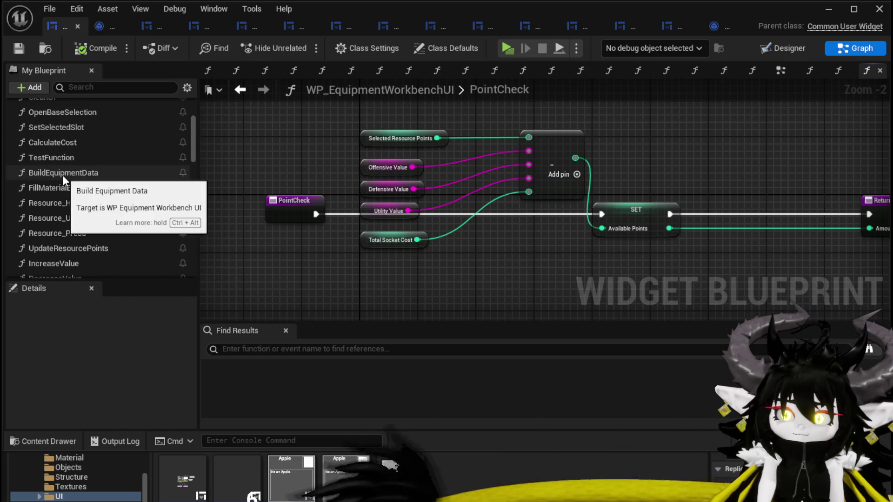
{"action": "scroll", "coordinate": [72, 195], "scroll_direction": "up", "scroll_amount": 3}
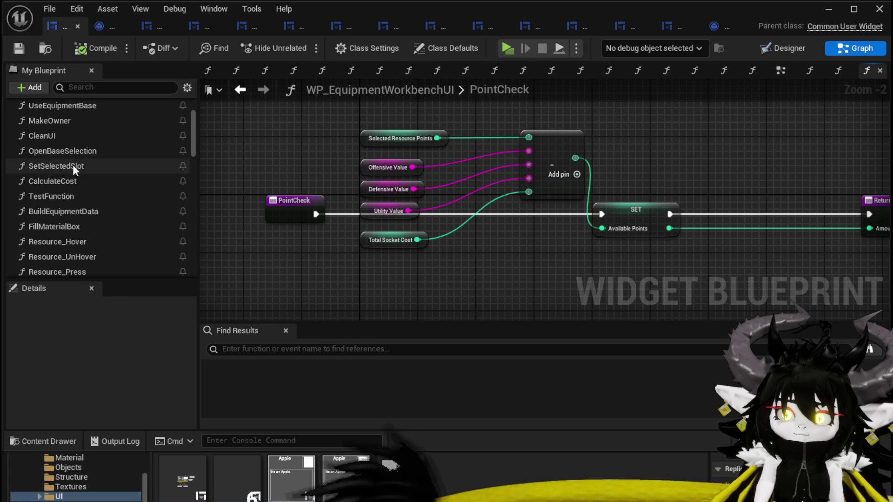
{"action": "double_click", "coordinate": [65, 183]}
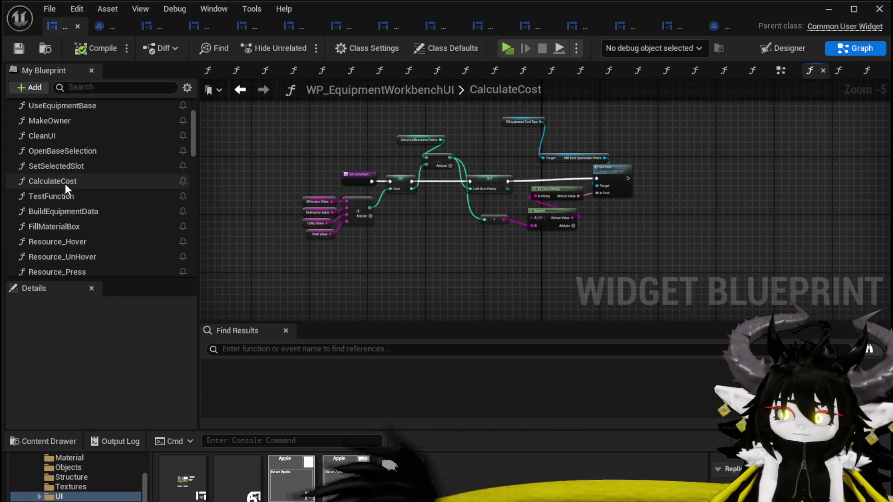
- Wire a Total Socket Cost getter into the Add node's fourth input, replacing Perk Value
{"action": "scroll", "coordinate": [422, 249], "scroll_direction": "up", "scroll_amount": 3}
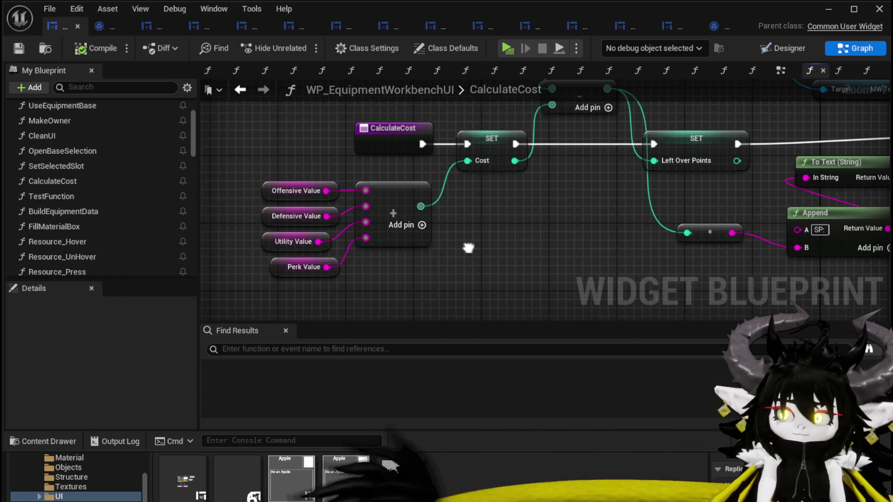
{"action": "left_click_drag", "start_coordinate": [422, 249], "coordinate": [423, 297]}
{"action": "scroll", "coordinate": [491, 254], "scroll_direction": "down", "scroll_amount": 2}
{"action": "mouse_move", "coordinate": [490, 254]}
{"action": "left_mouse_down"}
{"action": "mouse_move", "coordinate": [465, 242]}
{"action": "mouse_move", "coordinate": [454, 273]}
{"action": "mouse_move", "coordinate": [525, 182]}
{"action": "left_mouse_up"}
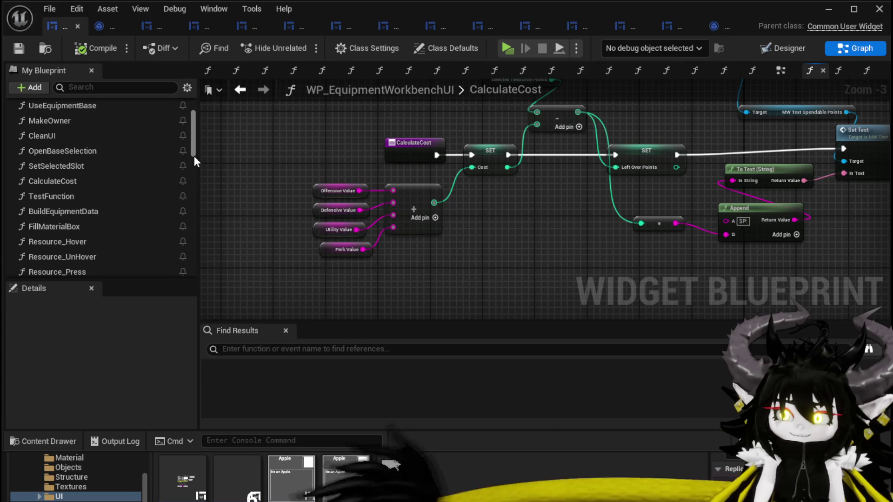
{"action": "left_click_drag", "start_coordinate": [194, 155], "coordinate": [187, 253]}
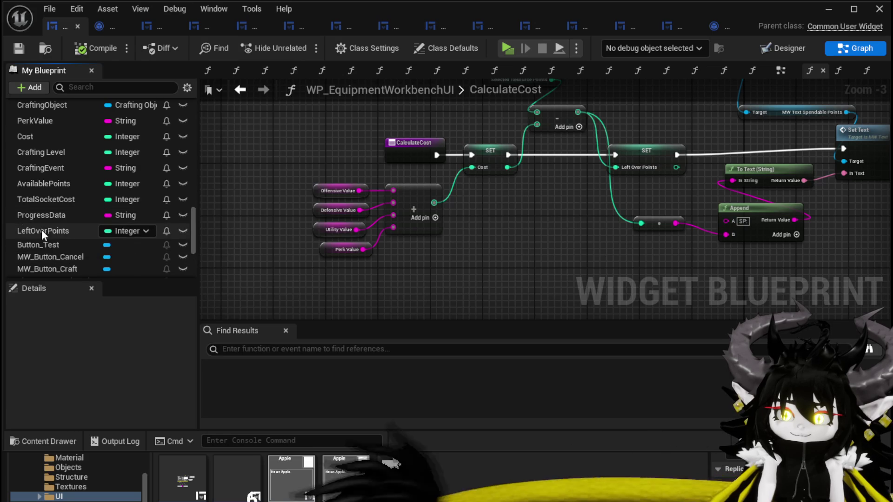
{"action": "mouse_move", "coordinate": [51, 200]}
{"action": "left_mouse_down"}
{"action": "mouse_move", "coordinate": [298, 277]}
{"action": "mouse_move", "coordinate": [317, 269]}
{"action": "left_mouse_up"}
{"action": "left_click", "coordinate": [354, 293]}
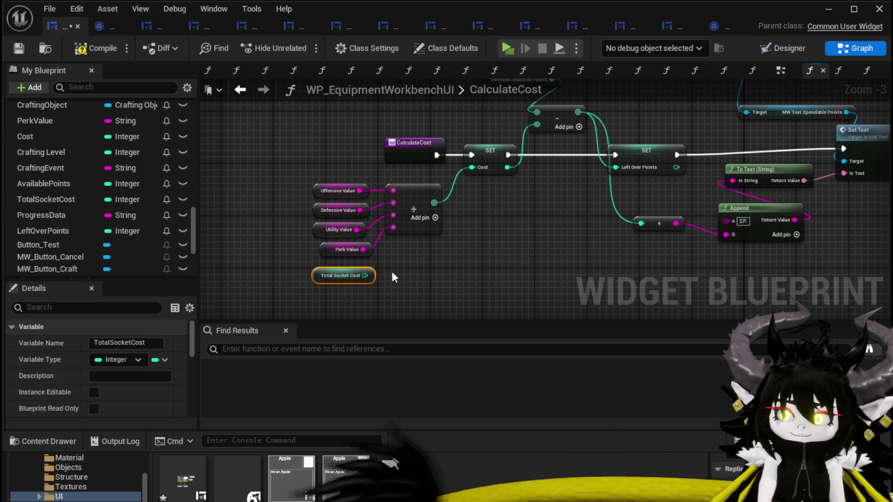
{"action": "left_click", "coordinate": [393, 227], "text": "alt"}
{"action": "left_click_drag", "start_coordinate": [365, 275], "coordinate": [393, 228]}
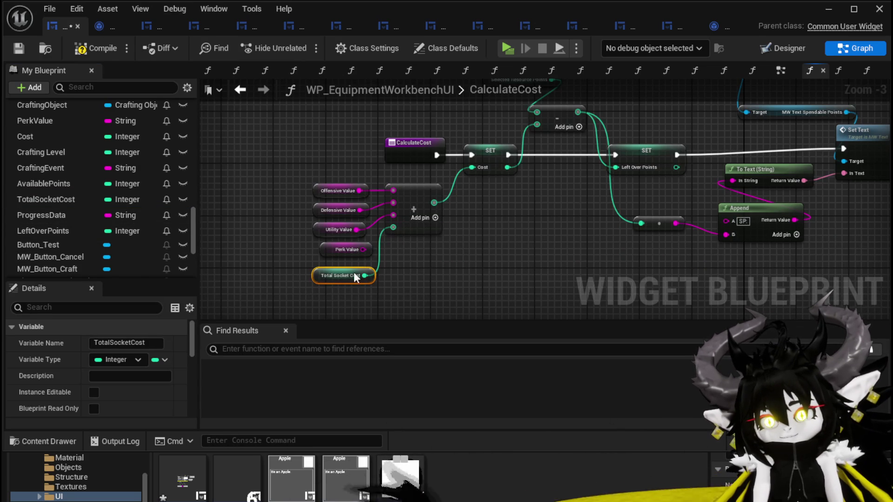
{"action": "left_click_drag", "start_coordinate": [468, 243], "coordinate": [370, 258]}
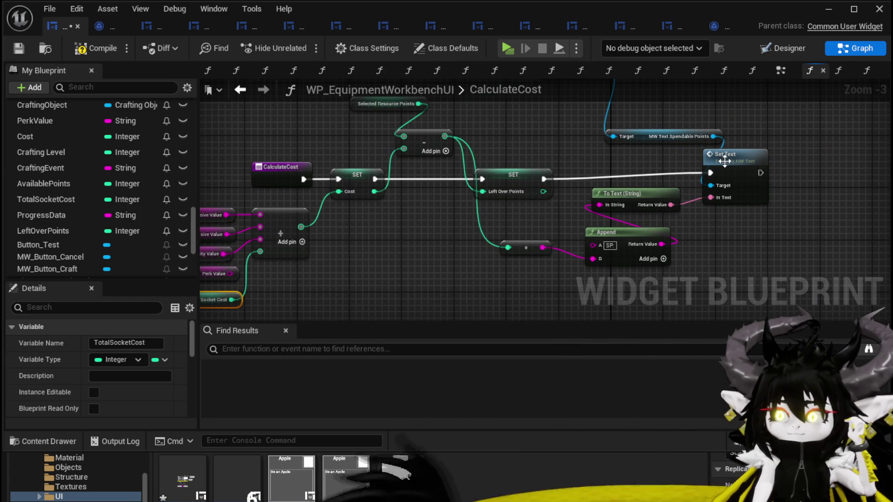
{"action": "left_click_drag", "start_coordinate": [716, 163], "coordinate": [741, 170]}
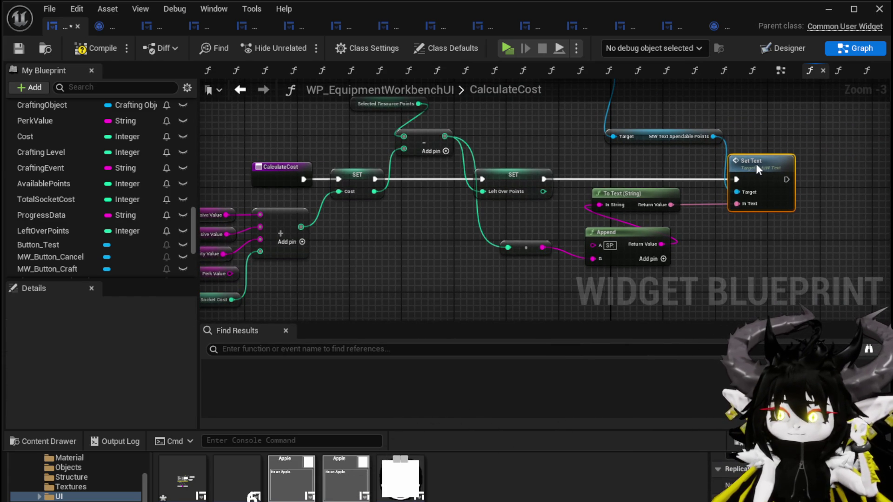
- Compile the widget blueprint and return to the PointCheck graph
{"action": "left_click", "coordinate": [18, 49]}
{"action": "left_click_drag", "start_coordinate": [335, 133], "coordinate": [426, 123]}
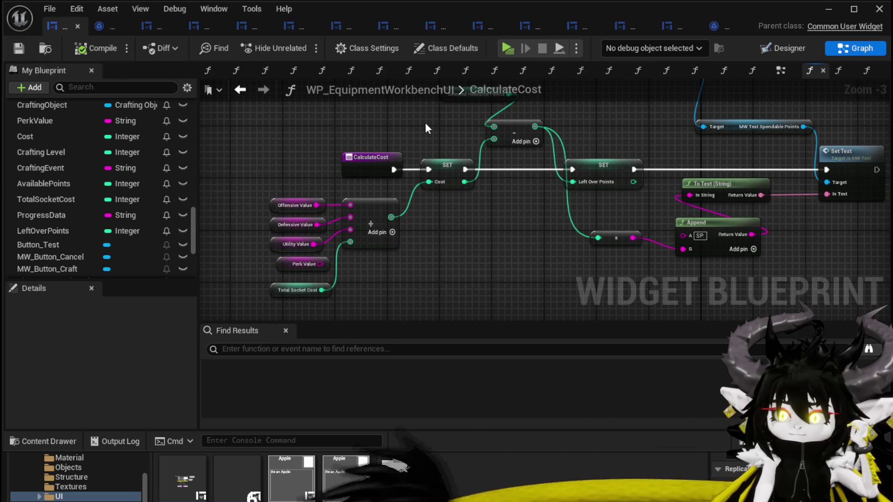
{"action": "left_click", "coordinate": [236, 91]}
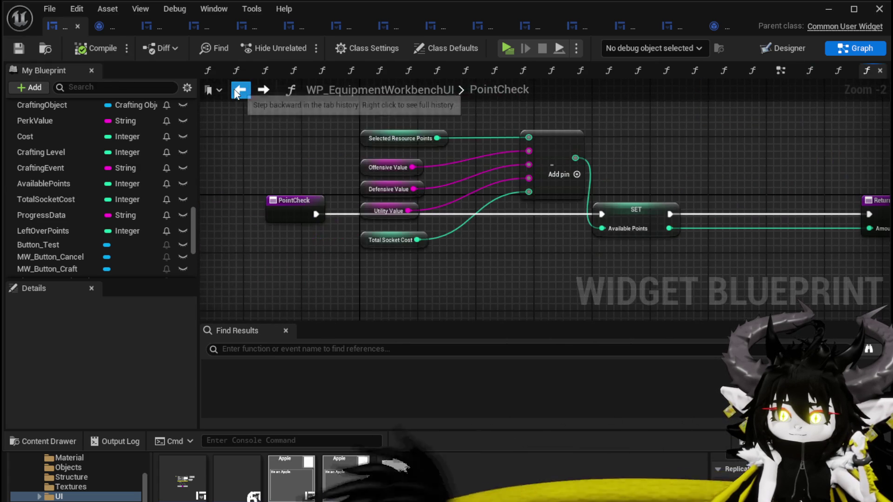
- Move PointCheck's subtraction nodes aside and insert a Calculate Cost call before the Return Node
{"action": "left_click_drag", "start_coordinate": [324, 255], "coordinate": [597, 109]}
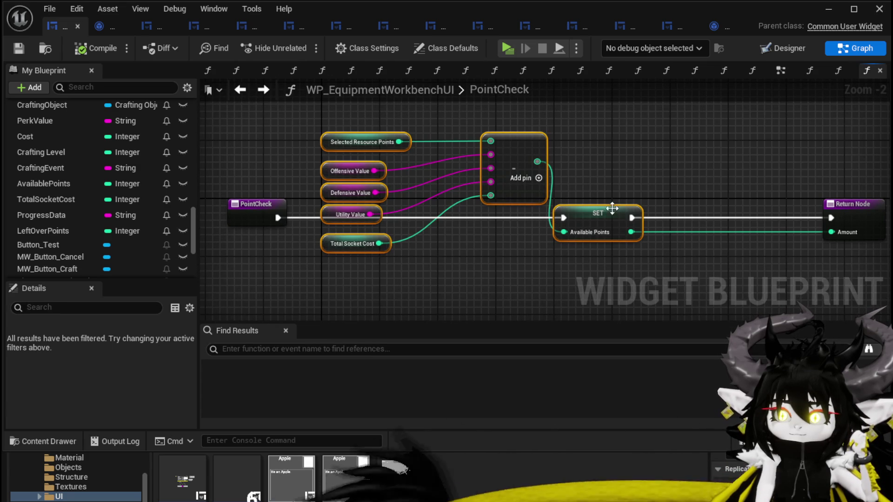
{"action": "left_click_drag", "start_coordinate": [598, 222], "coordinate": [613, 164]}
{"action": "left_click", "coordinate": [576, 197]}
{"action": "scroll", "coordinate": [91, 140], "scroll_direction": "up", "scroll_amount": 15}
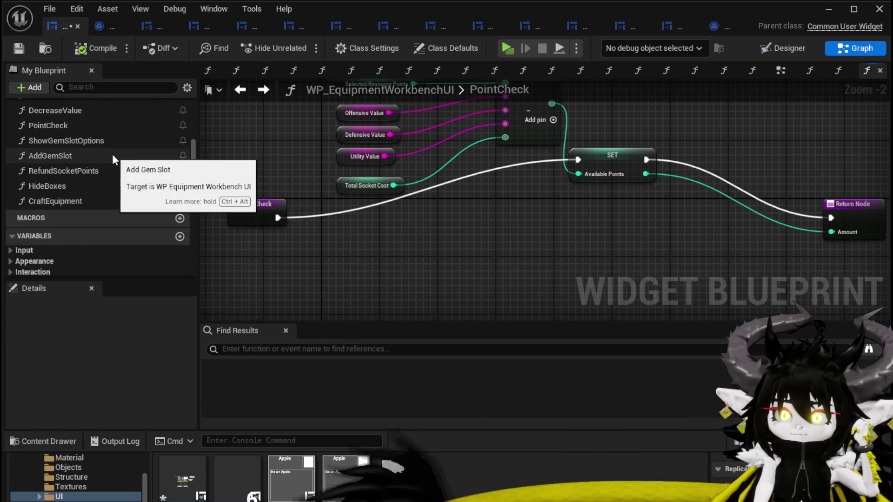
{"action": "scroll", "coordinate": [112, 155], "scroll_direction": "up", "scroll_amount": 8}
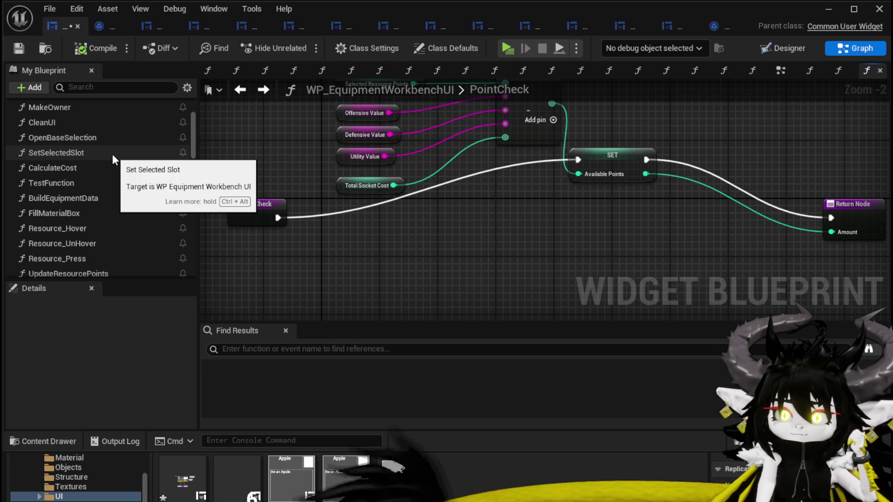
{"action": "left_click_drag", "start_coordinate": [107, 167], "coordinate": [521, 218]}
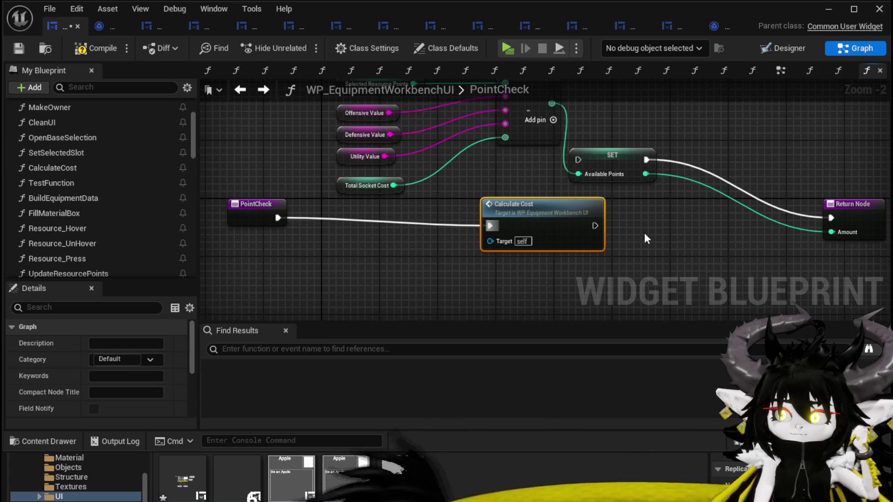
{"action": "mouse_move", "coordinate": [595, 226]}
{"action": "left_mouse_down"}
{"action": "mouse_move", "coordinate": [833, 228]}
{"action": "mouse_move", "coordinate": [831, 217]}
{"action": "mouse_move", "coordinate": [716, 217]}
{"action": "left_mouse_up"}
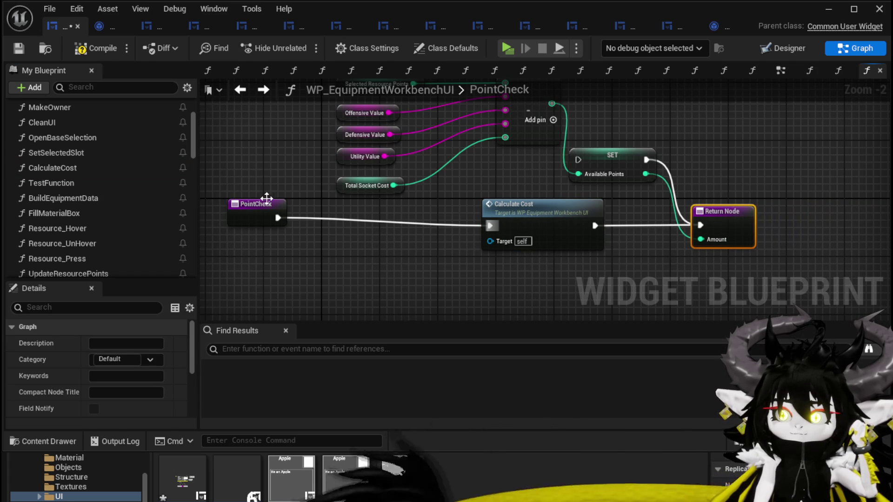
{"action": "left_click_drag", "start_coordinate": [270, 199], "coordinate": [265, 212]}
{"action": "left_click_drag", "start_coordinate": [526, 213], "coordinate": [487, 213]}
{"action": "left_click", "coordinate": [618, 247]}
{"action": "mouse_move", "coordinate": [618, 247]}
{"action": "left_mouse_down"}
{"action": "mouse_move", "coordinate": [522, 241]}
{"action": "mouse_move", "coordinate": [428, 251]}
{"action": "left_mouse_up"}
- Feed a Left Over Points getter into the Return Node's Amount, then start a play-test
{"action": "right_click", "coordinate": [428, 251]}
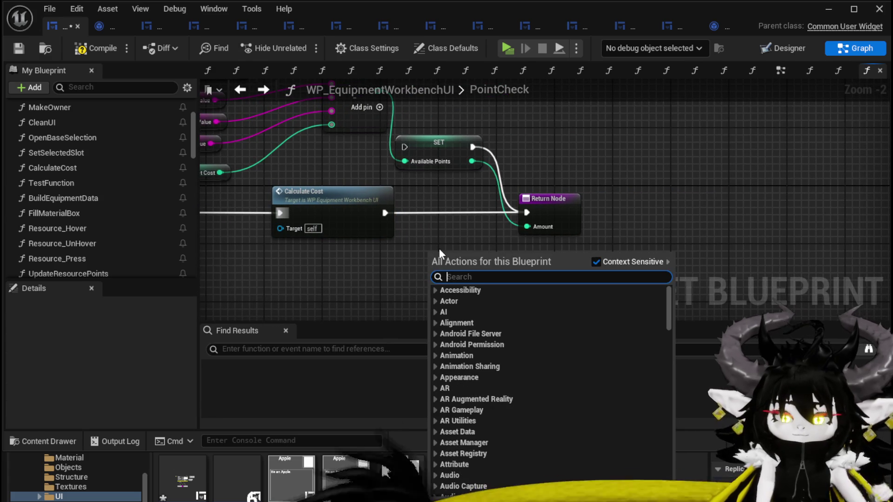
{"action": "type", "text": "left over"}
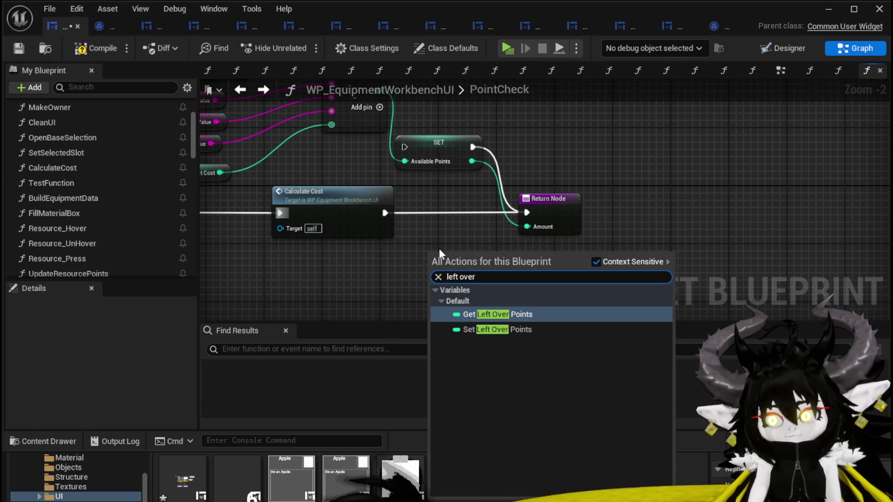
{"action": "left_click", "coordinate": [509, 315]}
{"action": "left_click_drag", "start_coordinate": [477, 260], "coordinate": [525, 227]}
{"action": "key", "text": "Home"}
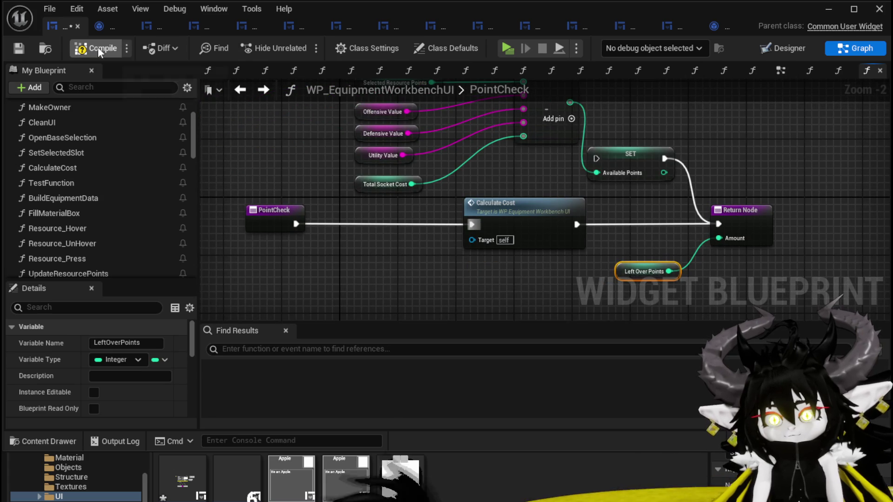
{"action": "left_click", "coordinate": [18, 46]}
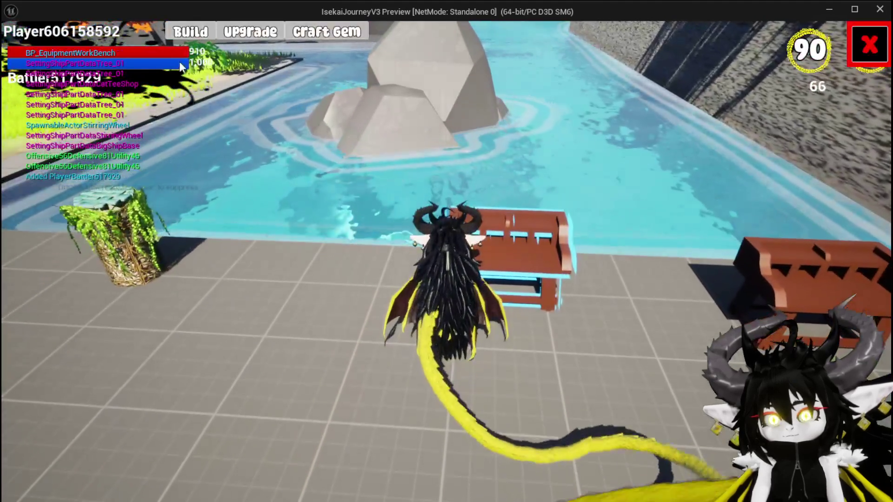
- In the play-test, open the workbench and put three red gems into the resource slots
{"action": "left_click", "coordinate": [191, 32]}
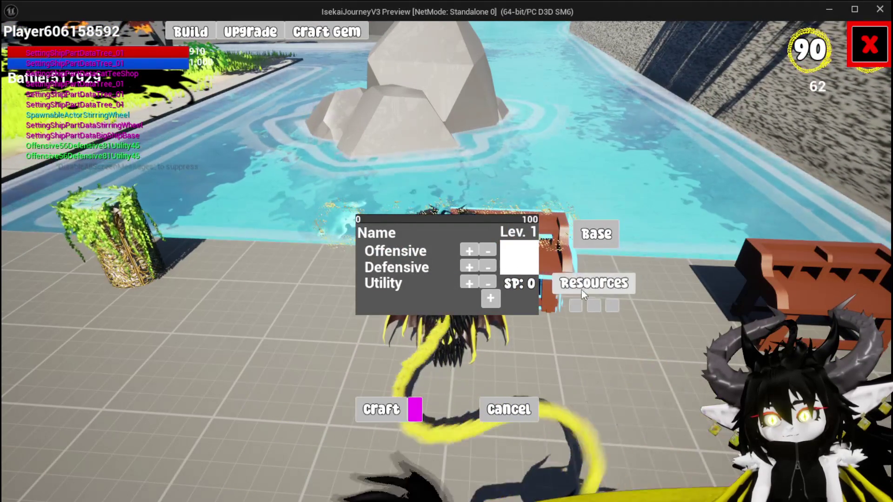
{"action": "left_click", "coordinate": [580, 289]}
{"action": "left_click", "coordinate": [474, 126]}
{"action": "left_click", "coordinate": [475, 126]}
{"action": "left_click", "coordinate": [474, 127]}
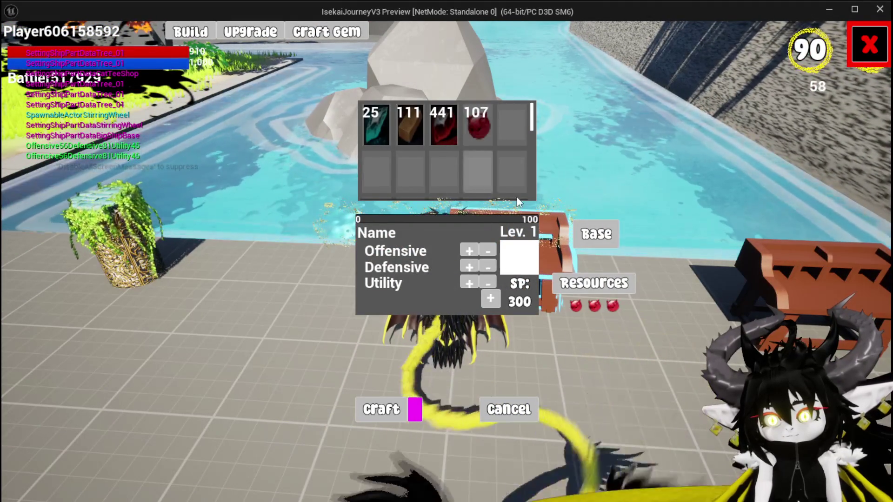
{"action": "left_click", "coordinate": [596, 308]}
{"action": "left_click", "coordinate": [606, 308]}
{"action": "left_click", "coordinate": [465, 124]}
{"action": "left_click", "coordinate": [466, 122]}
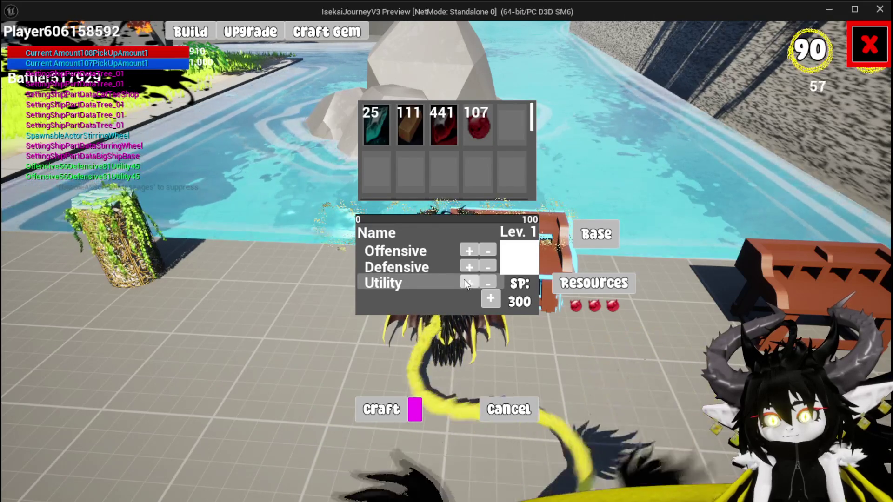
- Choose Chest as the equipment base so Iron_Chest shows 300 SP with its socket options
{"action": "left_click", "coordinate": [591, 234]}
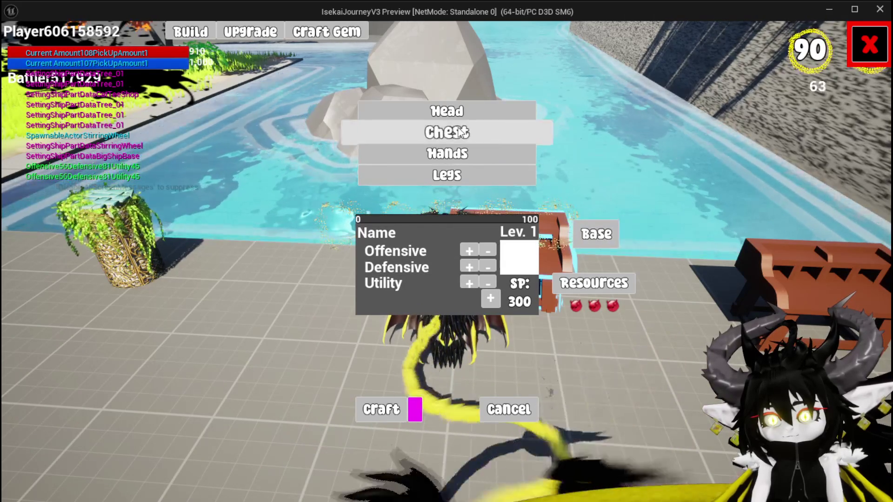
{"action": "left_click", "coordinate": [418, 130]}
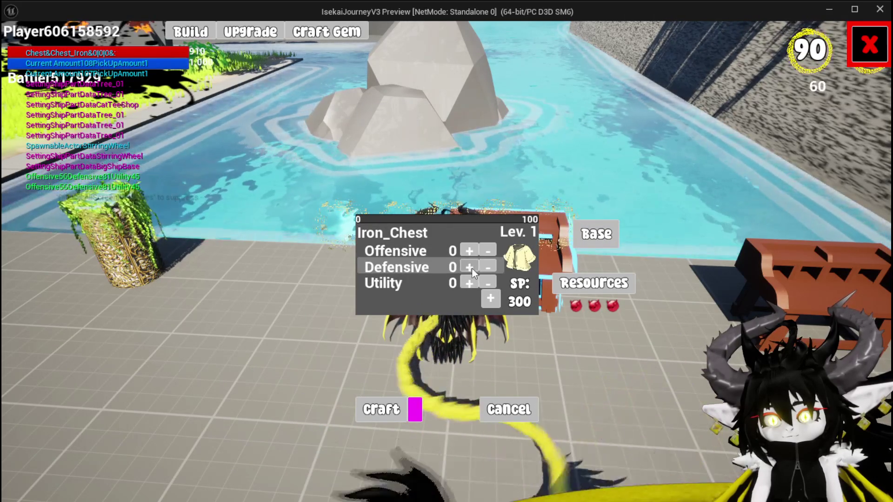
{"action": "left_click", "coordinate": [493, 299]}
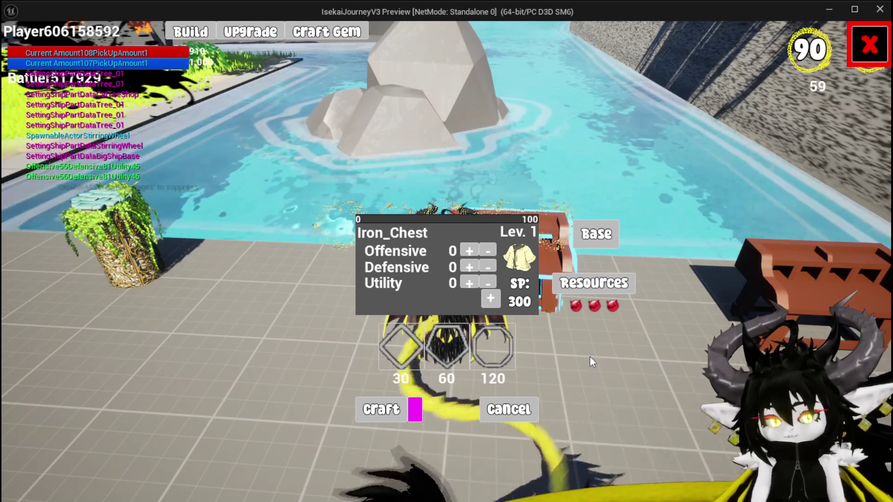
- End the play-test, save all packages and return to the PointCheck graph
{"action": "key", "text": "Escape"}
{"action": "key", "text": "ctrl+s"}
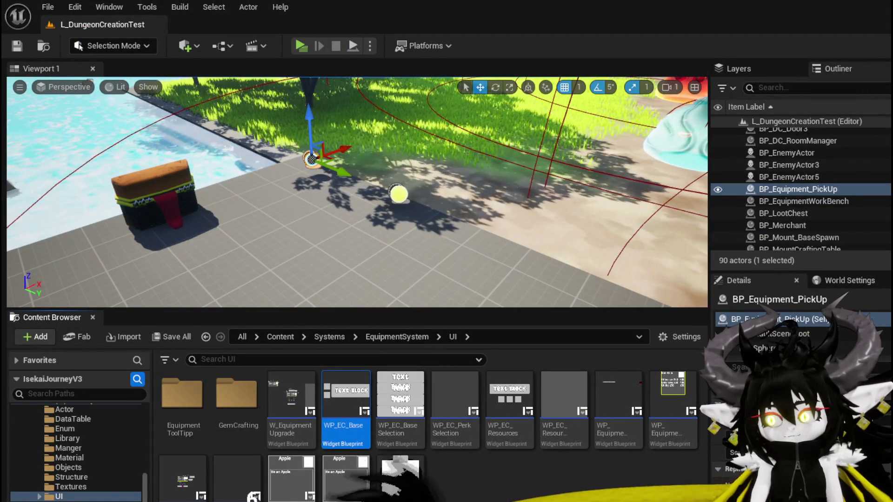
{"action": "key", "text": "alt+Tab"}
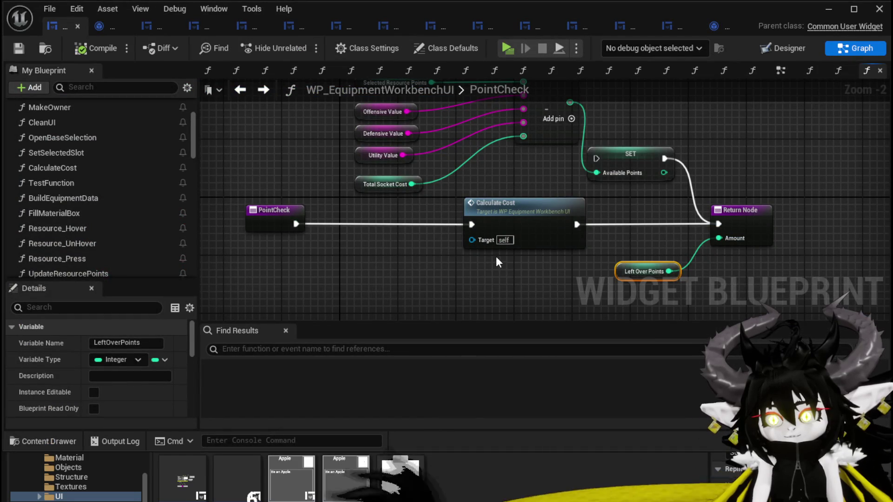
- Delete the Left Over Points getter from PointCheck's return section
{"action": "left_click_drag", "start_coordinate": [554, 284], "coordinate": [428, 270]}
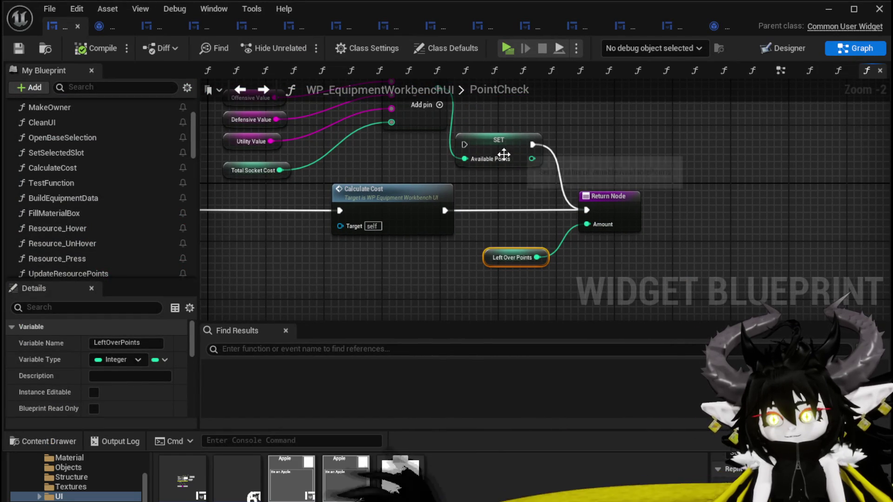
{"action": "key", "text": "Delete"}
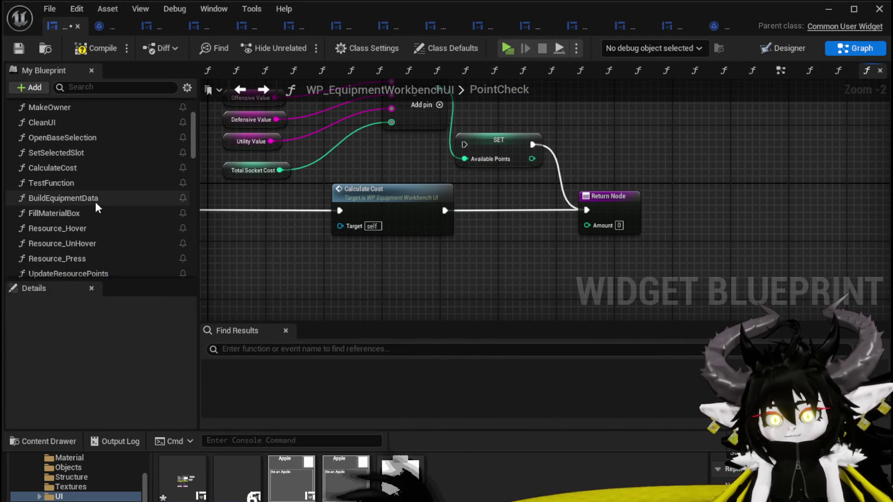
{"action": "scroll", "coordinate": [96, 205], "scroll_direction": "down", "scroll_amount": 10}
{"action": "scroll", "coordinate": [123, 198], "scroll_direction": "down", "scroll_amount": 2}
- Add a Get AvailablePoints node wired into the returned Amount, then open CalculateCost
{"action": "left_click", "coordinate": [102, 72]}
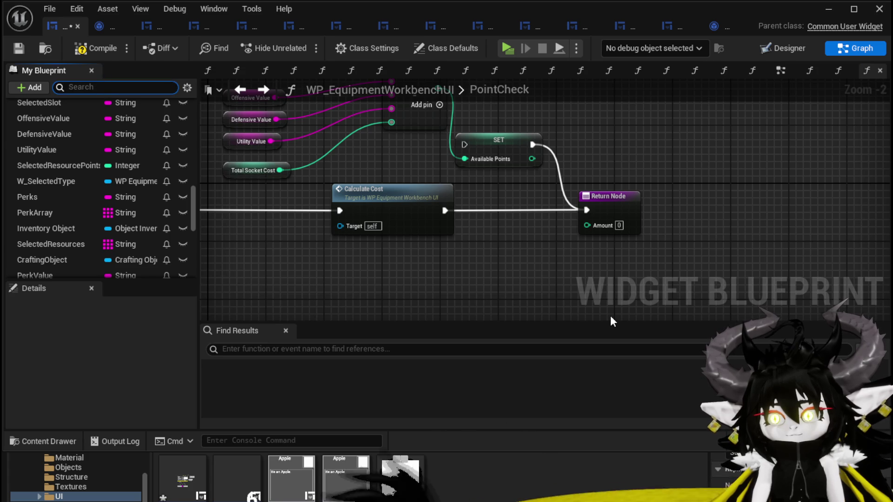
{"action": "type", "text": "Ava"}
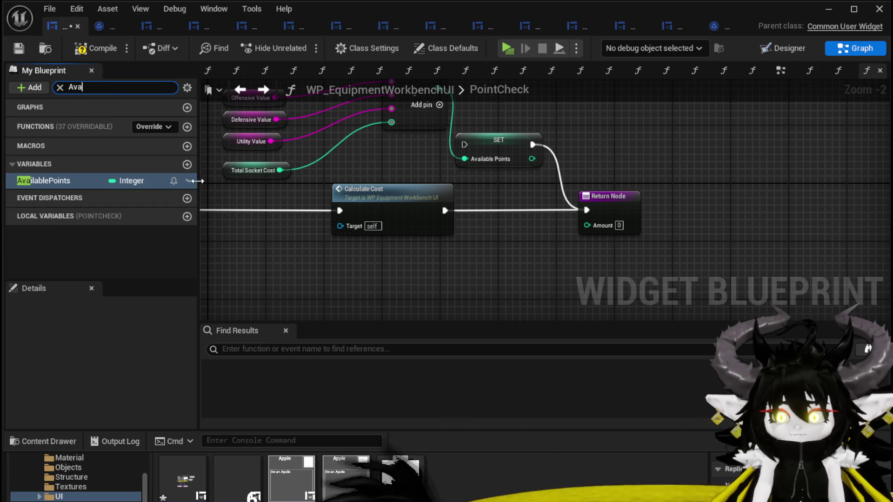
{"action": "left_click_drag", "start_coordinate": [61, 182], "coordinate": [467, 254]}
{"action": "left_click", "coordinate": [512, 277]}
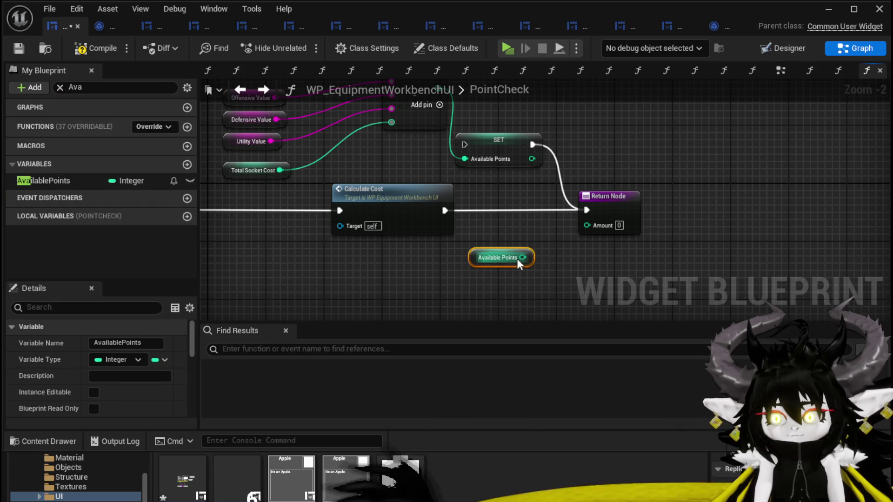
{"action": "left_click_drag", "start_coordinate": [523, 257], "coordinate": [587, 226]}
{"action": "double_click", "coordinate": [394, 200]}
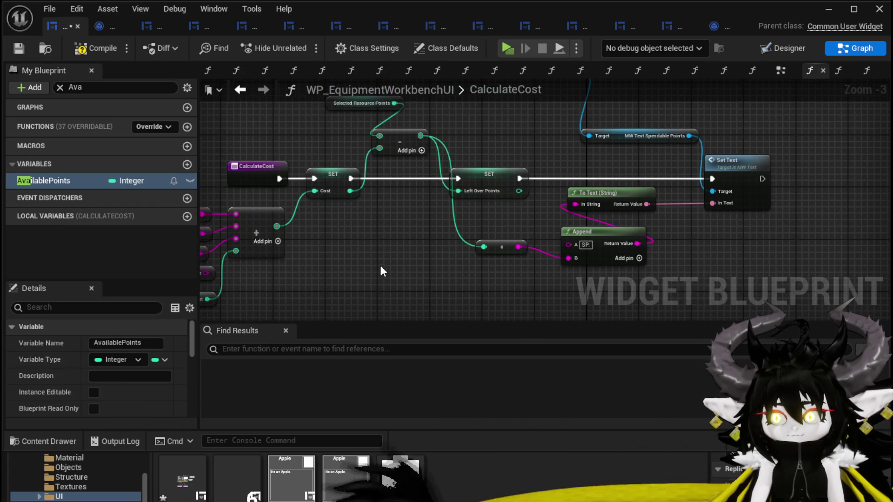
- In CalculateCost, replace the Left Over Points setter with SET Available Points, routed to Set Text
{"action": "left_click_drag", "start_coordinate": [368, 206], "coordinate": [368, 208]}
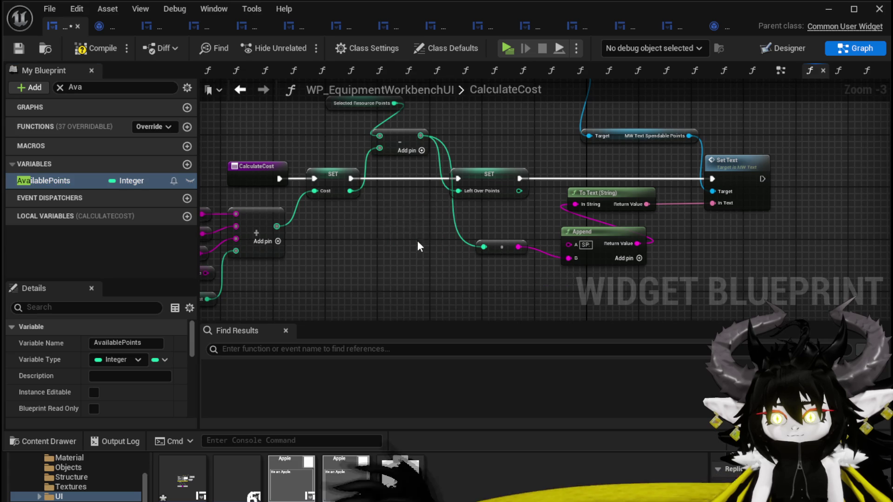
{"action": "left_click", "coordinate": [416, 243]}
{"action": "left_click_drag", "start_coordinate": [407, 168], "coordinate": [352, 255]}
{"action": "mouse_move", "coordinate": [444, 223]}
{"action": "left_mouse_down"}
{"action": "mouse_move", "coordinate": [526, 186]}
{"action": "mouse_move", "coordinate": [511, 201]}
{"action": "left_mouse_up"}
{"action": "left_click_drag", "start_coordinate": [336, 211], "coordinate": [355, 245]}
{"action": "mouse_move", "coordinate": [365, 240]}
{"action": "left_mouse_down"}
{"action": "mouse_move", "coordinate": [523, 244]}
{"action": "mouse_move", "coordinate": [695, 213]}
{"action": "left_mouse_up"}
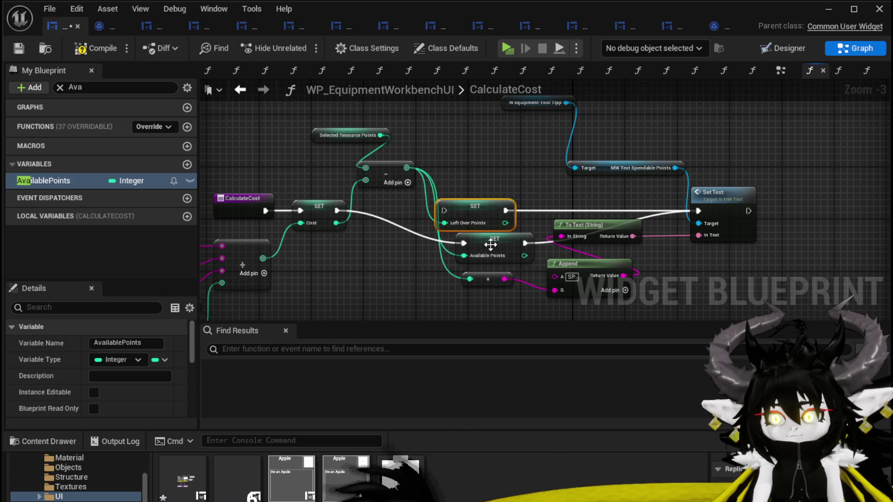
{"action": "key", "text": "Delete"}
{"action": "left_click_drag", "start_coordinate": [486, 242], "coordinate": [470, 215]}
{"action": "left_click", "coordinate": [458, 172]}
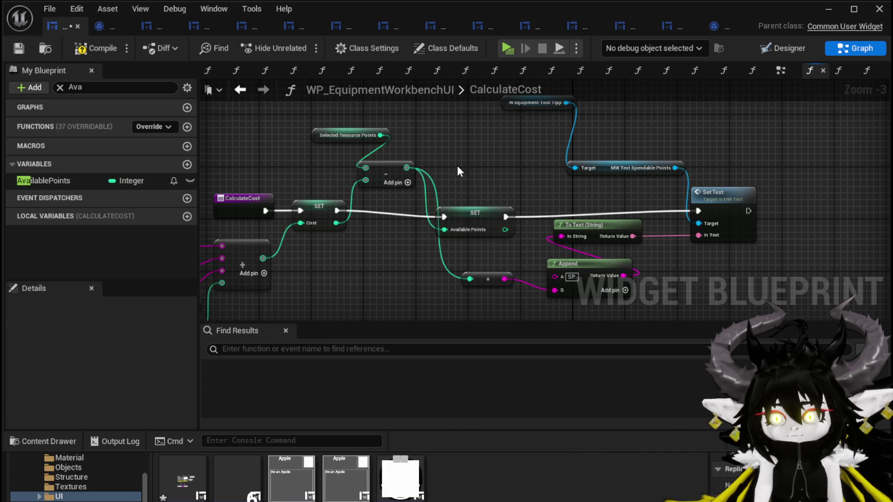
- Delete the unused LeftOverPoints variable and compile and save the widget blueprint
{"action": "left_click", "coordinate": [16, 50]}
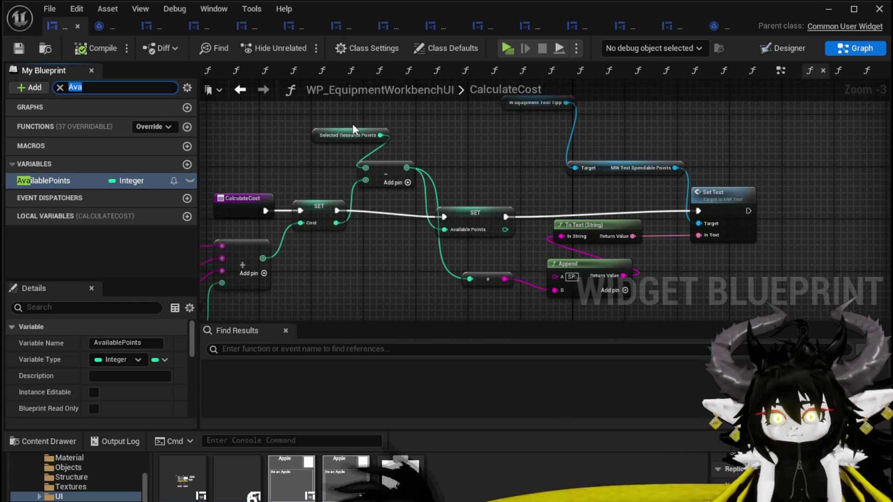
{"action": "type", "text": "Left"}
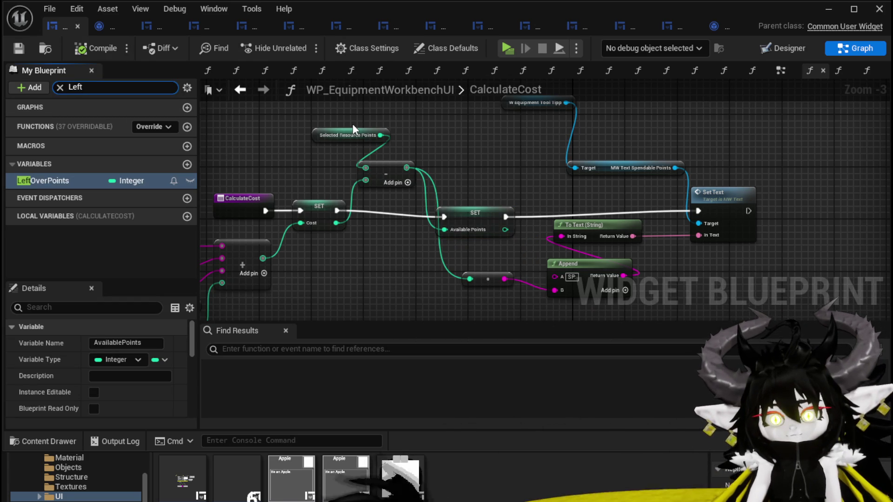
{"action": "left_click", "coordinate": [58, 181]}
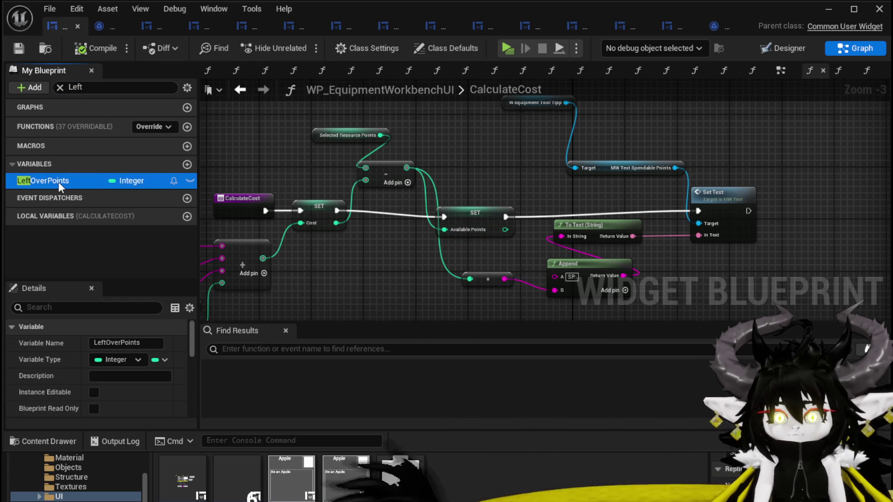
{"action": "key", "text": "Delete"}
{"action": "left_click", "coordinate": [655, 344]}
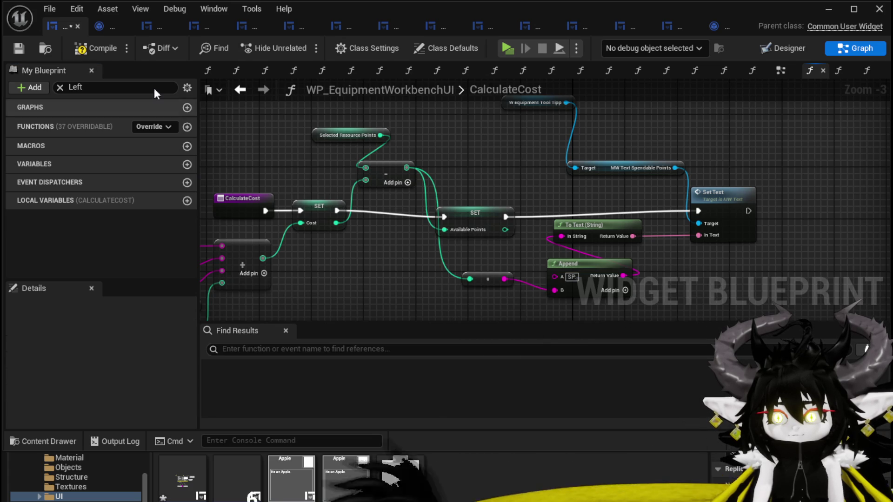
{"action": "left_click", "coordinate": [18, 48]}
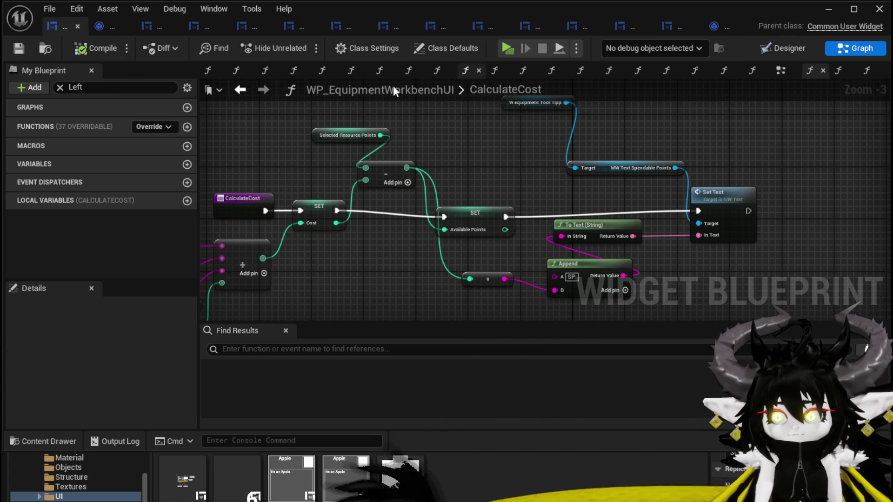
- Go back to the PointCheck graph and launch a standalone play-test preview
{"action": "left_click", "coordinate": [240, 90]}
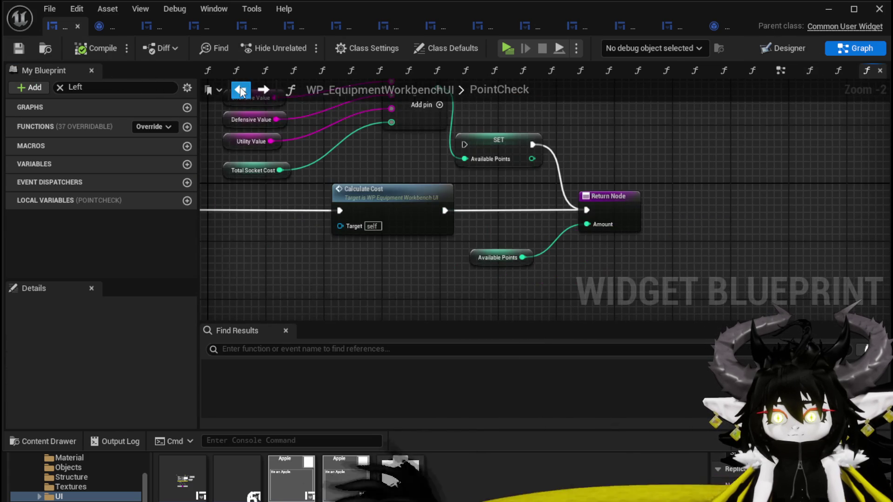
{"action": "mouse_move", "coordinate": [473, 194]}
{"action": "left_mouse_down"}
{"action": "mouse_move", "coordinate": [652, 215]}
{"action": "mouse_move", "coordinate": [516, 215]}
{"action": "mouse_move", "coordinate": [532, 220]}
{"action": "left_mouse_up"}
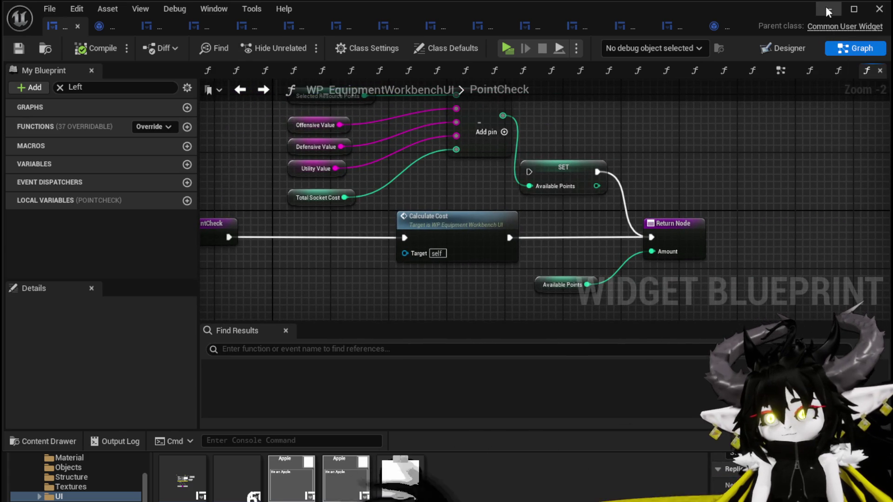
{"action": "left_click", "coordinate": [825, 13]}
{"action": "left_click", "coordinate": [308, 44]}
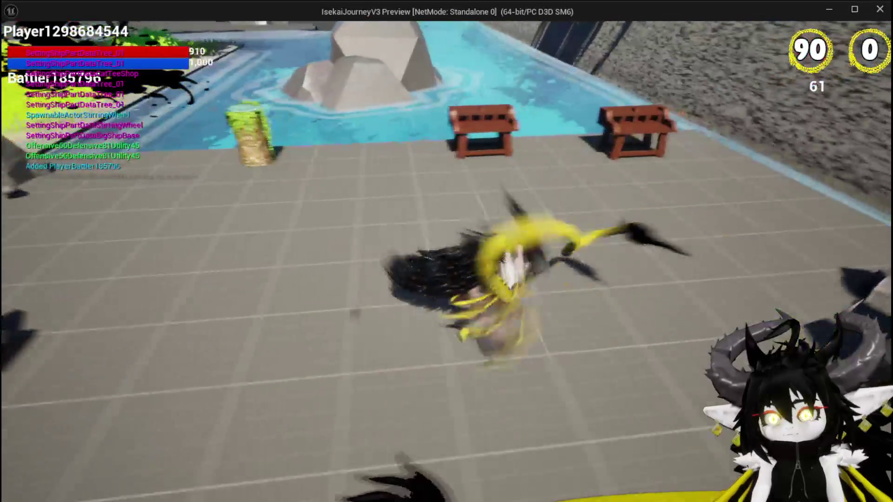
- Walk to the workbench, add three red gems and choose Chest to make Iron_Chest
{"action": "key", "text": "w"}
{"action": "key", "text": "e"}
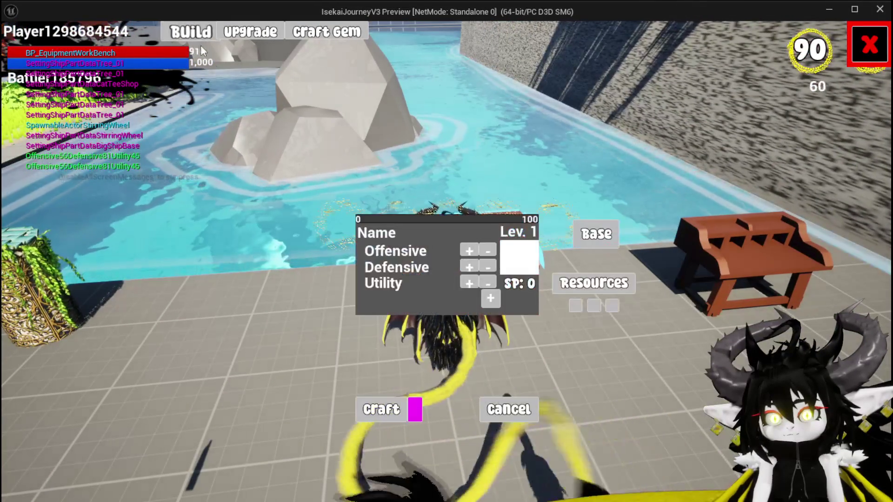
{"action": "left_click", "coordinate": [593, 285]}
{"action": "double_click", "coordinate": [468, 122]}
{"action": "left_click", "coordinate": [468, 123]}
{"action": "left_click", "coordinate": [517, 258]}
{"action": "left_click", "coordinate": [465, 125]}
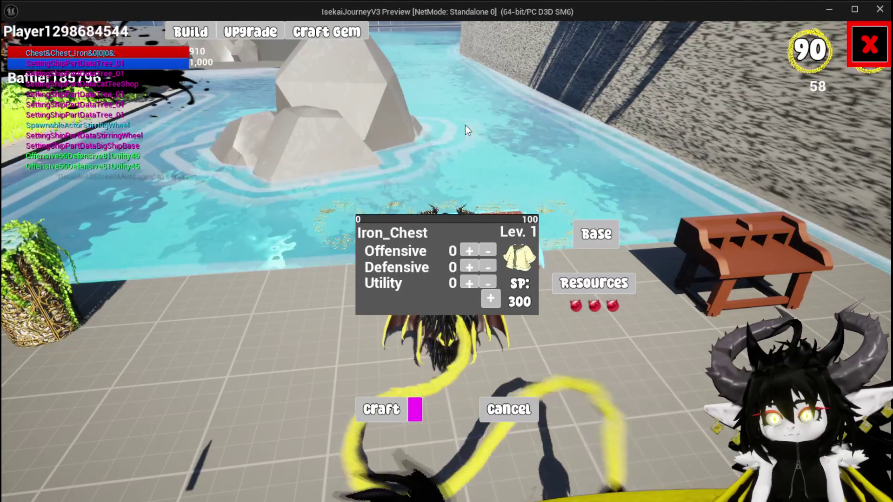
- Spend points on Offensive, Defensive and Utility, raising Defensive to 60 and Utility to 2
{"action": "left_click", "coordinate": [469, 250]}
{"action": "left_click", "coordinate": [469, 250]}
{"action": "left_click", "coordinate": [469, 251]}
{"action": "left_click", "coordinate": [468, 250]}
{"action": "left_click", "coordinate": [468, 251]}
{"action": "left_click", "coordinate": [468, 250]}
{"action": "left_click", "coordinate": [469, 251]}
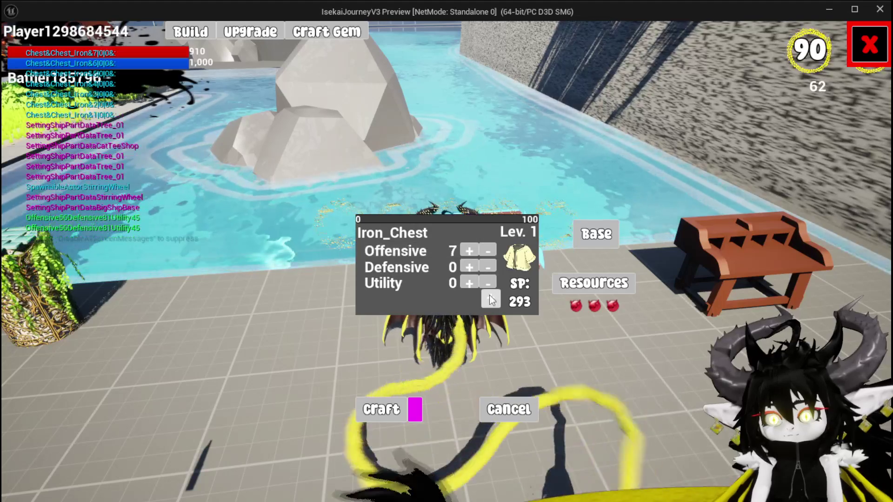
{"action": "left_click", "coordinate": [490, 298]}
{"action": "left_click", "coordinate": [469, 279]}
{"action": "left_click", "coordinate": [469, 268]}
{"action": "left_click", "coordinate": [468, 268]}
{"action": "left_click", "coordinate": [468, 281]}
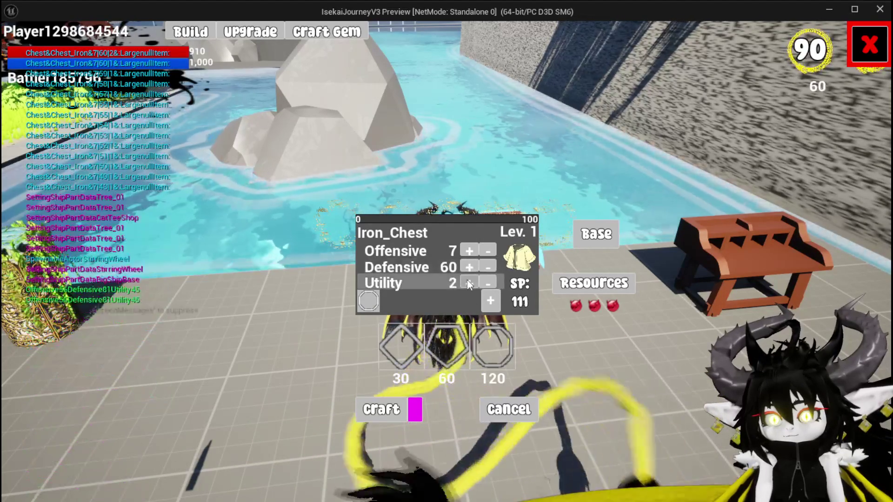
- Test refunds by reducing Utility back to 0 and taking points back from Offensive
{"action": "left_click", "coordinate": [468, 252]}
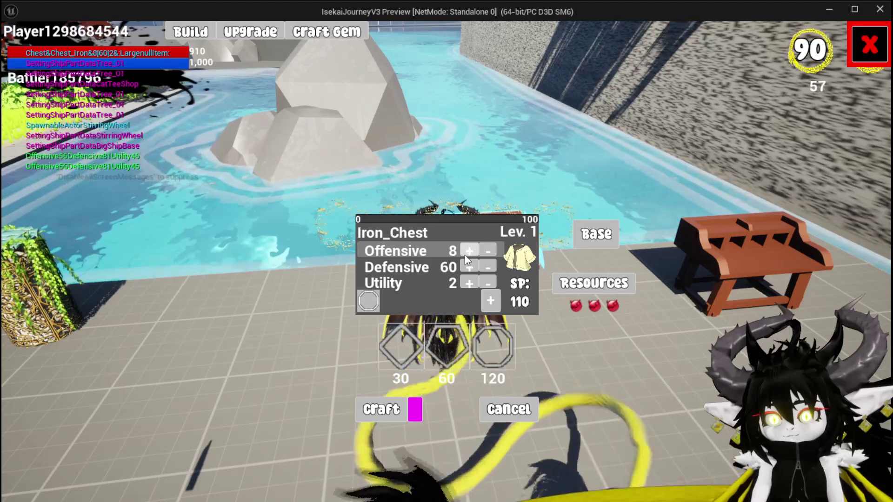
{"action": "left_click", "coordinate": [466, 285]}
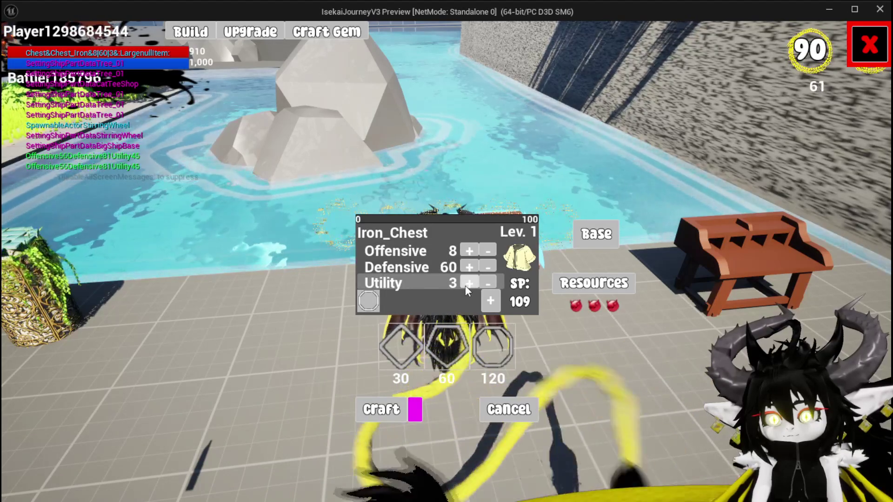
{"action": "left_click", "coordinate": [482, 283]}
{"action": "left_click", "coordinate": [482, 284]}
{"action": "left_click", "coordinate": [481, 284]}
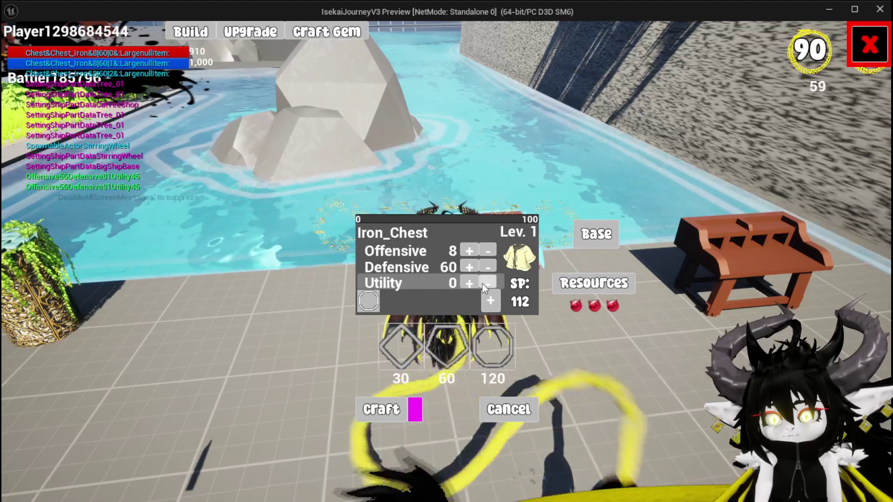
{"action": "left_click", "coordinate": [487, 252]}
{"action": "left_click", "coordinate": [486, 252]}
{"action": "left_click", "coordinate": [486, 252]}
{"action": "left_click", "coordinate": [486, 252]}
{"action": "left_click", "coordinate": [486, 252]}
{"action": "left_click", "coordinate": [486, 252]}
{"action": "left_click", "coordinate": [486, 252]}
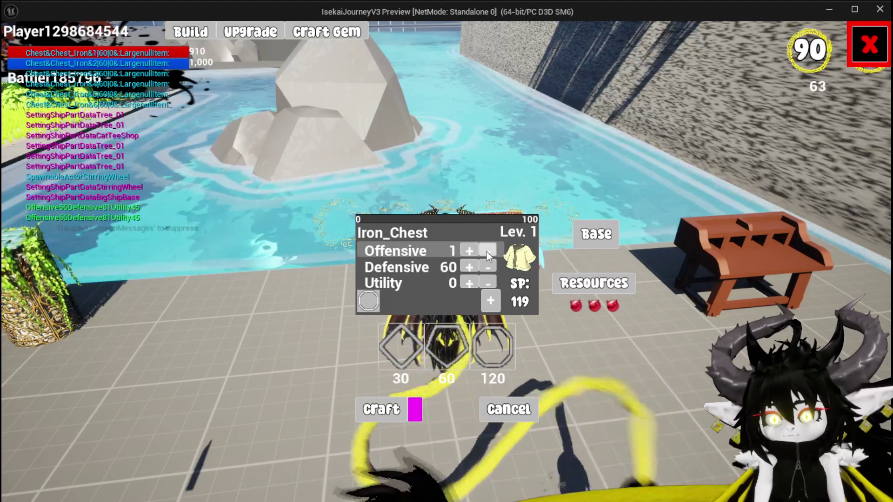
{"action": "left_click", "coordinate": [487, 252]}
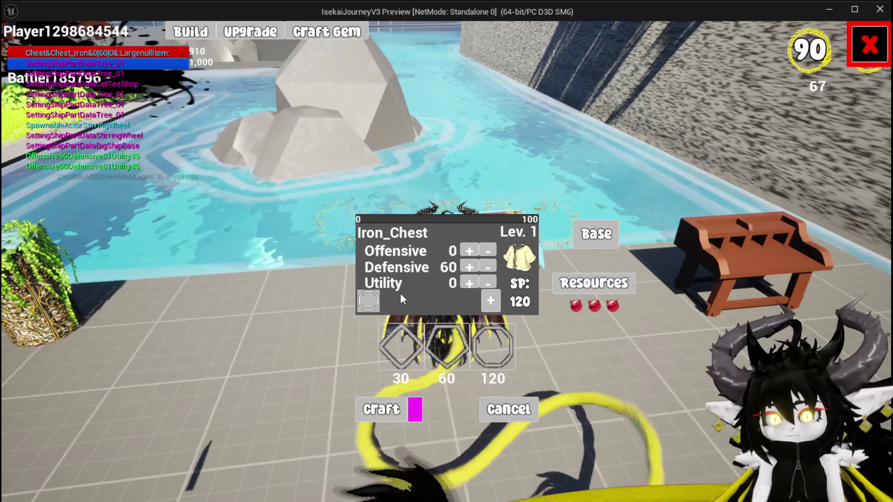
- Add the 120-cost gem socket and lower Defensive to 55, leaving SP at 0
{"action": "left_click", "coordinate": [502, 352]}
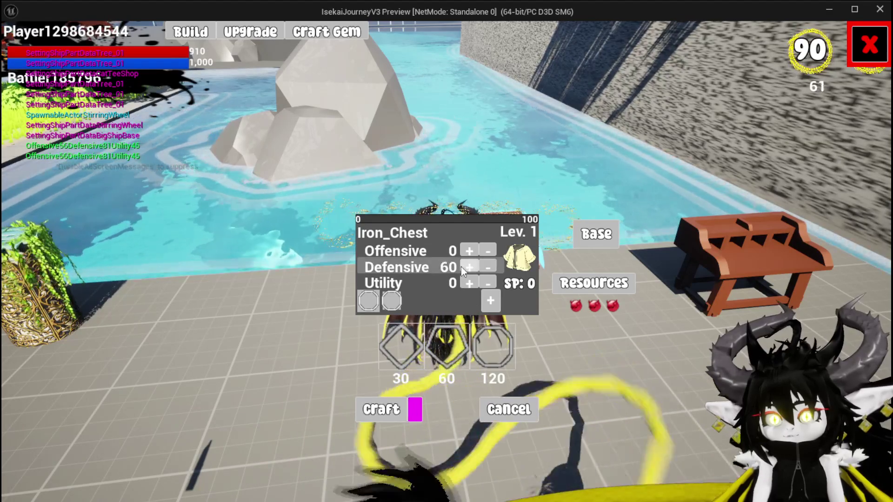
{"action": "left_click", "coordinate": [482, 266]}
{"action": "left_click", "coordinate": [481, 267]}
{"action": "left_click", "coordinate": [482, 266]}
{"action": "left_click", "coordinate": [481, 266]}
{"action": "left_click", "coordinate": [481, 266]}
- Craft the Iron_Chest, check the inventory and end the play-test
{"action": "left_click", "coordinate": [368, 410]}
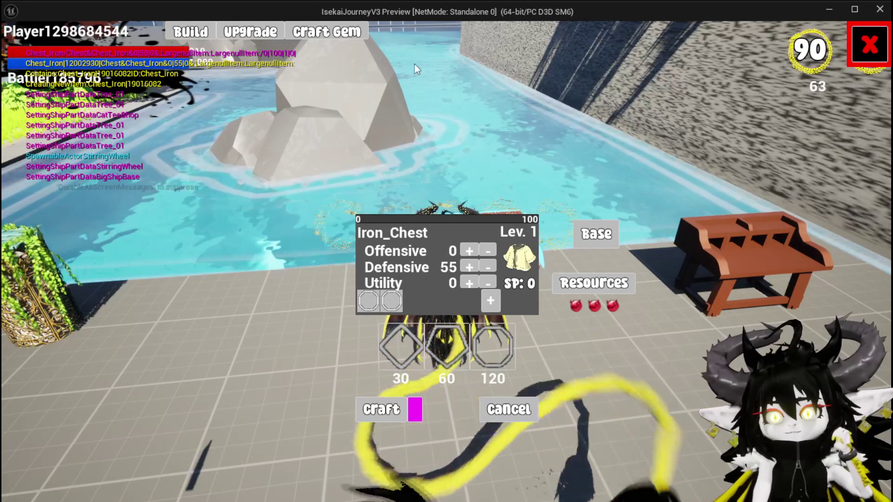
{"action": "left_click", "coordinate": [244, 35]}
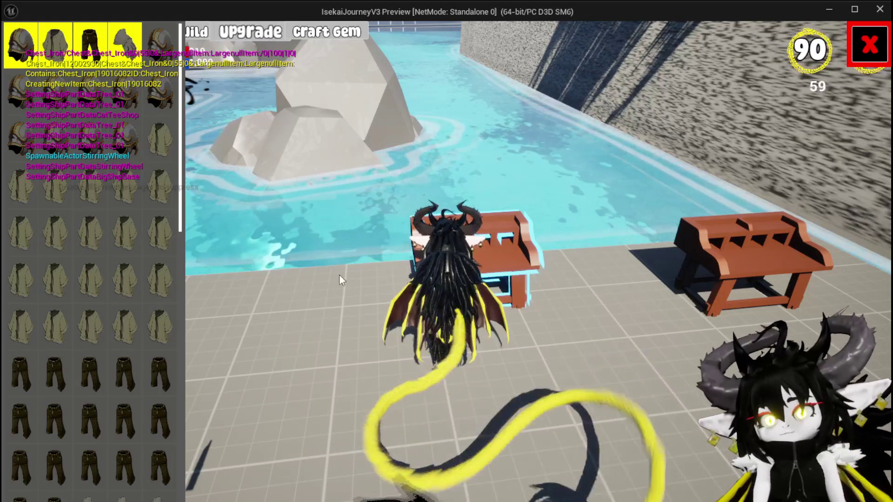
{"action": "mouse_move", "coordinate": [174, 325]}
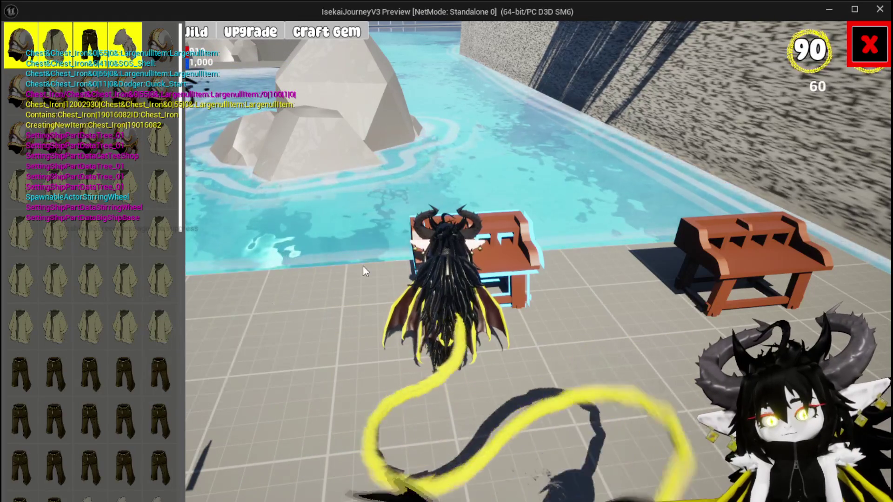
{"action": "key", "text": "Escape"}
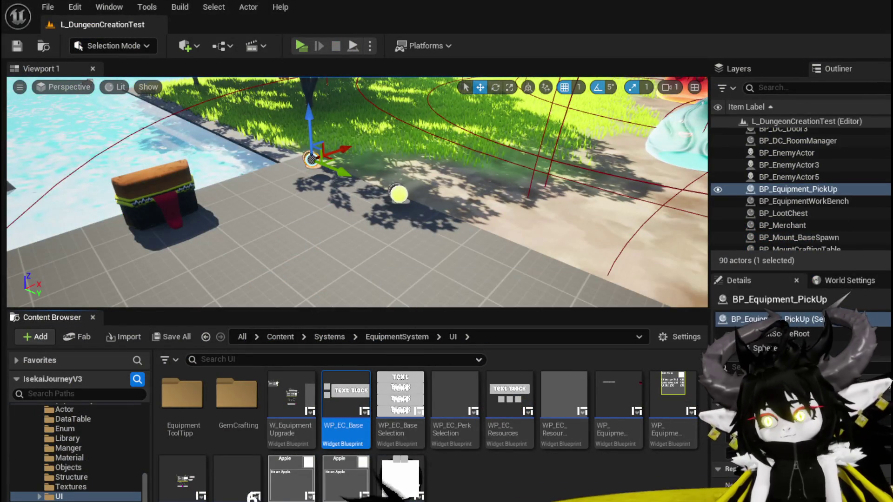
- Return to WP_EquipmentWorkbenchUI and open BuildEquipmentData from the FUNCTIONS list
{"action": "key", "text": "alt+Tab"}
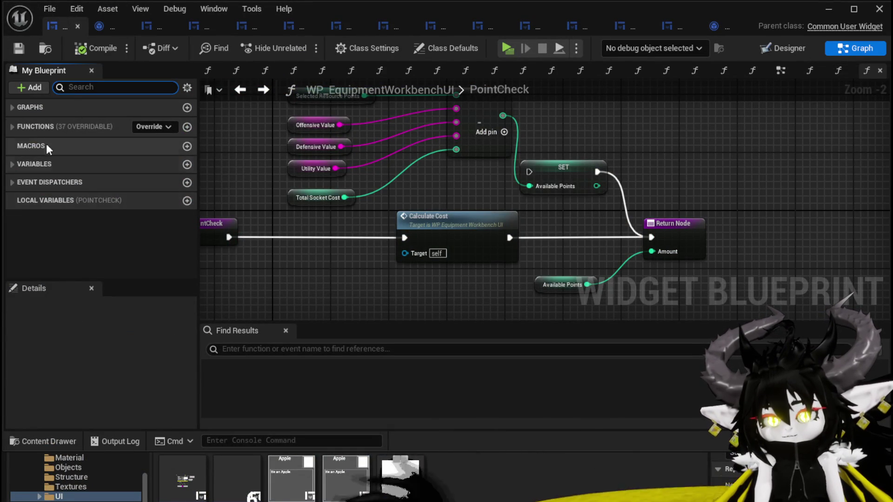
{"action": "left_click", "coordinate": [16, 126]}
{"action": "scroll", "coordinate": [64, 214], "scroll_direction": "down", "scroll_amount": 3}
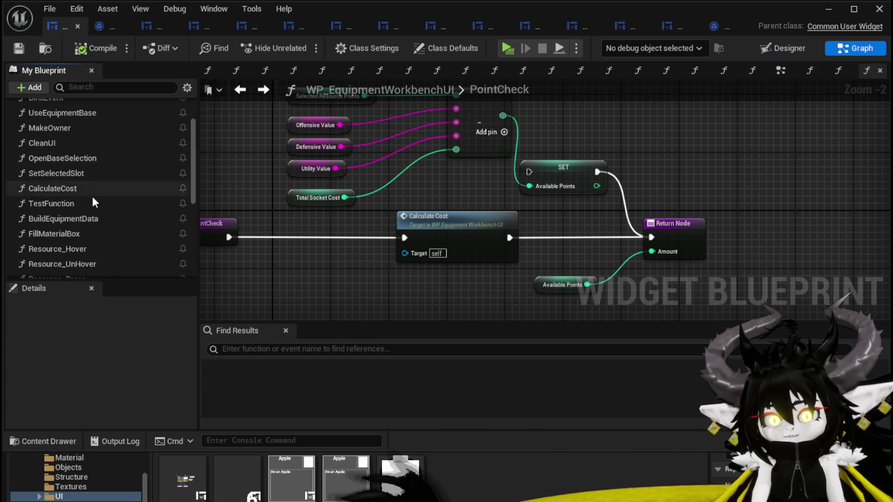
{"action": "scroll", "coordinate": [92, 195], "scroll_direction": "down", "scroll_amount": 1}
{"action": "double_click", "coordinate": [85, 199]}
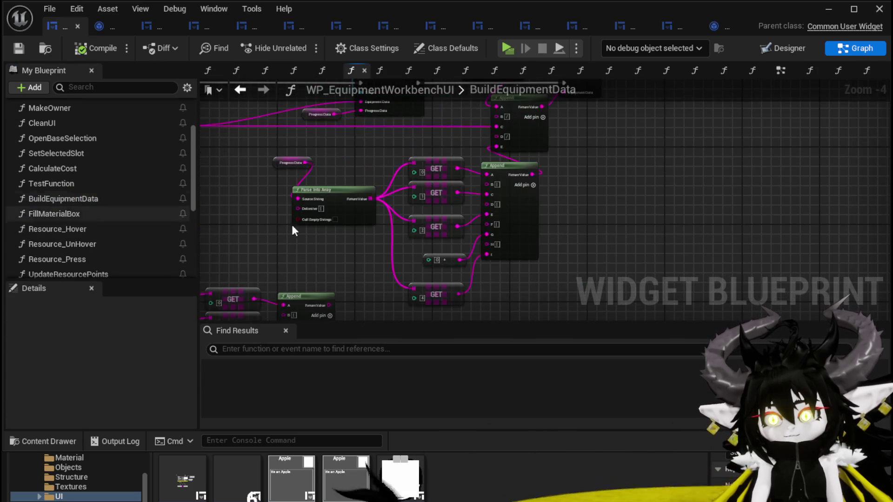
- Wire an Available Points getter into the node feeding Append's I input, replacing the fixed 0, and save
{"action": "scroll", "coordinate": [427, 270], "scroll_direction": "up", "scroll_amount": 4}
{"action": "left_click", "coordinate": [435, 245]}
{"action": "left_click_drag", "start_coordinate": [481, 235], "coordinate": [445, 257]}
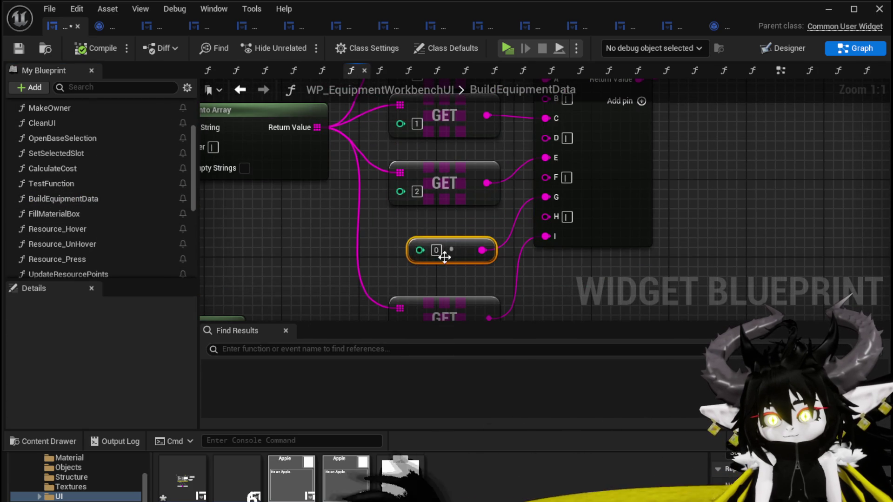
{"action": "scroll", "coordinate": [101, 235], "scroll_direction": "down", "scroll_amount": 12}
{"action": "right_click", "coordinate": [281, 245]}
{"action": "type", "text": "Ava"}
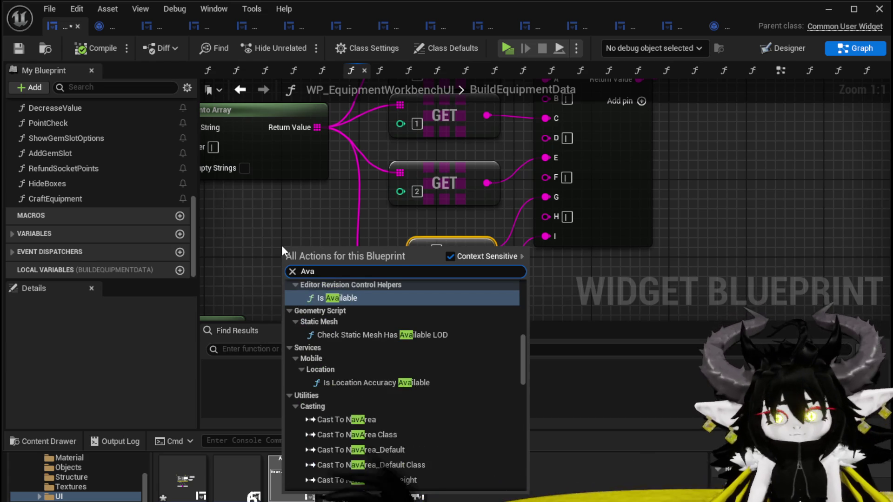
{"action": "type", "text": "ilab"}
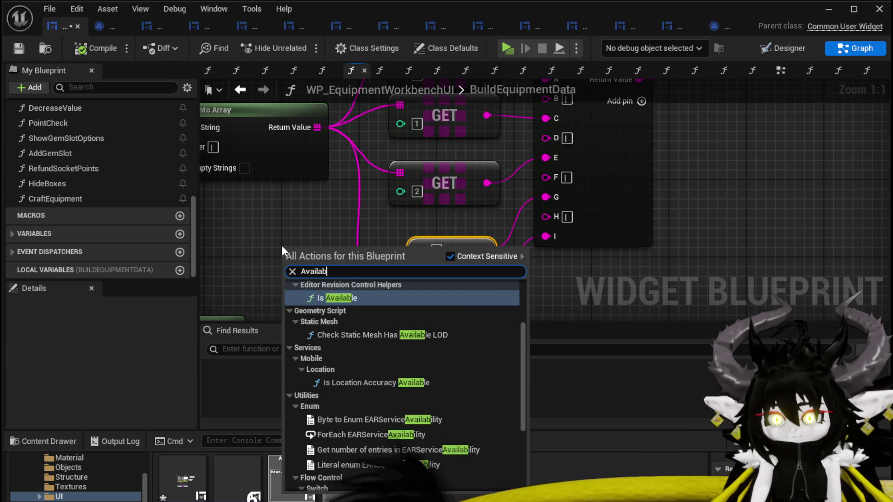
{"action": "scroll", "coordinate": [496, 356], "scroll_direction": "up", "scroll_amount": 3}
{"action": "scroll", "coordinate": [526, 353], "scroll_direction": "down", "scroll_amount": 5}
{"action": "key", "text": "Escape"}
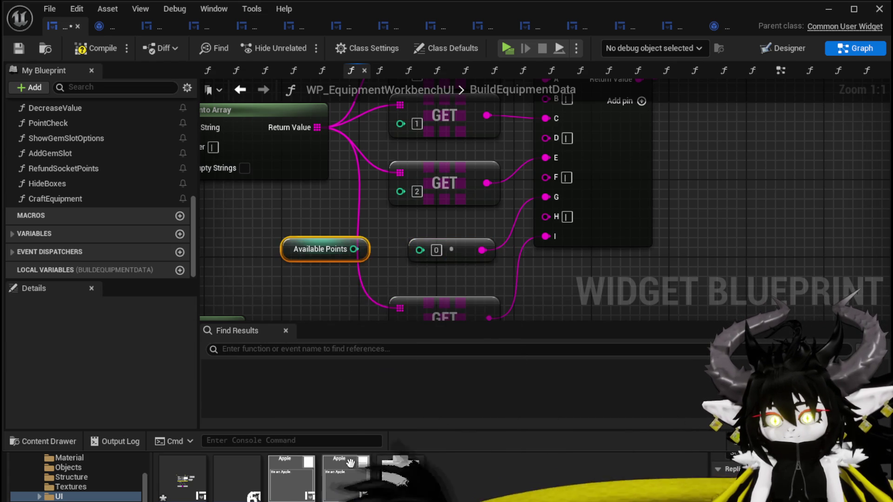
{"action": "left_click_drag", "start_coordinate": [424, 257], "coordinate": [420, 251]}
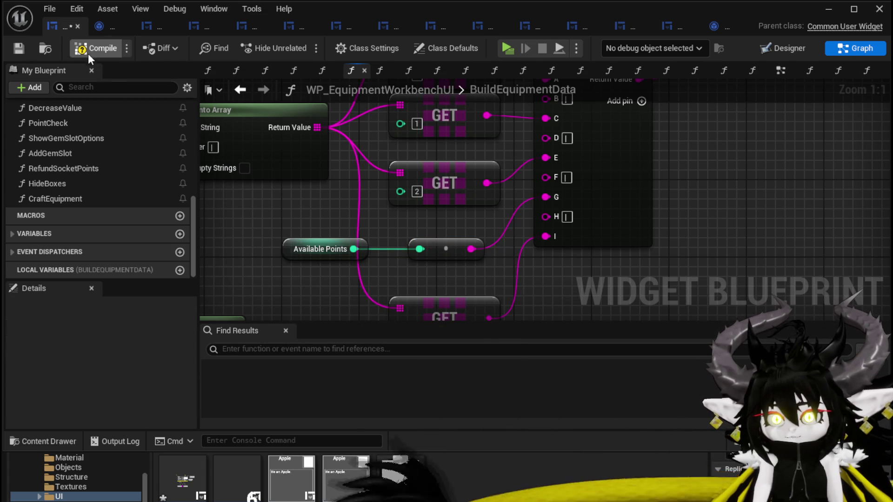
{"action": "left_click", "coordinate": [18, 48]}
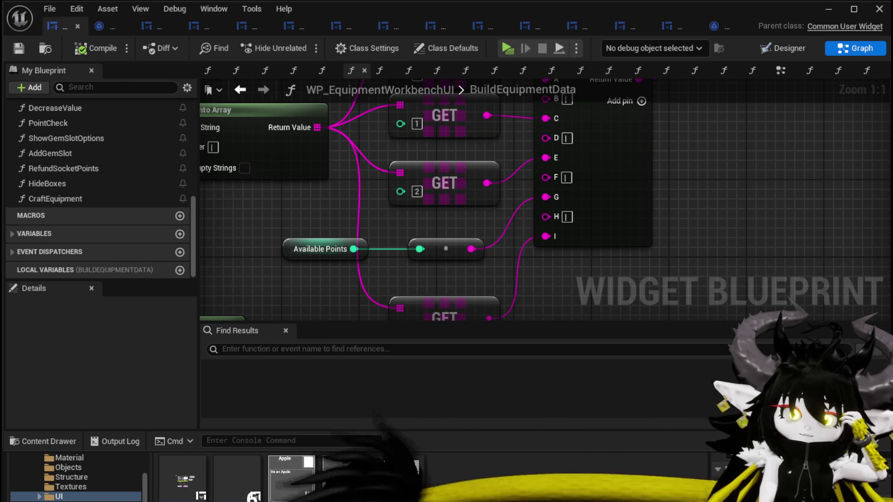
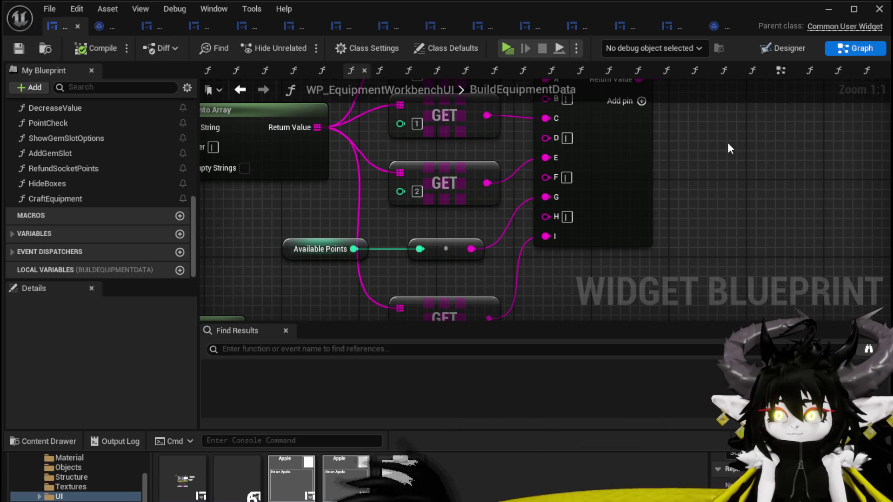
- Launch a standalone play session and open the workbench crafting interface
{"action": "left_click", "coordinate": [830, 9]}
{"action": "left_click", "coordinate": [302, 47]}
{"action": "key", "text": "w"}
{"action": "key", "text": "e"}
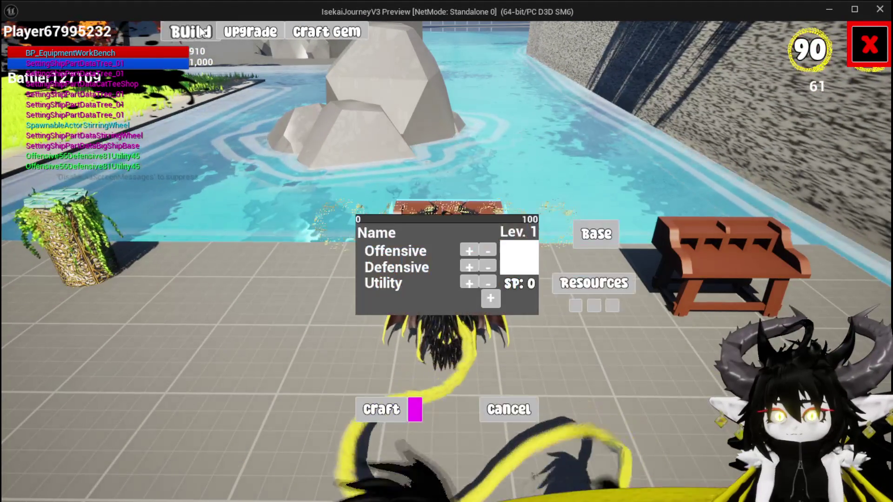
- Add three red gems as crafting resources
{"action": "left_click", "coordinate": [569, 284]}
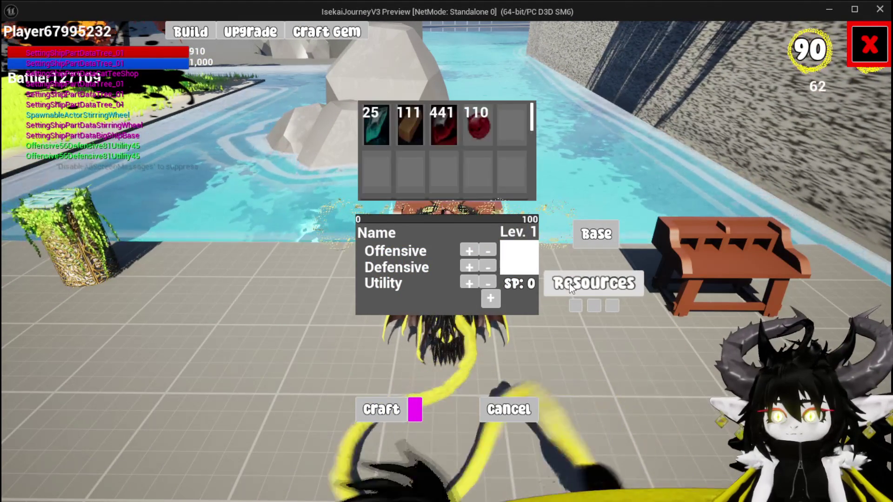
{"action": "left_click", "coordinate": [473, 137]}
{"action": "left_click", "coordinate": [477, 135]}
{"action": "left_click", "coordinate": [489, 136]}
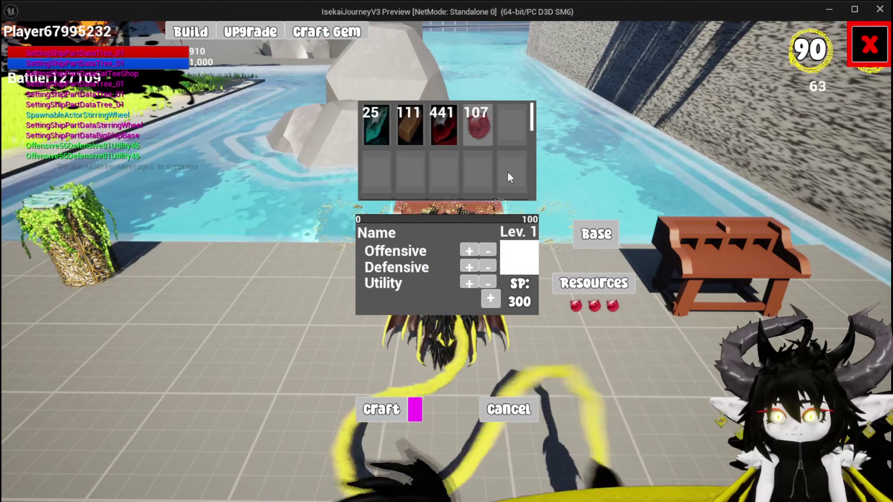
- Try the perk bar by adding, removing and re-adding 120 gems, then clear it
{"action": "left_click", "coordinate": [486, 300]}
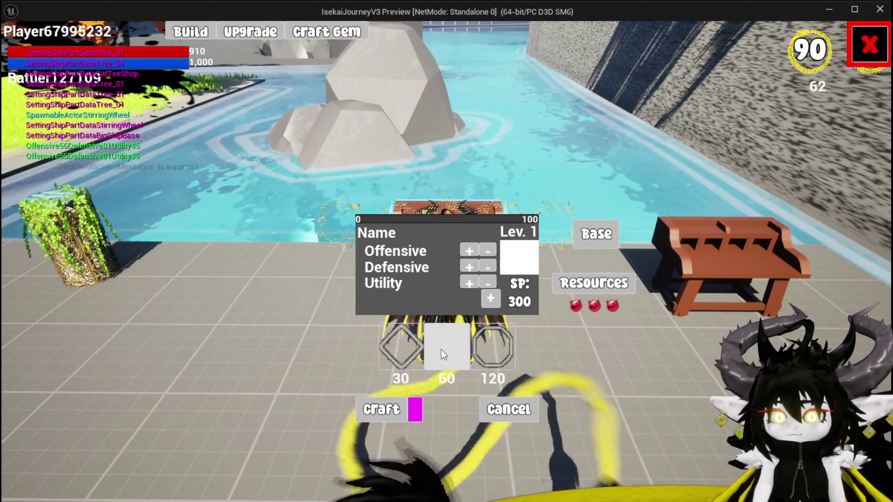
{"action": "left_click", "coordinate": [498, 352]}
{"action": "left_click", "coordinate": [473, 344]}
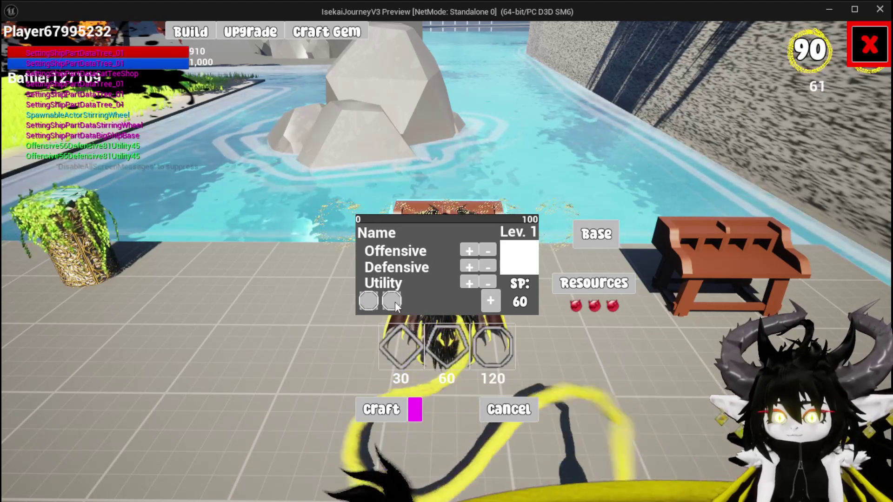
{"action": "left_click", "coordinate": [393, 301]}
{"action": "left_click", "coordinate": [479, 349]}
{"action": "left_click", "coordinate": [393, 301]}
{"action": "left_click", "coordinate": [486, 346]}
{"action": "left_click", "coordinate": [387, 302]}
{"action": "left_click", "coordinate": [367, 301]}
- Fill the perk bar with a 60 gem and two 120 gems, then choose Chest as base
{"action": "left_click", "coordinate": [446, 347]}
{"action": "left_click", "coordinate": [493, 346]}
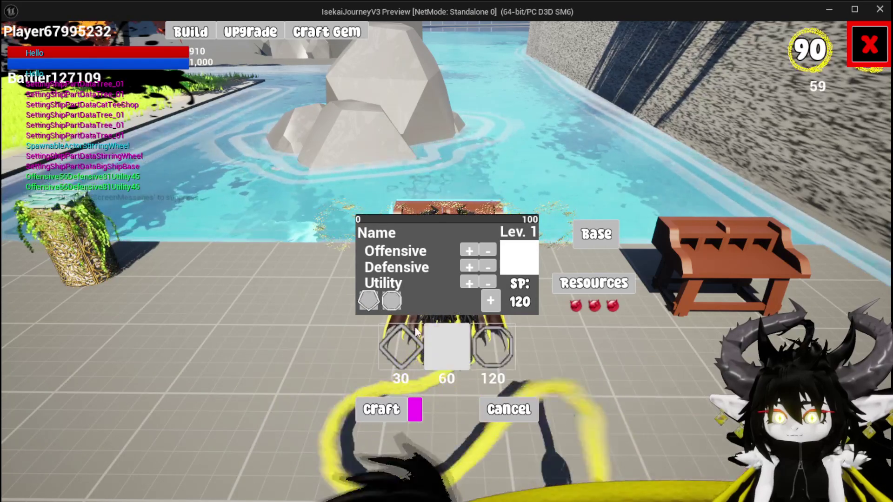
{"action": "left_click", "coordinate": [491, 347]}
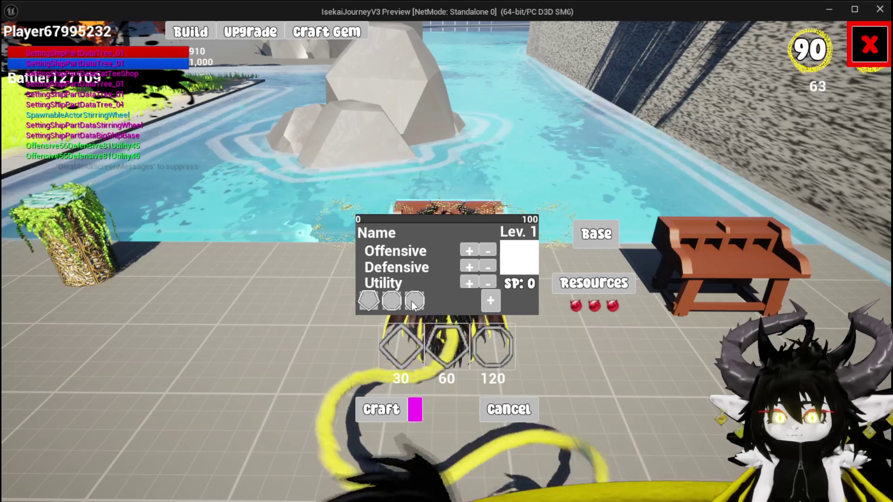
{"action": "left_click", "coordinate": [603, 233]}
{"action": "left_click", "coordinate": [484, 137]}
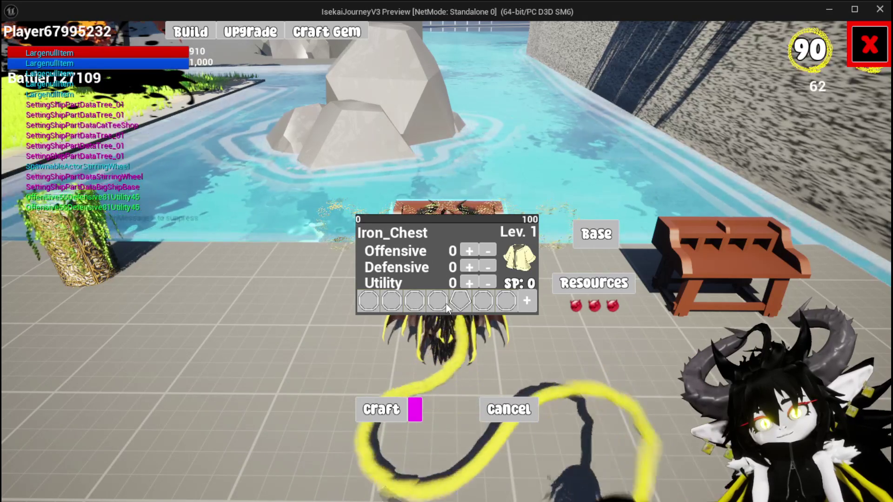
- Remove the three red gems from resources to refund 300 SP, then exit the play session
{"action": "left_click", "coordinate": [592, 235]}
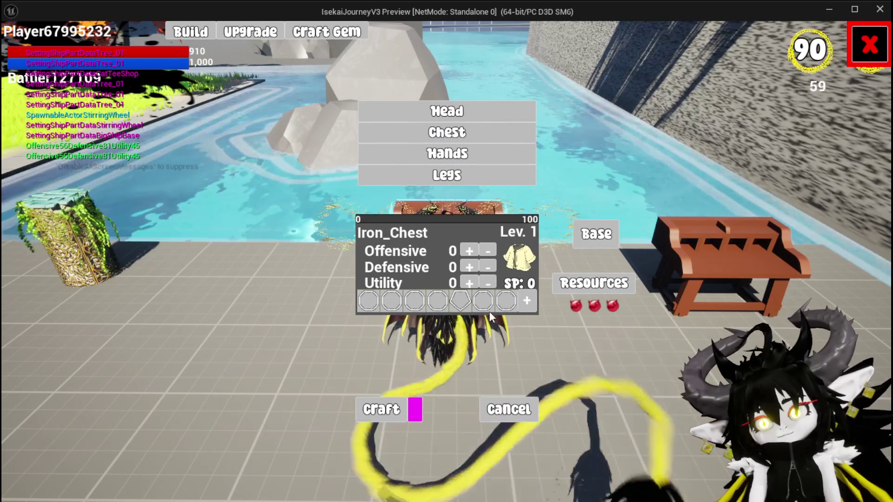
{"action": "left_click", "coordinate": [600, 282]}
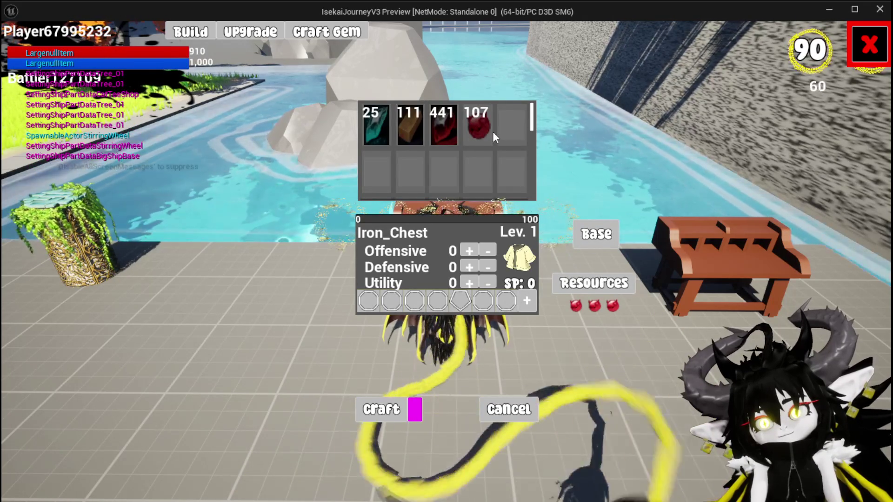
{"action": "left_click", "coordinate": [575, 307]}
{"action": "left_click", "coordinate": [596, 306]}
{"action": "left_click", "coordinate": [613, 306]}
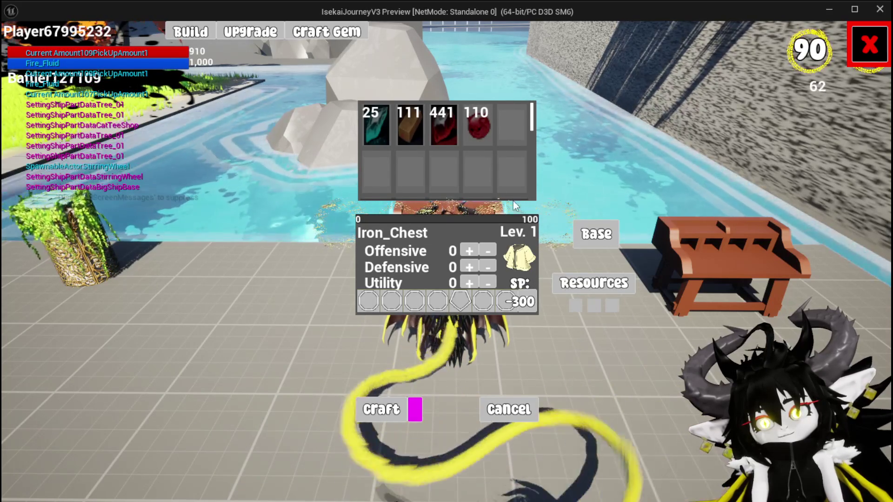
{"action": "key", "text": "alt+Tab"}
{"action": "key", "text": "Escape"}
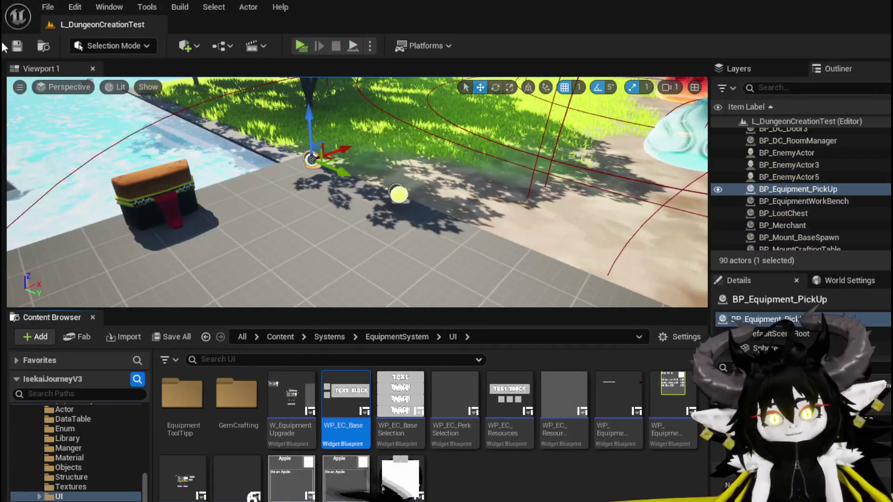
- Stop play, open WP_EquipmentWorkbenchUI and save all assets
{"action": "left_click", "coordinate": [17, 45]}
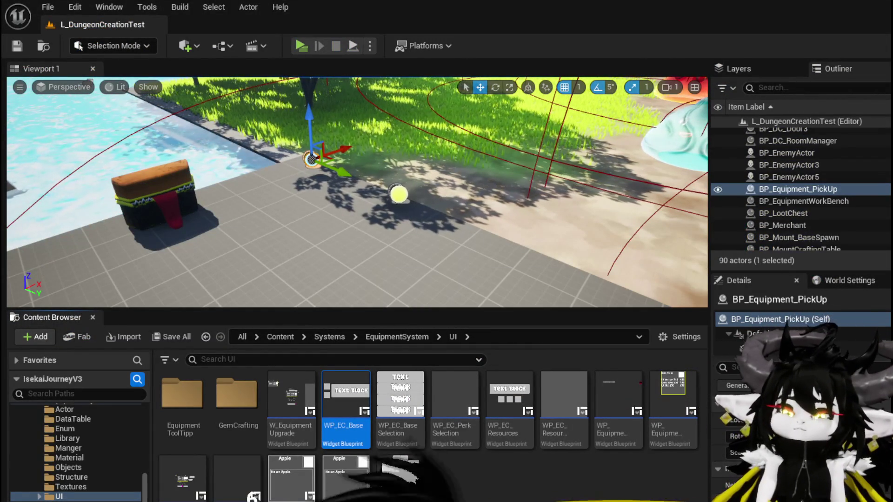
{"action": "double_click", "coordinate": [638, 427]}
{"action": "key", "text": "ctrl+s"}
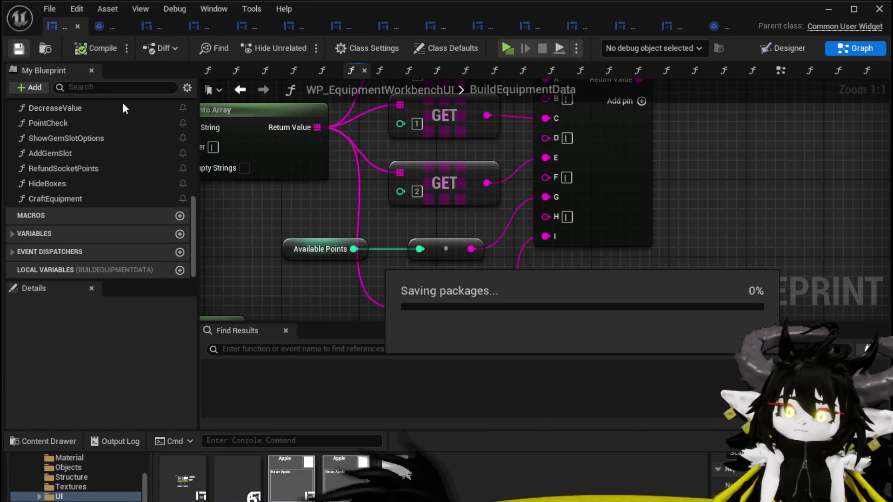
- Open the BuildEquipmentData function graph from the My Blueprint functions list
{"action": "scroll", "coordinate": [299, 199], "scroll_direction": "down", "scroll_amount": 5}
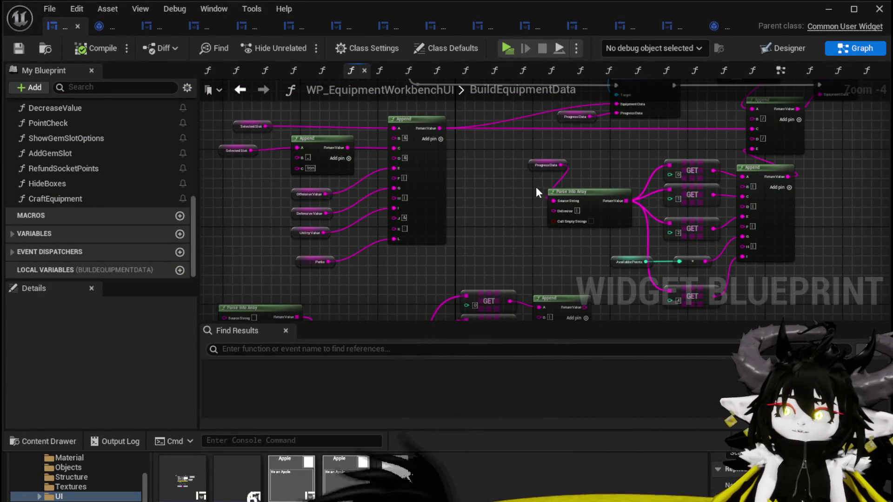
{"action": "scroll", "coordinate": [138, 195], "scroll_direction": "up", "scroll_amount": 3}
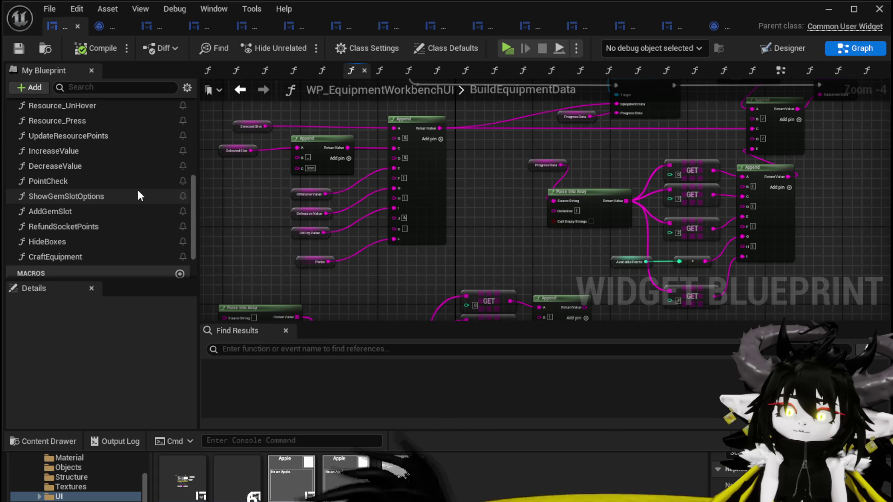
{"action": "scroll", "coordinate": [138, 195], "scroll_direction": "up", "scroll_amount": 1}
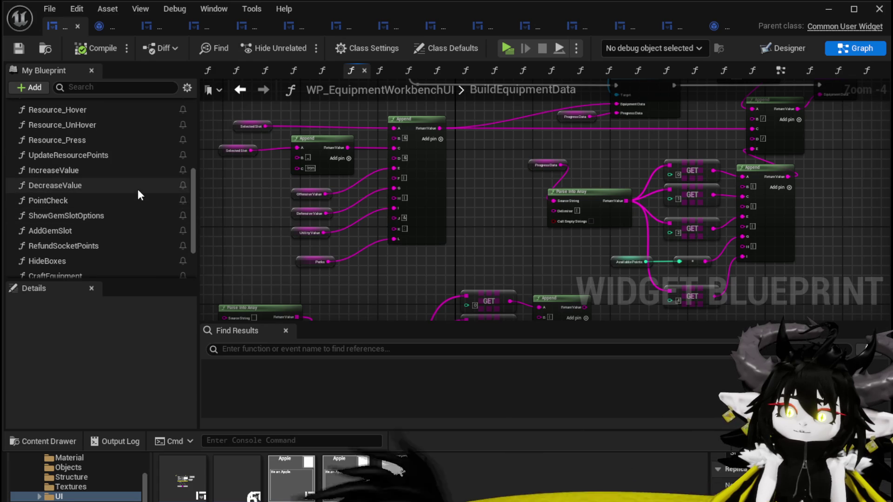
{"action": "scroll", "coordinate": [138, 194], "scroll_direction": "up", "scroll_amount": 3}
{"action": "scroll", "coordinate": [137, 194], "scroll_direction": "up", "scroll_amount": 1}
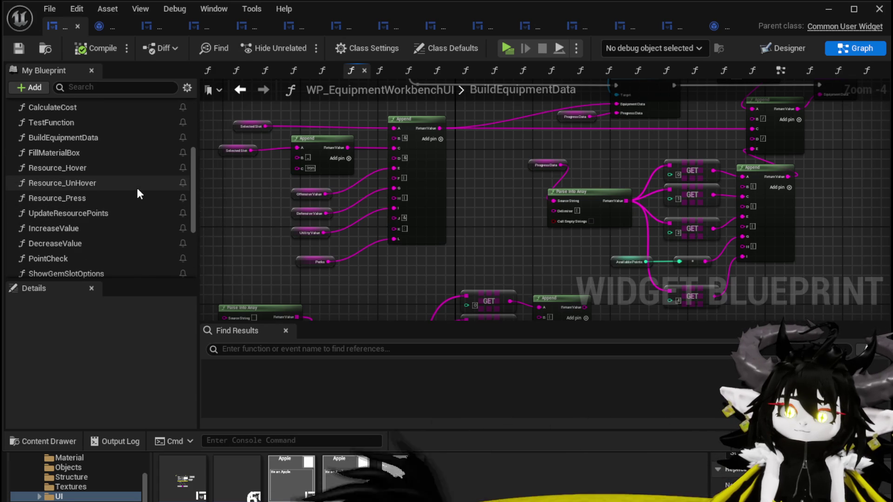
{"action": "scroll", "coordinate": [138, 193], "scroll_direction": "up", "scroll_amount": 1}
{"action": "scroll", "coordinate": [138, 193], "scroll_direction": "up", "scroll_amount": 2}
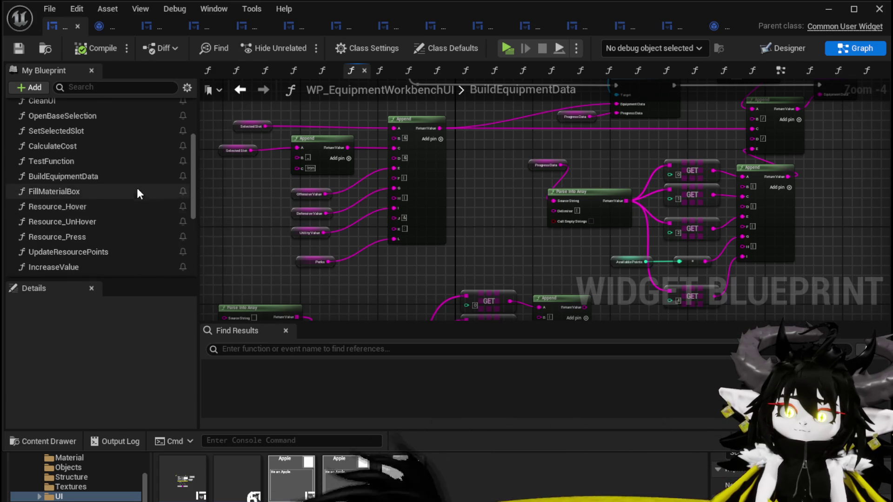
{"action": "scroll", "coordinate": [138, 193], "scroll_direction": "up", "scroll_amount": 1}
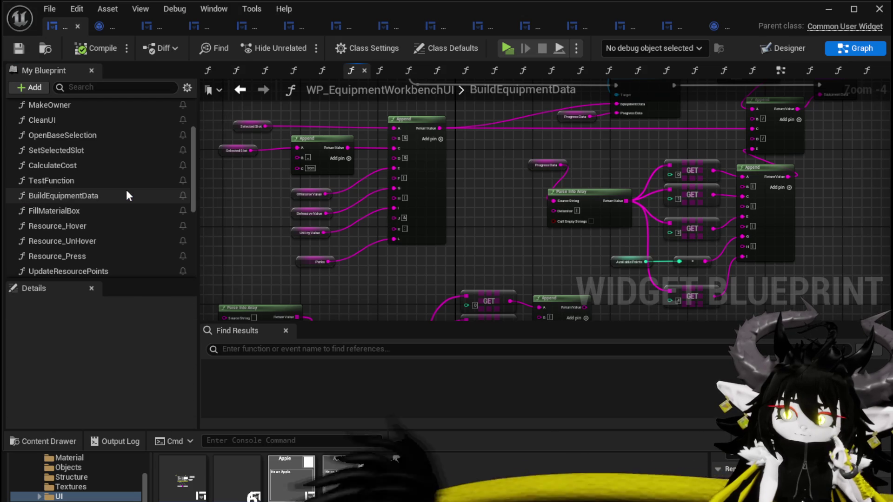
{"action": "double_click", "coordinate": [127, 191]}
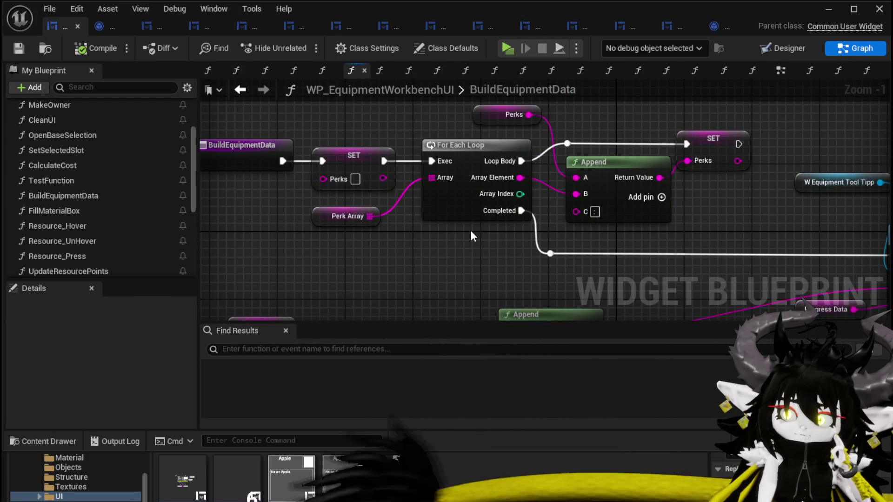
{"action": "left_click_drag", "start_coordinate": [337, 252], "coordinate": [689, 126]}
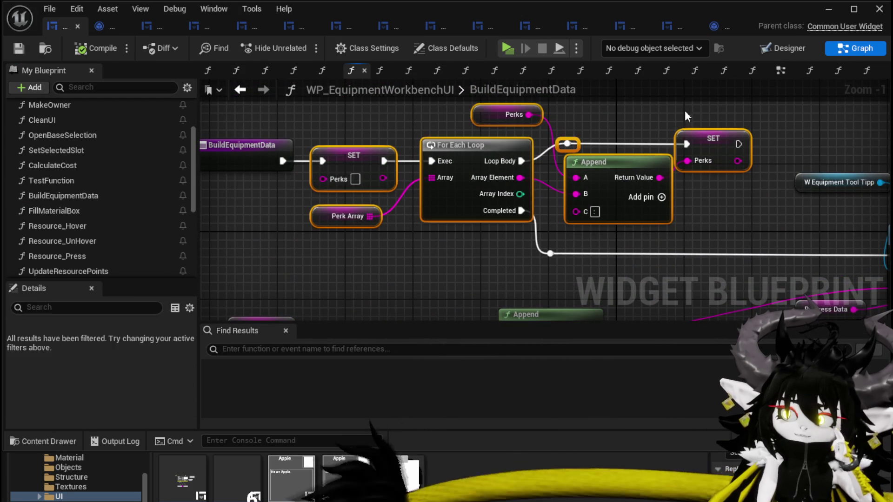
{"action": "left_click", "coordinate": [631, 113]}
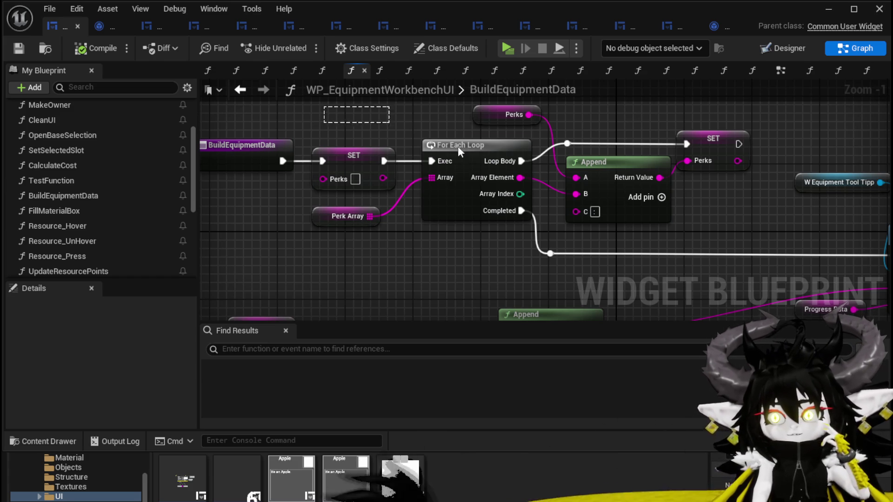
{"action": "left_click_drag", "start_coordinate": [389, 124], "coordinate": [683, 225]}
{"action": "left_click", "coordinate": [615, 128]}
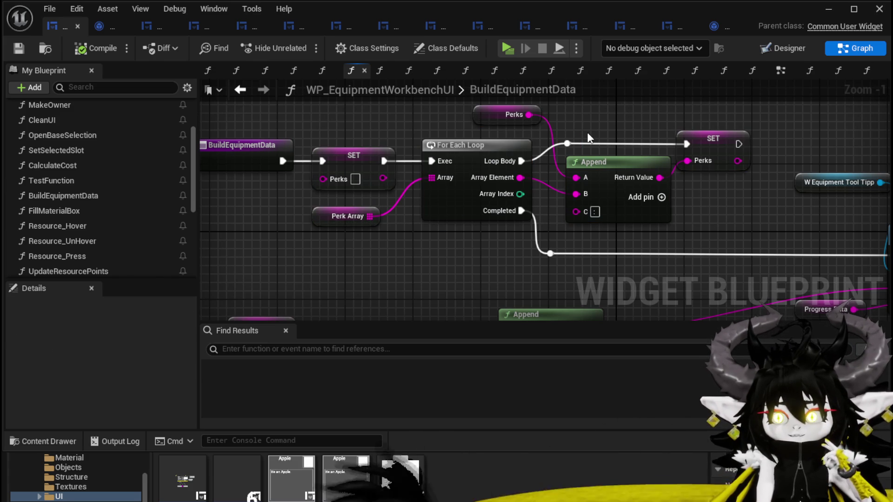
{"action": "scroll", "coordinate": [56, 196], "scroll_direction": "up", "scroll_amount": 3}
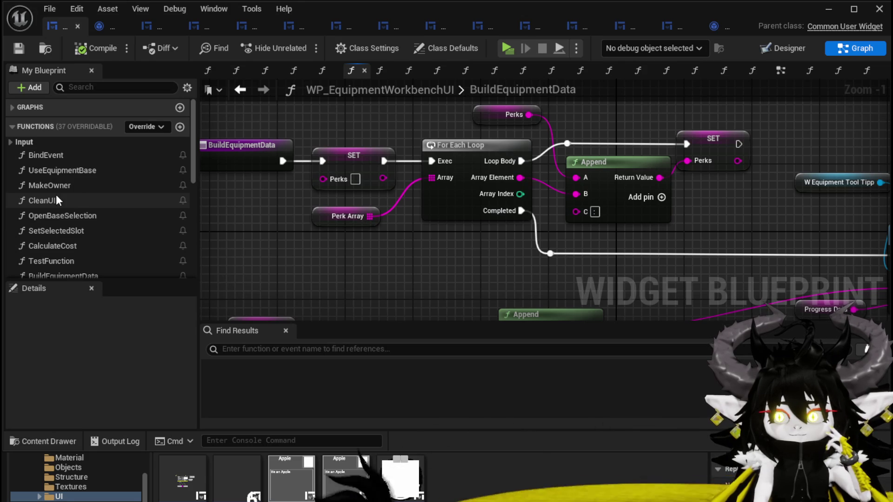
{"action": "double_click", "coordinate": [86, 170]}
{"action": "left_click_drag", "start_coordinate": [511, 241], "coordinate": [478, 165]}
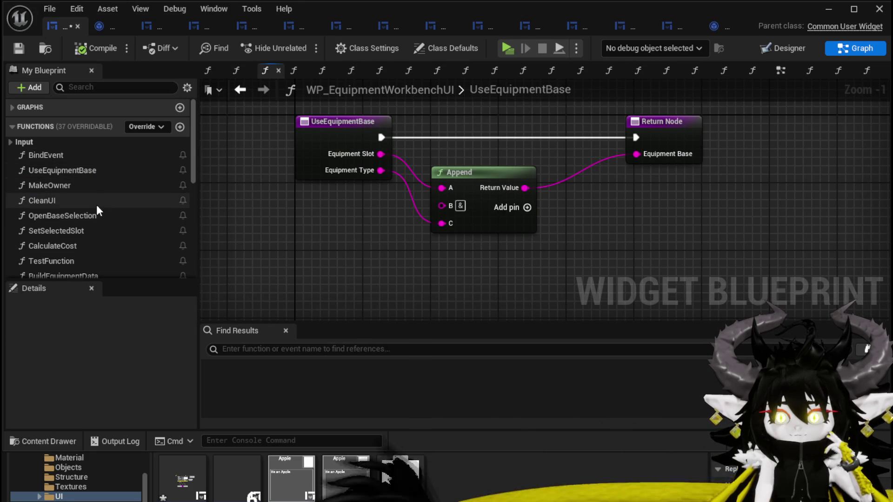
{"action": "scroll", "coordinate": [97, 204], "scroll_direction": "down", "scroll_amount": 2}
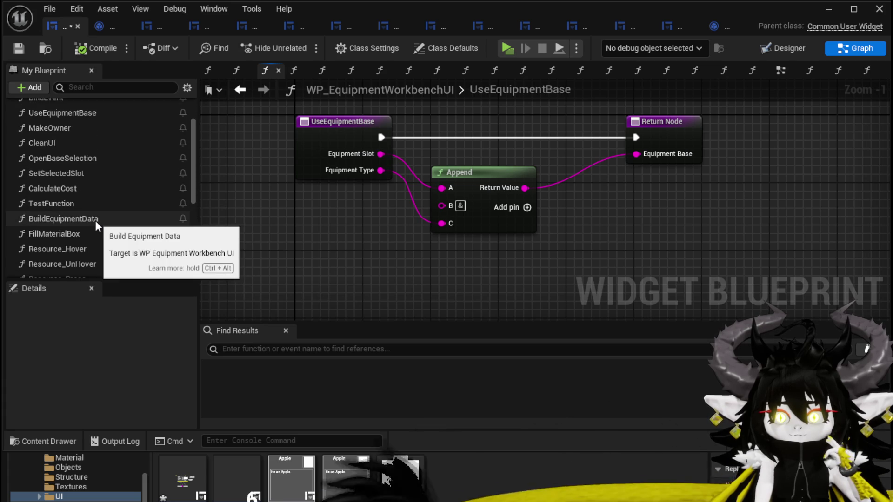
{"action": "double_click", "coordinate": [110, 170]}
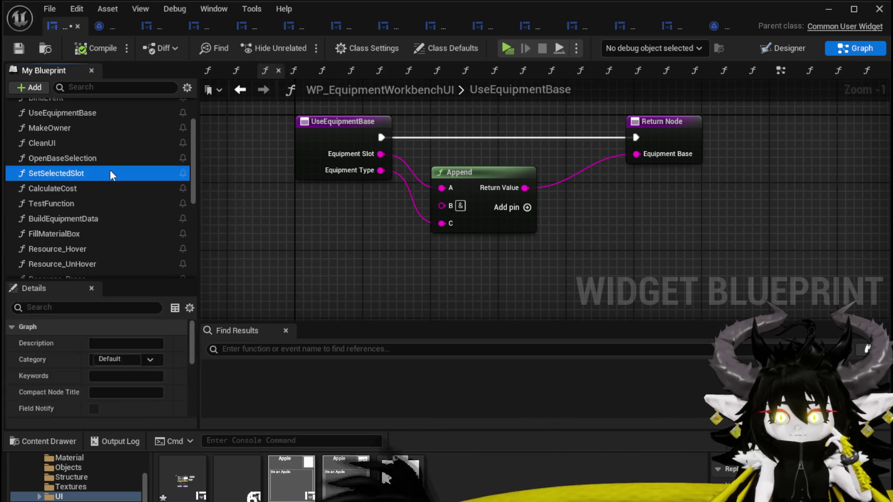
{"action": "mouse_move", "coordinate": [427, 237]}
{"action": "left_mouse_down"}
{"action": "mouse_move", "coordinate": [236, 221]}
{"action": "mouse_move", "coordinate": [516, 250]}
{"action": "left_mouse_up"}
{"action": "left_click_drag", "start_coordinate": [368, 186], "coordinate": [484, 183]}
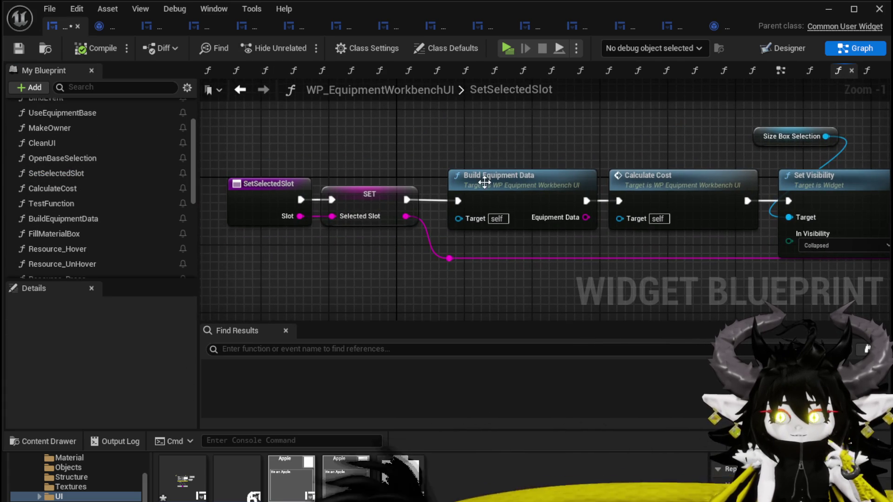
{"action": "double_click", "coordinate": [484, 183]}
{"action": "left_click", "coordinate": [331, 218]}
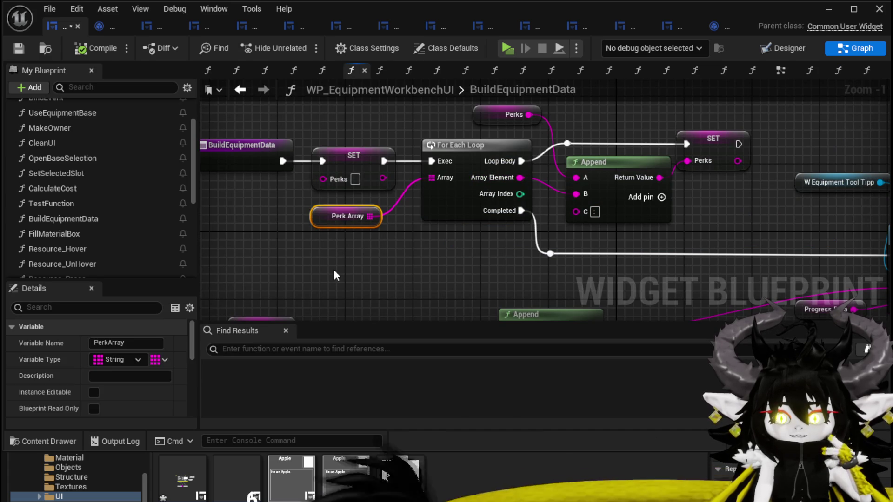
{"action": "left_click_drag", "start_coordinate": [333, 269], "coordinate": [454, 281]}
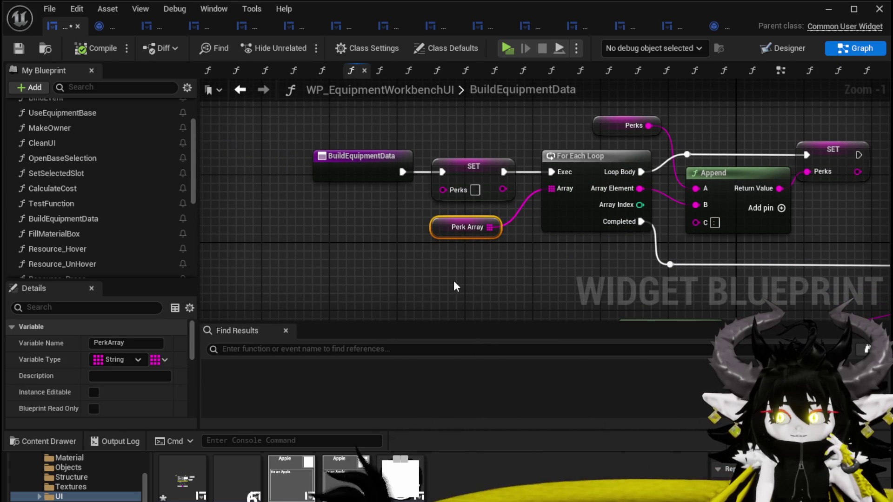
{"action": "scroll", "coordinate": [108, 330], "scroll_direction": "down", "scroll_amount": 5}
{"action": "scroll", "coordinate": [109, 326], "scroll_direction": "down", "scroll_amount": 5}
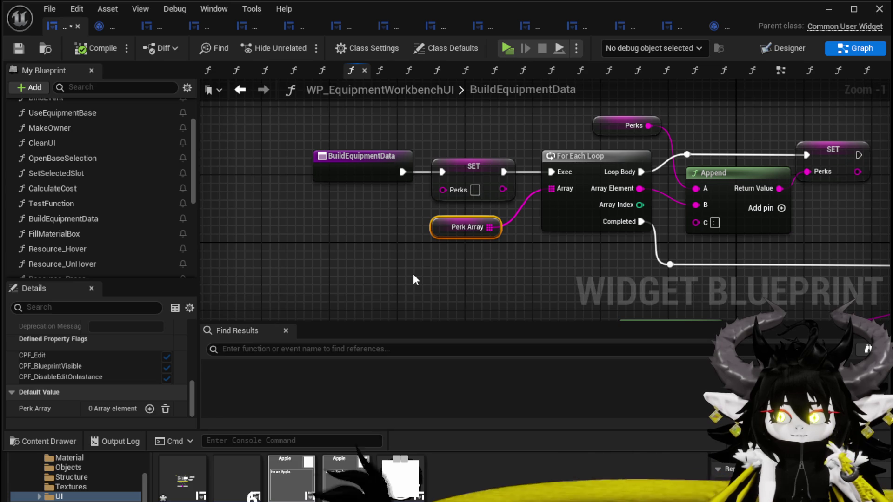
{"action": "scroll", "coordinate": [413, 278], "scroll_direction": "down", "scroll_amount": 1}
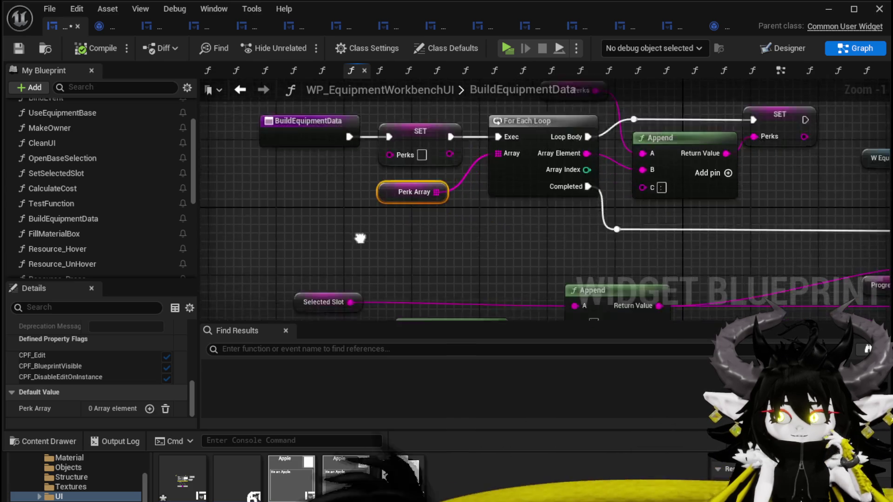
{"action": "scroll", "coordinate": [281, 146], "scroll_direction": "down", "scroll_amount": 1}
{"action": "scroll", "coordinate": [353, 226], "scroll_direction": "up", "scroll_amount": 3}
{"action": "left_click", "coordinate": [404, 208]}
{"action": "left_click", "coordinate": [400, 236]}
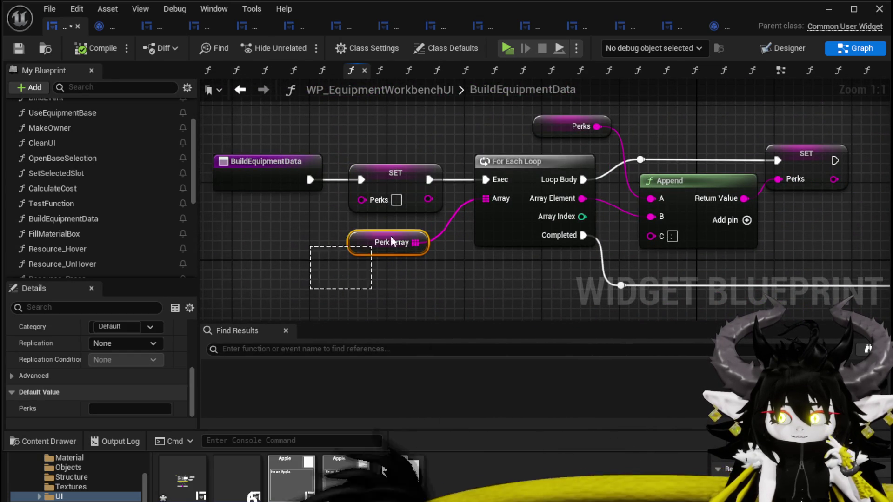
{"action": "left_click", "coordinate": [786, 161]}
{"action": "mouse_move", "coordinate": [819, 253]}
{"action": "left_mouse_down"}
{"action": "mouse_move", "coordinate": [683, 175]}
{"action": "mouse_move", "coordinate": [647, 199]}
{"action": "mouse_move", "coordinate": [566, 221]}
{"action": "left_mouse_up"}
{"action": "scroll", "coordinate": [647, 199], "scroll_direction": "down", "scroll_amount": 2}
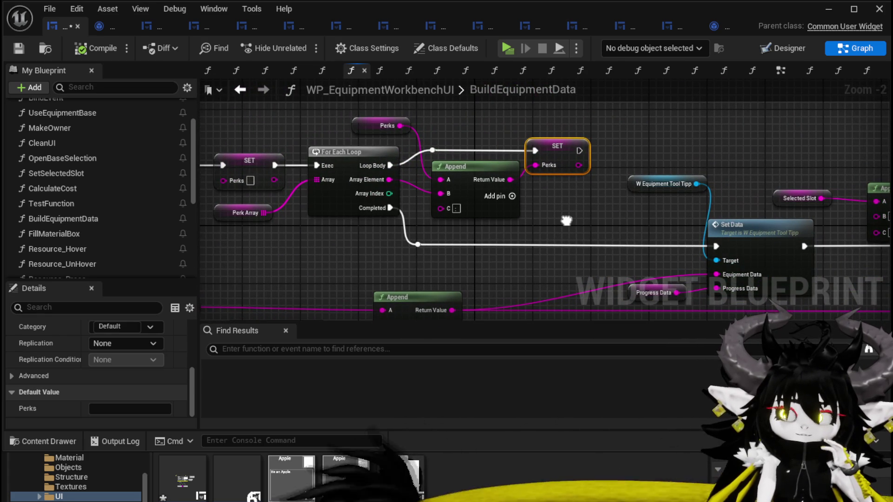
{"action": "left_click_drag", "start_coordinate": [566, 220], "coordinate": [641, 216]}
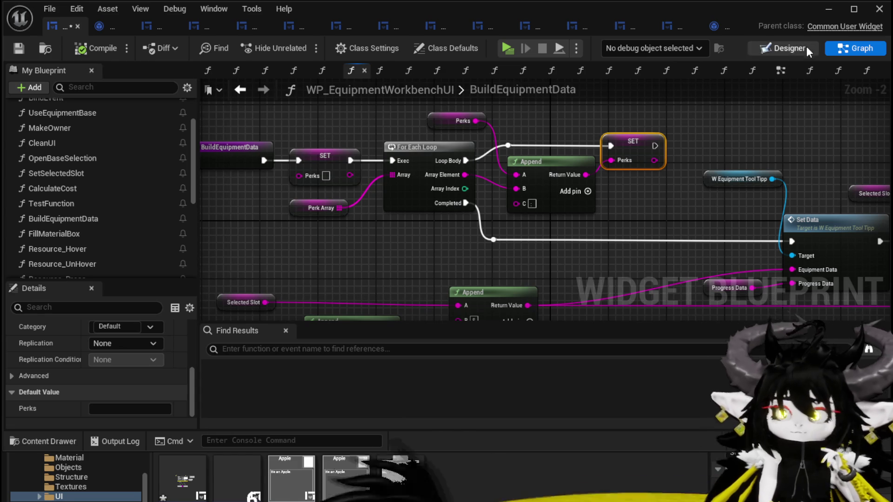
{"action": "scroll", "coordinate": [106, 209], "scroll_direction": "down", "scroll_amount": 2}
{"action": "scroll", "coordinate": [107, 206], "scroll_direction": "down", "scroll_amount": 2}
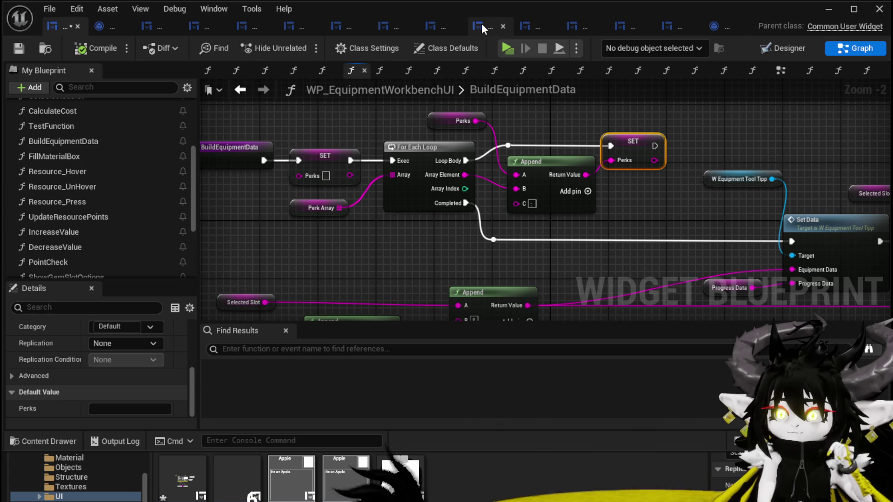
- In W_EquipmentToolTipp, select GemSlotBox and open the BuildPerkBar function graph
{"action": "left_click", "coordinate": [431, 26]}
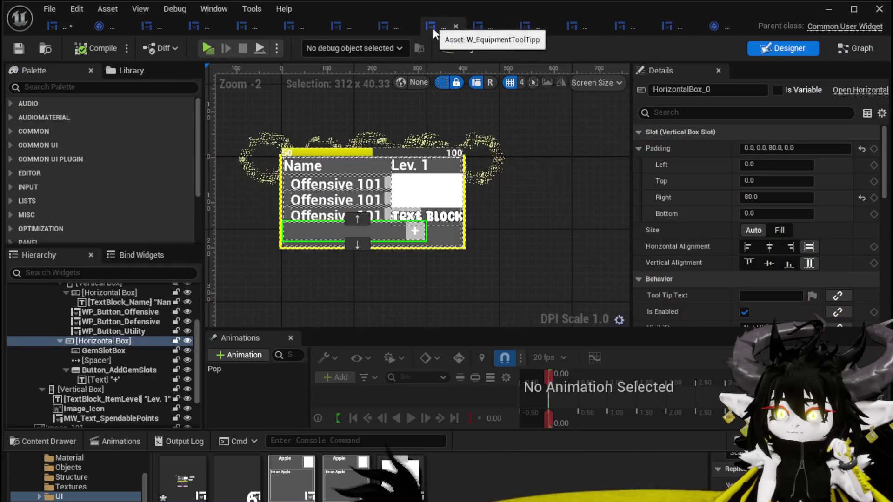
{"action": "left_click", "coordinate": [93, 352]}
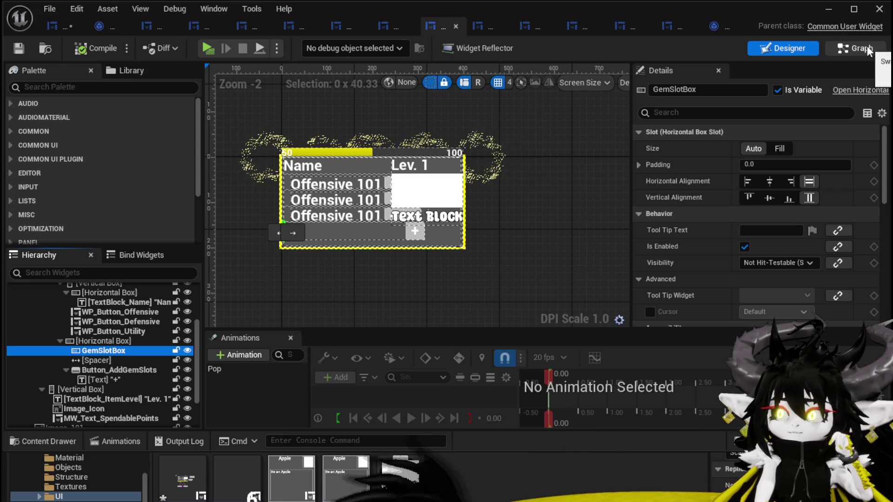
{"action": "left_click", "coordinate": [867, 49]}
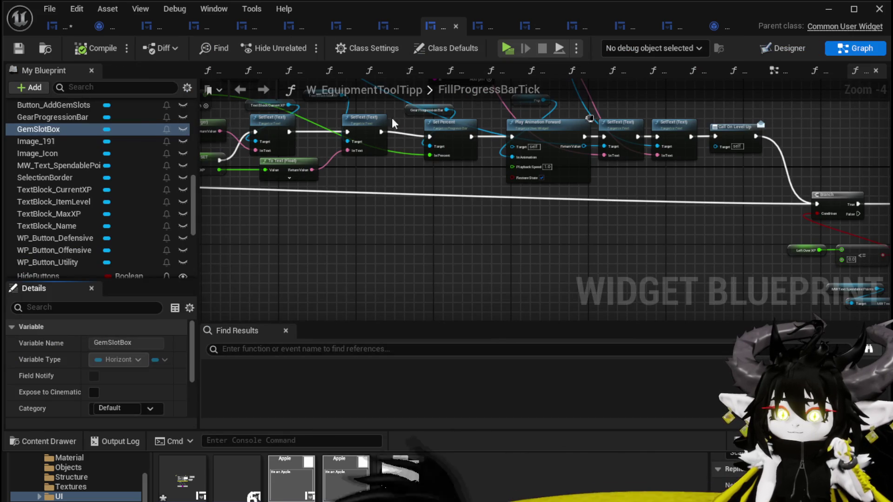
{"action": "scroll", "coordinate": [100, 210], "scroll_direction": "up", "scroll_amount": 10}
{"action": "scroll", "coordinate": [97, 201], "scroll_direction": "up", "scroll_amount": 2}
{"action": "double_click", "coordinate": [51, 169]}
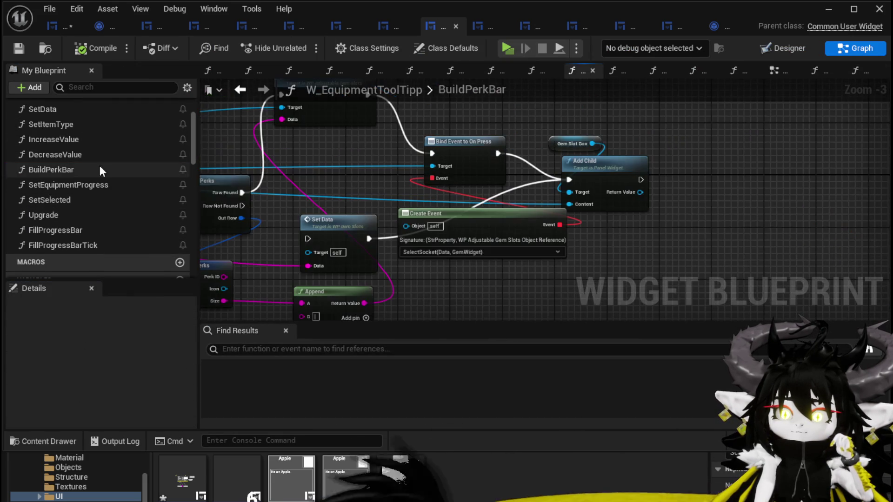
- Move the Set Visibility node further left in BuildPerkBar
{"action": "mouse_move", "coordinate": [409, 180]}
{"action": "left_mouse_down"}
{"action": "mouse_move", "coordinate": [295, 269]}
{"action": "mouse_move", "coordinate": [534, 213]}
{"action": "mouse_move", "coordinate": [524, 231]}
{"action": "mouse_move", "coordinate": [432, 239]}
{"action": "mouse_move", "coordinate": [439, 229]}
{"action": "mouse_move", "coordinate": [490, 228]}
{"action": "mouse_move", "coordinate": [442, 250]}
{"action": "mouse_move", "coordinate": [456, 247]}
{"action": "mouse_move", "coordinate": [144, 237]}
{"action": "left_mouse_up"}
{"action": "left_click_drag", "start_coordinate": [414, 134], "coordinate": [440, 84]}
{"action": "left_click_drag", "start_coordinate": [455, 255], "coordinate": [359, 249]}
{"action": "mouse_move", "coordinate": [478, 227]}
{"action": "left_mouse_down"}
{"action": "mouse_move", "coordinate": [366, 319]}
{"action": "mouse_move", "coordinate": [347, 310]}
{"action": "mouse_move", "coordinate": [259, 306]}
{"action": "mouse_move", "coordinate": [230, 289]}
{"action": "left_mouse_up"}
{"action": "left_click_drag", "start_coordinate": [366, 234], "coordinate": [201, 289]}
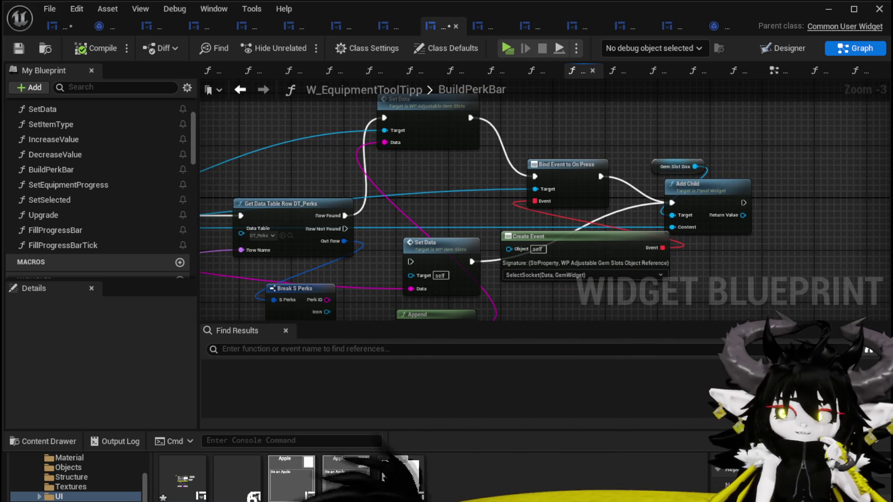
- Review the Gem Slot Box and entry nodes, then return to the workbench blueprint's reference search
{"action": "mouse_move", "coordinate": [204, 279]}
{"action": "left_mouse_down"}
{"action": "mouse_move", "coordinate": [319, 222]}
{"action": "mouse_move", "coordinate": [495, 223]}
{"action": "mouse_move", "coordinate": [600, 254]}
{"action": "left_mouse_up"}
{"action": "left_click", "coordinate": [350, 139]}
{"action": "left_click", "coordinate": [441, 138]}
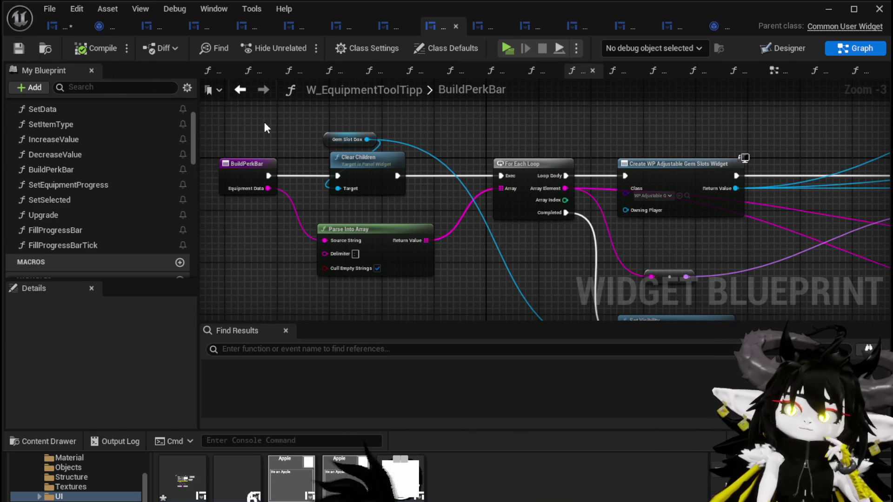
{"action": "left_click", "coordinate": [249, 168]}
{"action": "left_click", "coordinate": [253, 245]}
{"action": "left_click", "coordinate": [60, 23]}
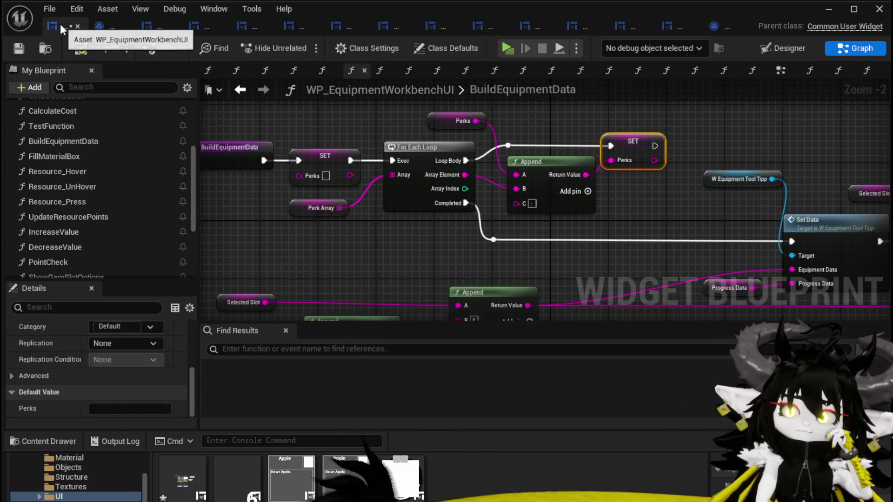
{"action": "left_click", "coordinate": [335, 345]}
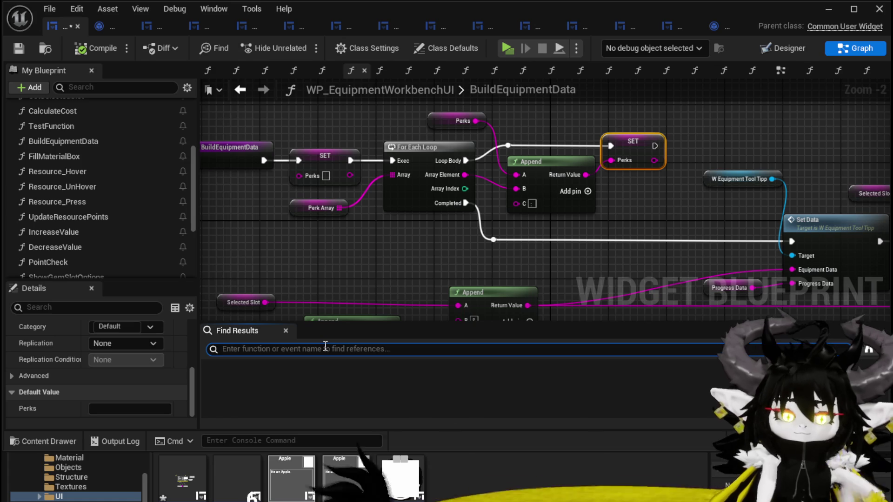
- Search references for BuildPerk, save the blueprint, and open the tooltip's SetData function
{"action": "type", "text": "BuildPerk"}
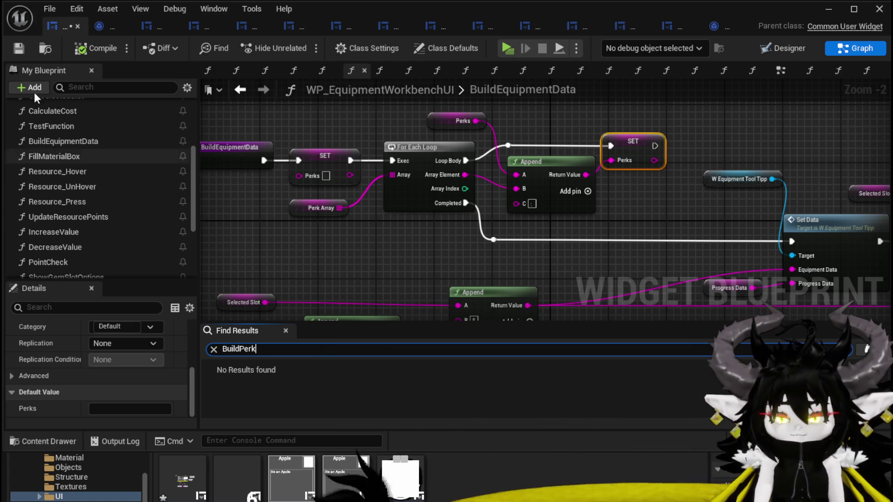
{"action": "left_click", "coordinate": [18, 48]}
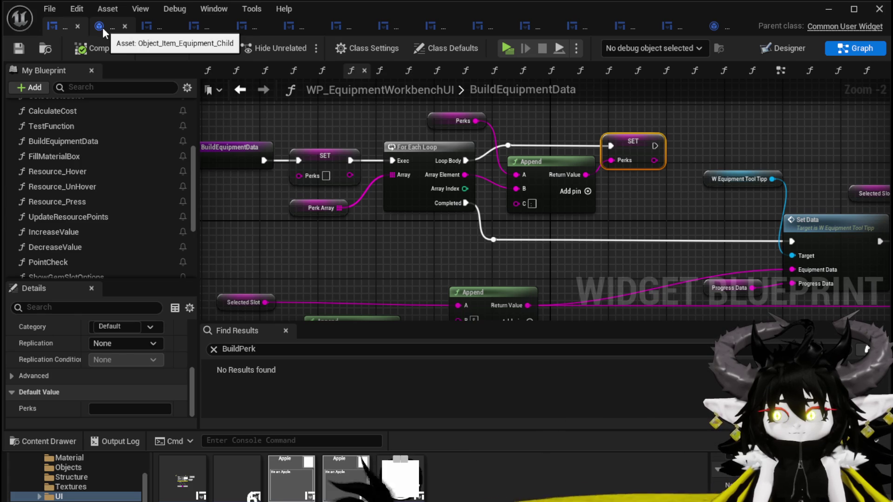
{"action": "mouse_move", "coordinate": [705, 202]}
{"action": "left_mouse_down"}
{"action": "mouse_move", "coordinate": [593, 199]}
{"action": "mouse_move", "coordinate": [467, 177]}
{"action": "left_mouse_up"}
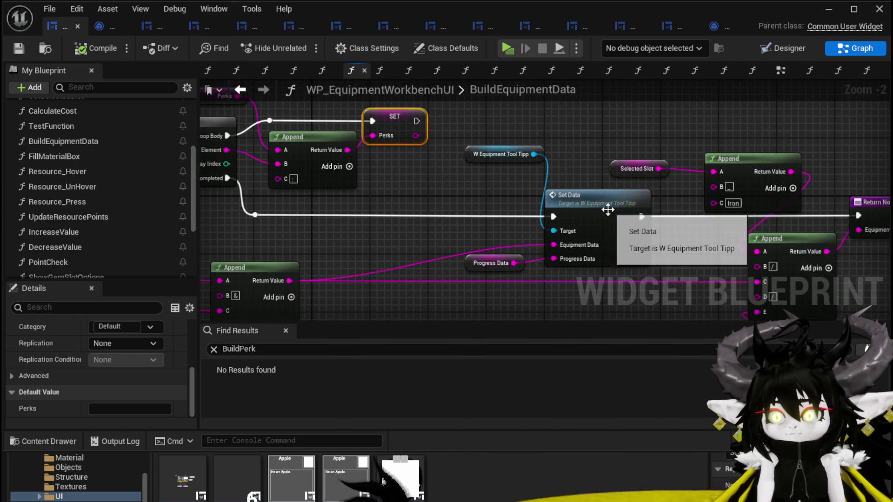
{"action": "double_click", "coordinate": [592, 205]}
{"action": "scroll", "coordinate": [508, 191], "scroll_direction": "up", "scroll_amount": 3}
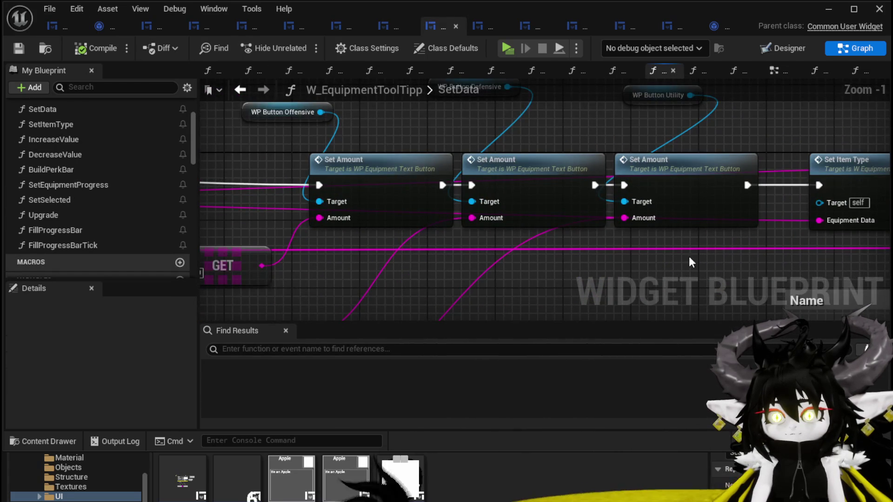
- In SetData, check what feeds the Build Perk Bar call and reposition Parse Into Array
{"action": "mouse_move", "coordinate": [696, 253]}
{"action": "left_mouse_down"}
{"action": "mouse_move", "coordinate": [602, 271]}
{"action": "mouse_move", "coordinate": [200, 264]}
{"action": "left_mouse_up"}
{"action": "left_click", "coordinate": [612, 129]}
{"action": "scroll", "coordinate": [612, 129], "scroll_direction": "down", "scroll_amount": 2}
{"action": "left_click_drag", "start_coordinate": [239, 227], "coordinate": [867, 236]}
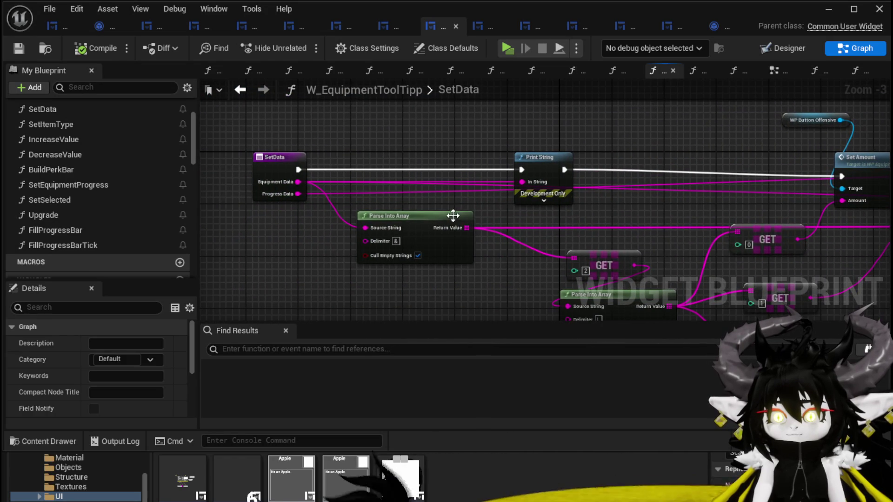
{"action": "left_click_drag", "start_coordinate": [454, 215], "coordinate": [458, 205]}
{"action": "mouse_move", "coordinate": [720, 217]}
{"action": "left_mouse_down"}
{"action": "mouse_move", "coordinate": [596, 226]}
{"action": "mouse_move", "coordinate": [61, 193]}
{"action": "left_mouse_up"}
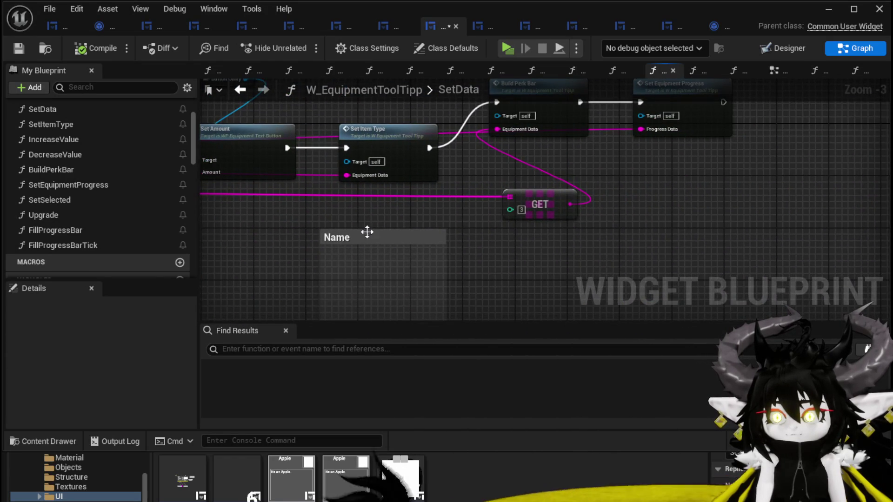
{"action": "left_click", "coordinate": [518, 198]}
{"action": "mouse_move", "coordinate": [563, 176]}
{"action": "left_mouse_down"}
{"action": "mouse_move", "coordinate": [576, 228]}
{"action": "mouse_move", "coordinate": [555, 265]}
{"action": "mouse_move", "coordinate": [598, 255]}
{"action": "mouse_move", "coordinate": [554, 237]}
{"action": "left_mouse_up"}
{"action": "left_click", "coordinate": [577, 200]}
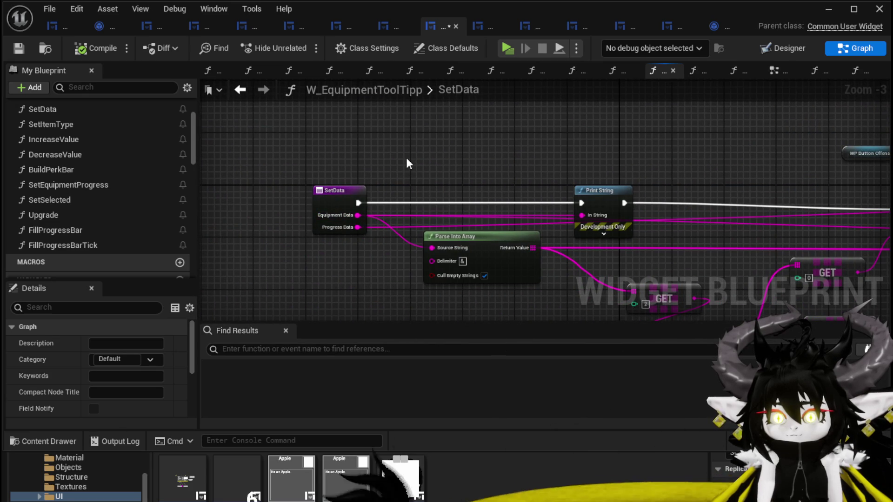
- Save the SetData changes and recheck BuildPerkBar's Set Visibility node
{"action": "key", "text": "ctrl+s"}
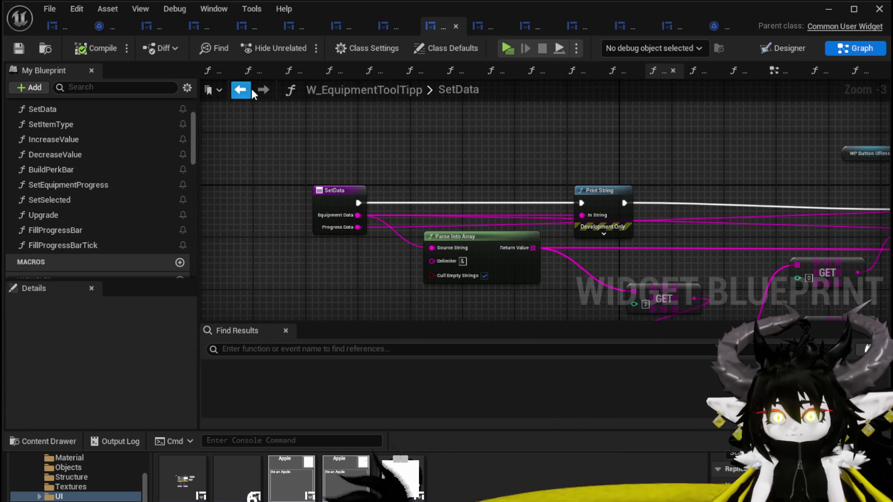
{"action": "left_click", "coordinate": [240, 90]}
{"action": "mouse_move", "coordinate": [490, 264]}
{"action": "left_mouse_down"}
{"action": "mouse_move", "coordinate": [441, 167]}
{"action": "mouse_move", "coordinate": [406, 172]}
{"action": "mouse_move", "coordinate": [450, 230]}
{"action": "left_mouse_up"}
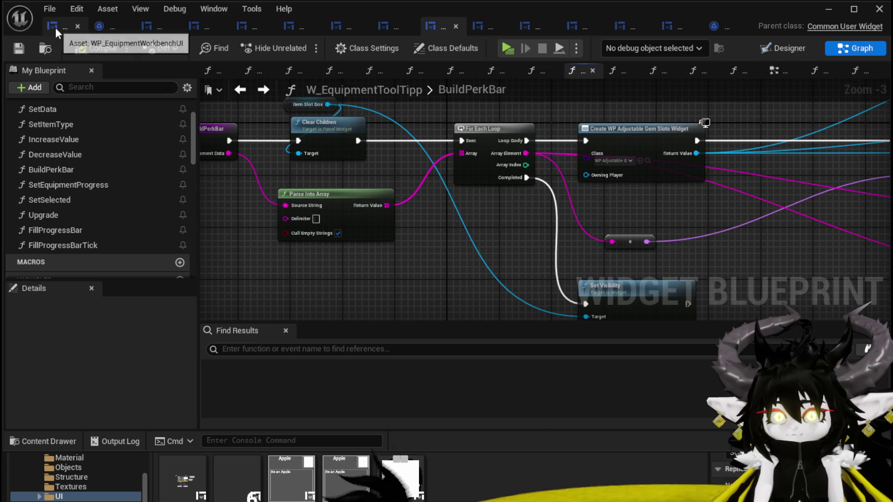
{"action": "left_click", "coordinate": [263, 93]}
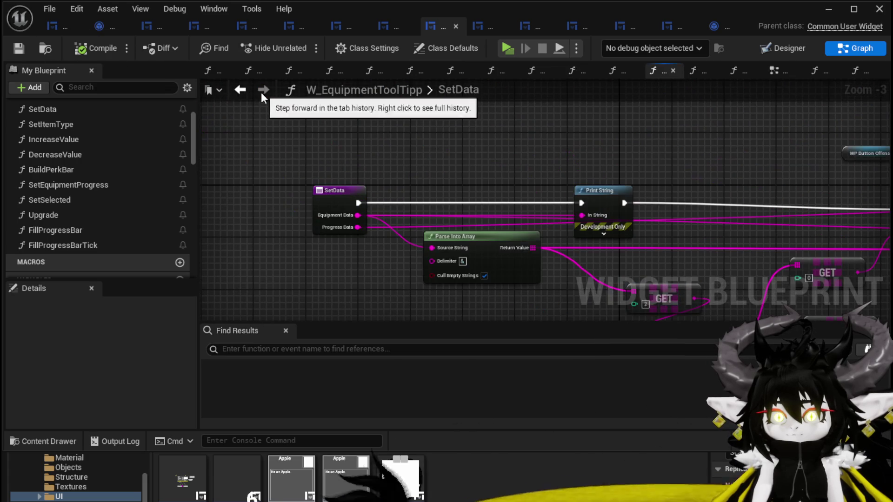
- Move the Perks node left in the workbench's BuildEquipmentData graph
{"action": "left_click", "coordinate": [60, 26]}
{"action": "scroll", "coordinate": [417, 192], "scroll_direction": "up", "scroll_amount": 2}
{"action": "mouse_move", "coordinate": [417, 191]}
{"action": "left_mouse_down"}
{"action": "mouse_move", "coordinate": [517, 200]}
{"action": "mouse_move", "coordinate": [593, 161]}
{"action": "left_mouse_up"}
{"action": "mouse_move", "coordinate": [348, 268]}
{"action": "left_mouse_down"}
{"action": "mouse_move", "coordinate": [272, 264]}
{"action": "mouse_move", "coordinate": [287, 320]}
{"action": "mouse_move", "coordinate": [259, 269]}
{"action": "mouse_move", "coordinate": [252, 273]}
{"action": "mouse_move", "coordinate": [284, 359]}
{"action": "left_mouse_up"}
{"action": "scroll", "coordinate": [288, 307], "scroll_direction": "down", "scroll_amount": 2}
{"action": "left_click", "coordinate": [339, 166]}
- Inspect the Append nodes and Perks getter around the Set Data call in BuildEquipmentData
{"action": "left_click", "coordinate": [383, 220]}
{"action": "left_click_drag", "start_coordinate": [383, 220], "coordinate": [317, 203]}
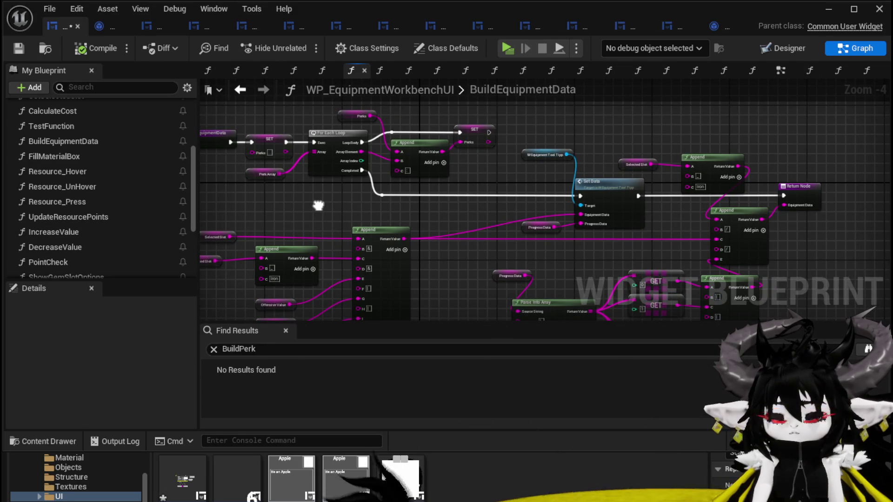
{"action": "left_click_drag", "start_coordinate": [318, 205], "coordinate": [436, 104]}
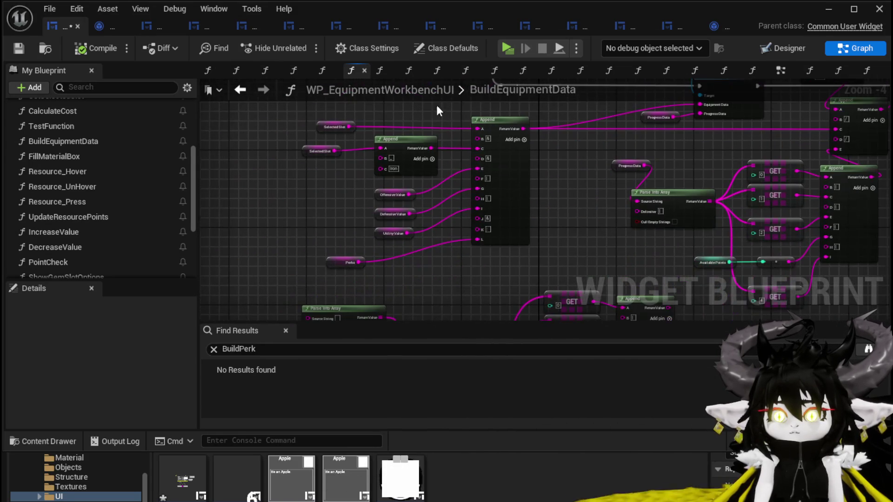
{"action": "left_click", "coordinate": [339, 261]}
{"action": "scroll", "coordinate": [204, 320], "scroll_direction": "down", "scroll_amount": 5}
{"action": "scroll", "coordinate": [132, 320], "scroll_direction": "down", "scroll_amount": 5}
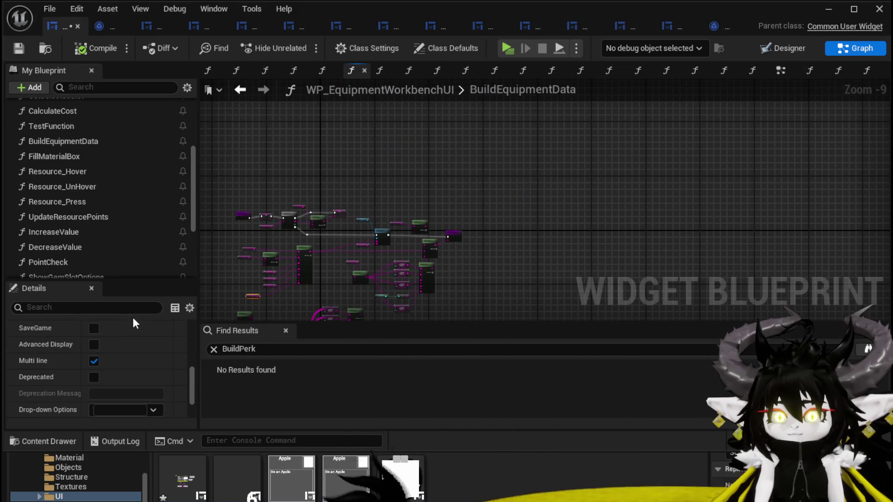
{"action": "scroll", "coordinate": [342, 239], "scroll_direction": "up", "scroll_amount": 4}
{"action": "scroll", "coordinate": [402, 251], "scroll_direction": "up", "scroll_amount": 4}
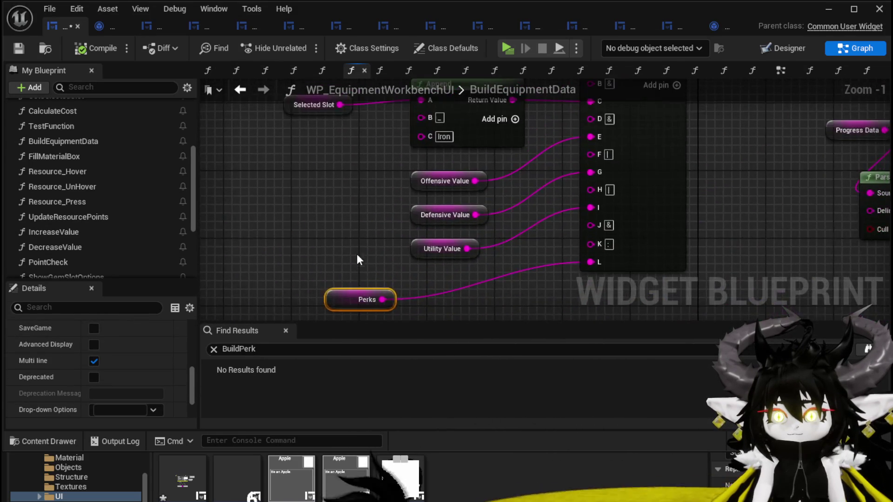
{"action": "scroll", "coordinate": [356, 255], "scroll_direction": "down", "scroll_amount": 3}
{"action": "scroll", "coordinate": [526, 194], "scroll_direction": "up", "scroll_amount": 2}
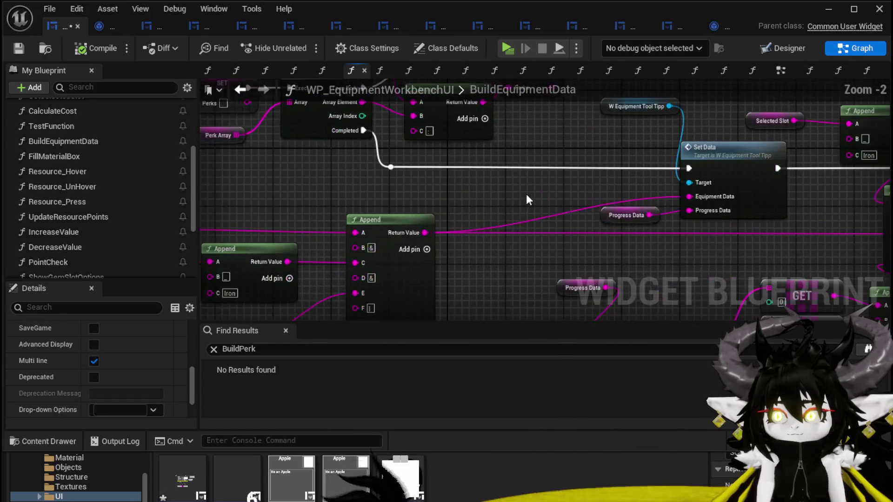
{"action": "left_click_drag", "start_coordinate": [526, 194], "coordinate": [470, 236]}
- Replace the Find Results search with SetData and open its EventGraph hit
{"action": "left_click", "coordinate": [571, 175]}
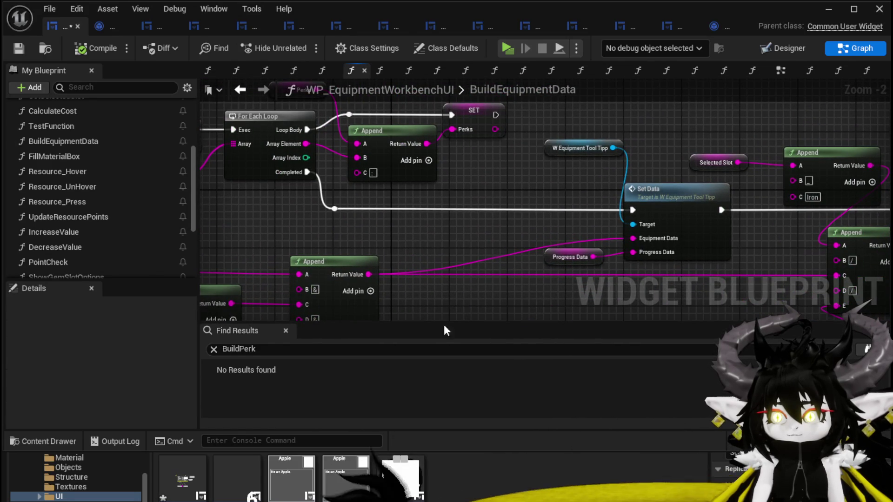
{"action": "type", "text": "Set D"}
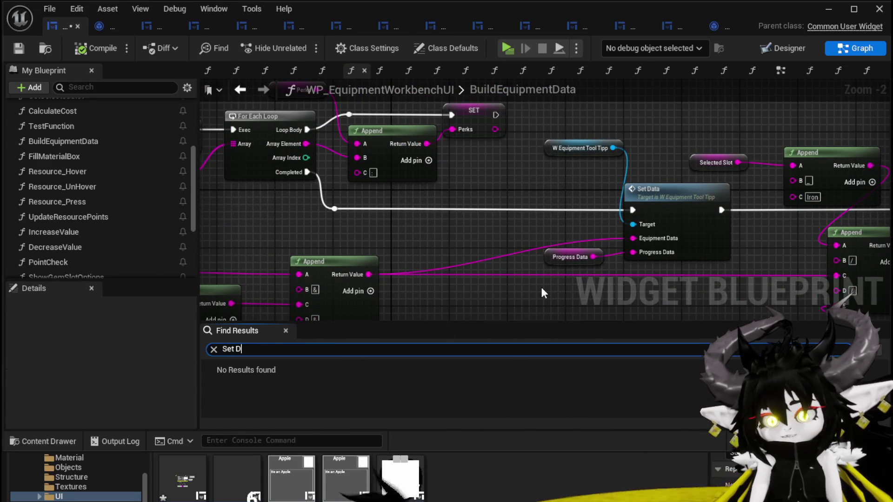
{"action": "key", "text": "BackSpace"}
{"action": "key", "text": "BackSpace"}
{"action": "type", "text": "Data"}
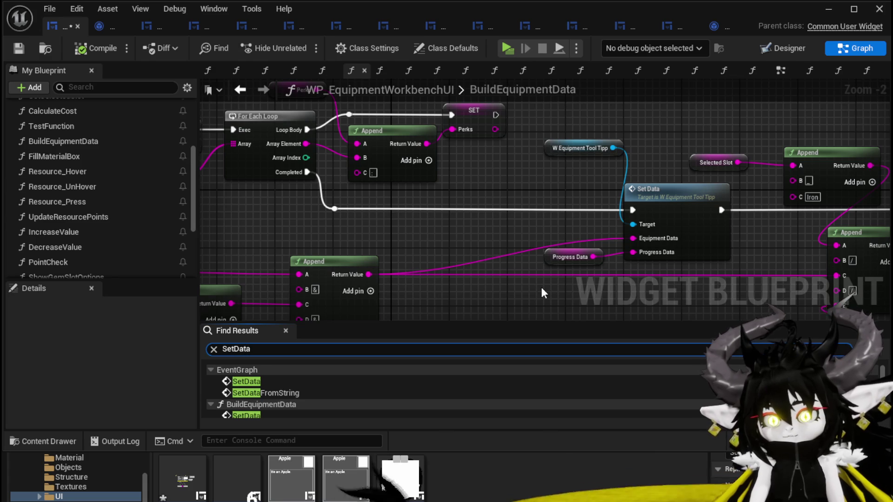
{"action": "scroll", "coordinate": [443, 385], "scroll_direction": "down", "scroll_amount": 1}
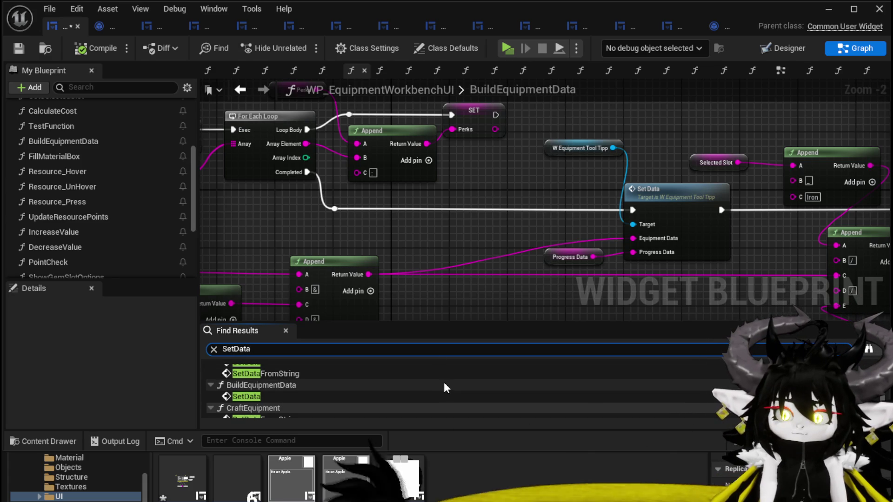
{"action": "scroll", "coordinate": [445, 383], "scroll_direction": "down", "scroll_amount": 1}
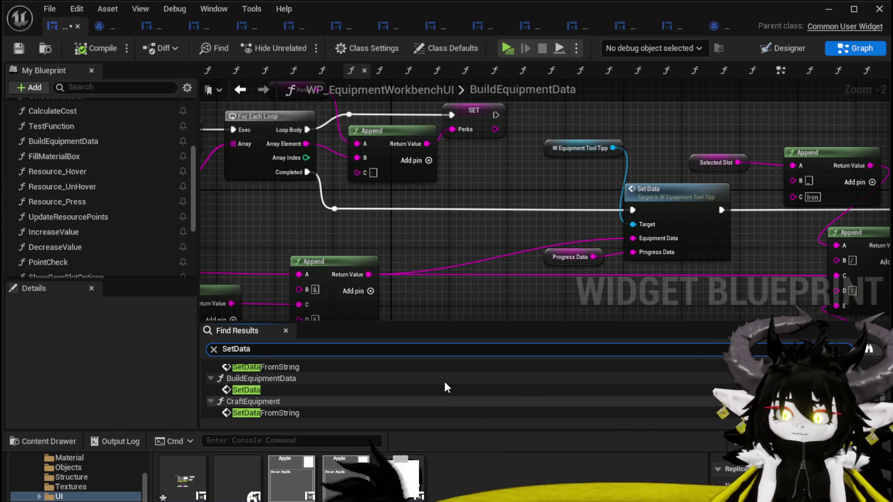
{"action": "scroll", "coordinate": [445, 382], "scroll_direction": "up", "scroll_amount": 2}
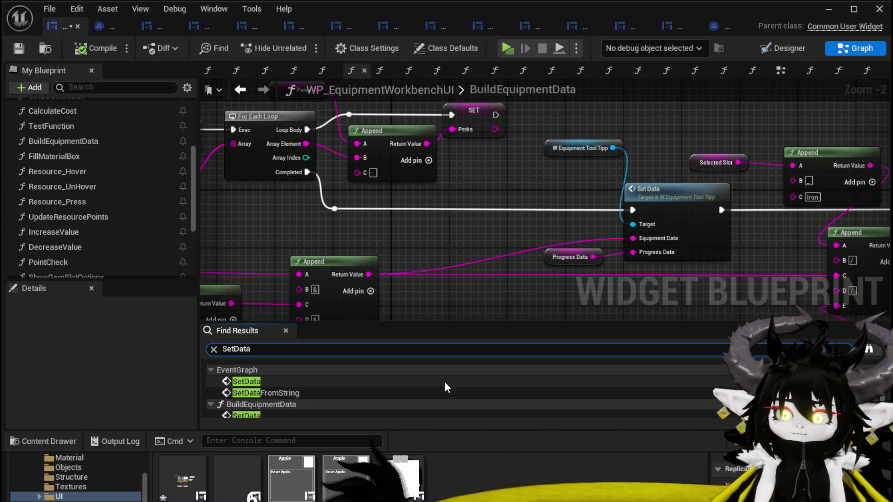
{"action": "double_click", "coordinate": [309, 384]}
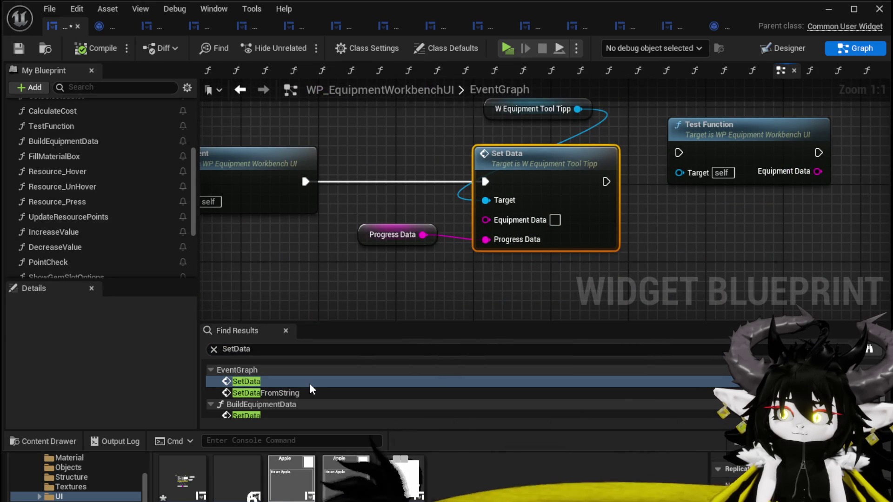
- Disconnect On Pressed (Button_Test) from Add Socket in the EventGraph
{"action": "scroll", "coordinate": [538, 274], "scroll_direction": "down", "scroll_amount": 3}
{"action": "mouse_move", "coordinate": [538, 273]}
{"action": "left_mouse_down"}
{"action": "mouse_move", "coordinate": [688, 278]}
{"action": "mouse_move", "coordinate": [466, 273]}
{"action": "mouse_move", "coordinate": [443, 345]}
{"action": "left_mouse_up"}
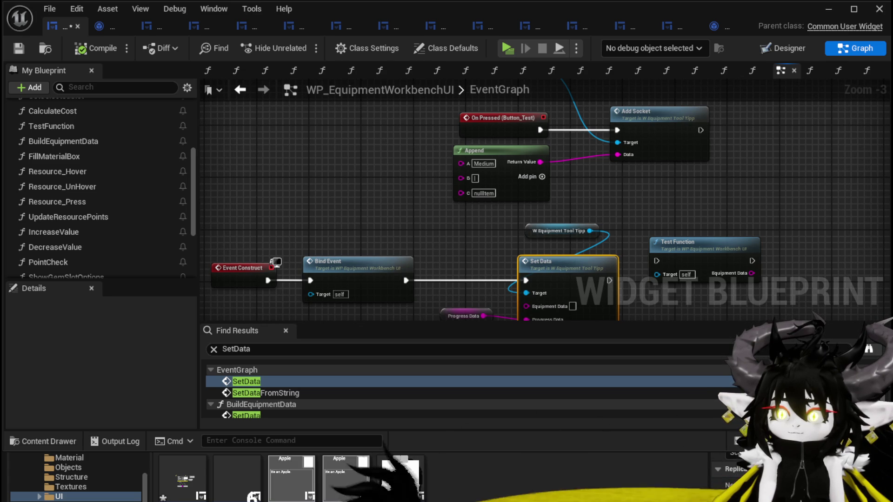
{"action": "left_click_drag", "start_coordinate": [466, 209], "coordinate": [457, 263]}
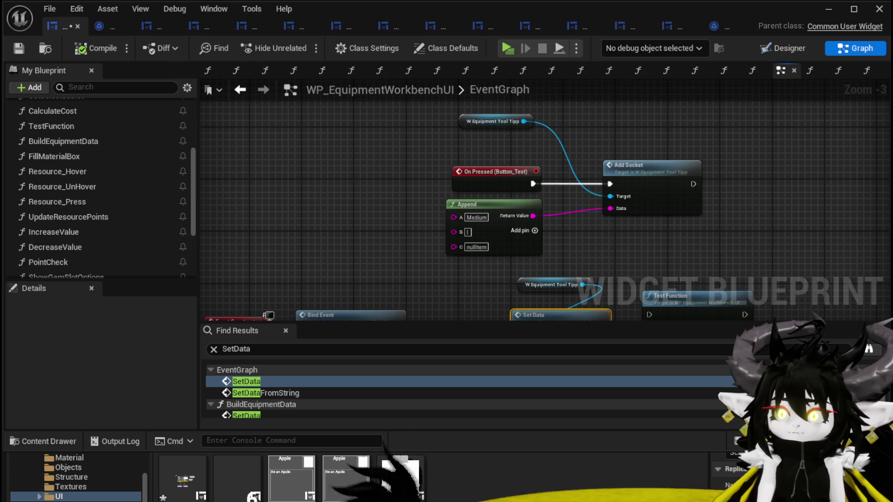
{"action": "left_click", "coordinate": [532, 184], "text": "alt"}
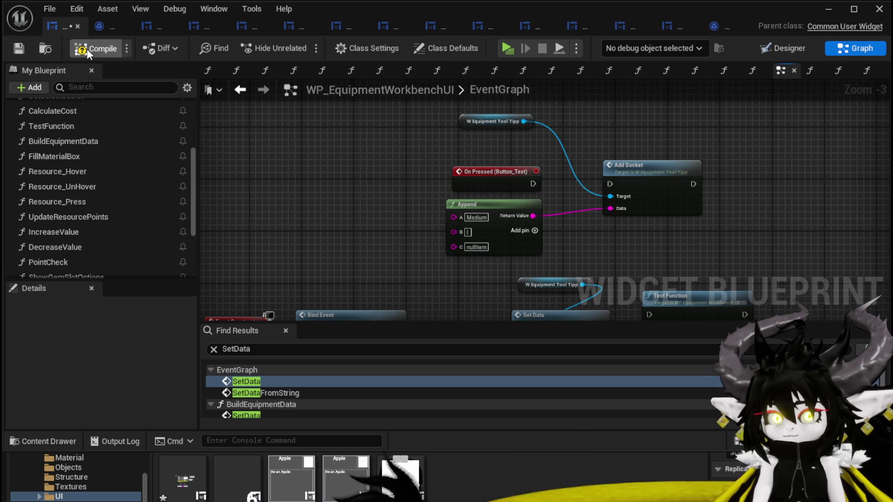
- Compile and save the widget blueprint, then view the SetDataFromString hit
{"action": "left_click", "coordinate": [12, 47]}
{"action": "left_click", "coordinate": [12, 46]}
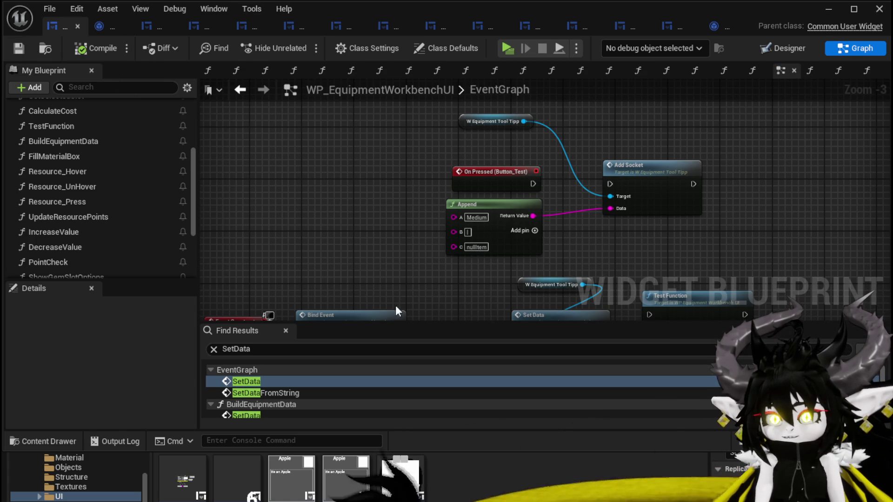
{"action": "double_click", "coordinate": [275, 393]}
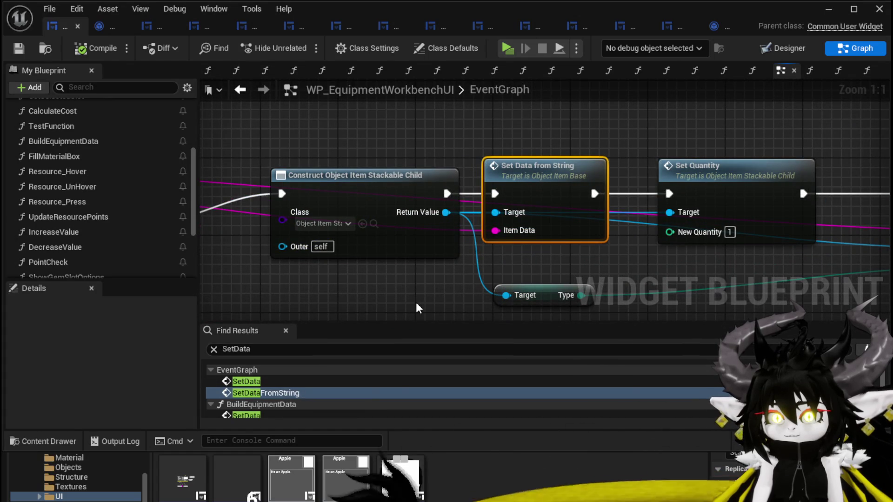
- Review the SetData call in BuildEquipmentData from the search results
{"action": "scroll", "coordinate": [415, 303], "scroll_direction": "down", "scroll_amount": 2}
{"action": "scroll", "coordinate": [301, 381], "scroll_direction": "down", "scroll_amount": 1}
{"action": "double_click", "coordinate": [261, 395]}
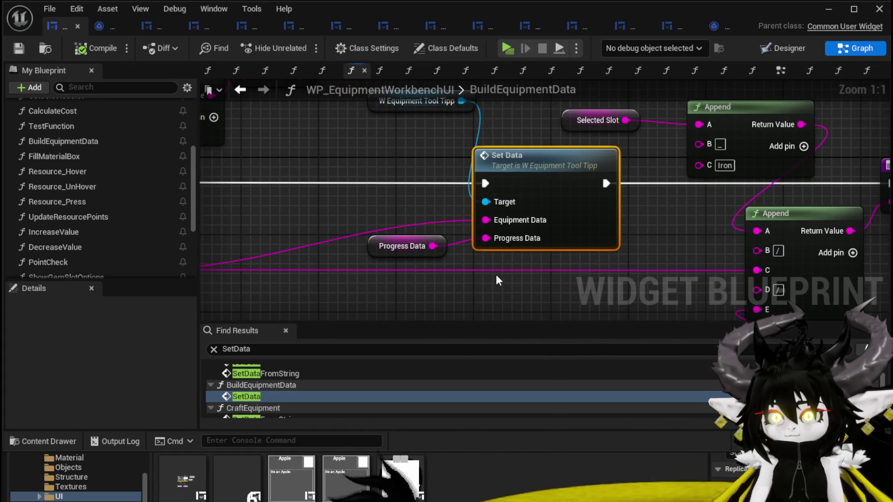
- Review the SetDataFromString call in CraftEquipment, then minimize the blueprint editor
{"action": "scroll", "coordinate": [498, 281], "scroll_direction": "down", "scroll_amount": 4}
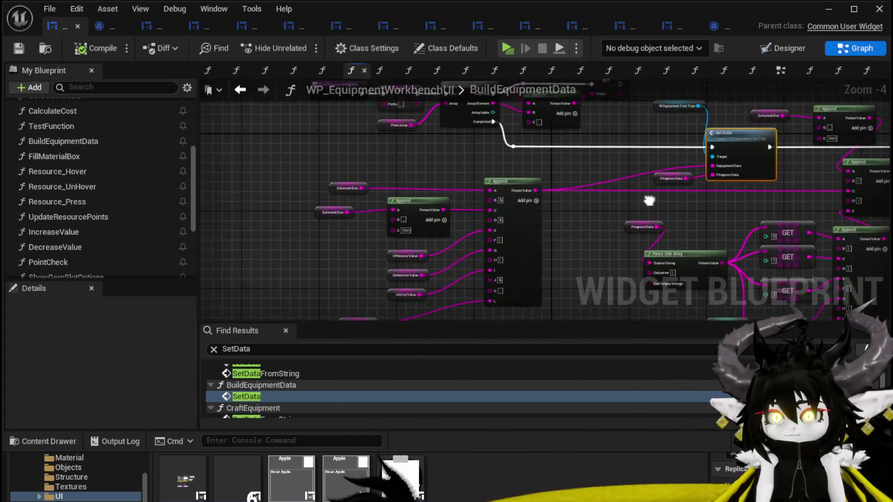
{"action": "scroll", "coordinate": [283, 405], "scroll_direction": "down", "scroll_amount": 1}
{"action": "double_click", "coordinate": [277, 413]}
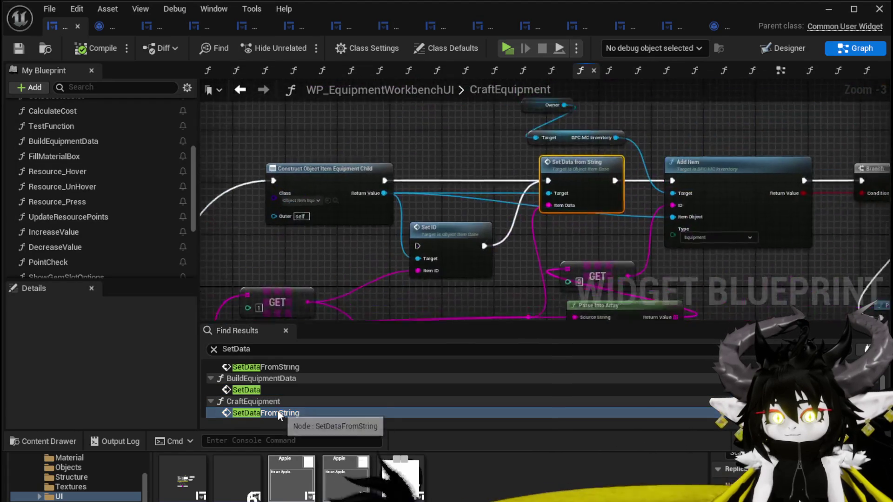
{"action": "scroll", "coordinate": [546, 279], "scroll_direction": "down", "scroll_amount": 2}
{"action": "mouse_move", "coordinate": [546, 279]}
{"action": "left_mouse_down"}
{"action": "mouse_move", "coordinate": [527, 205]}
{"action": "mouse_move", "coordinate": [388, 212]}
{"action": "mouse_move", "coordinate": [783, 205]}
{"action": "mouse_move", "coordinate": [758, 237]}
{"action": "mouse_move", "coordinate": [727, 251]}
{"action": "left_mouse_up"}
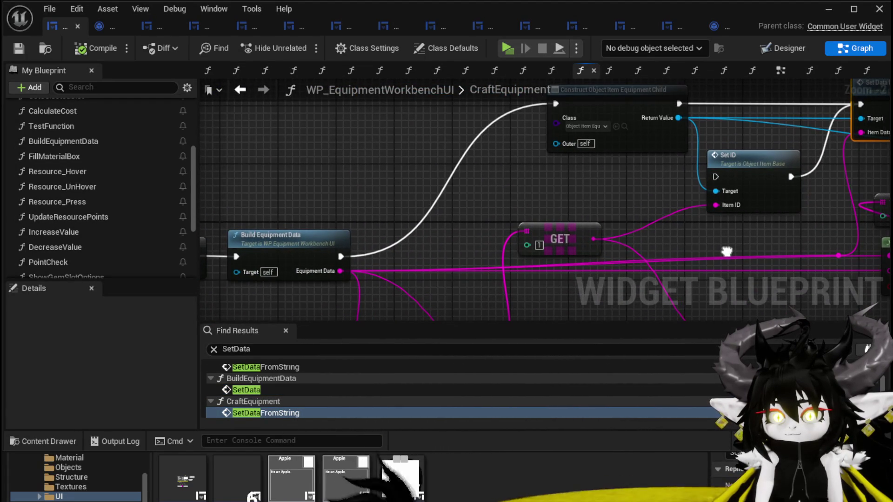
{"action": "scroll", "coordinate": [374, 208], "scroll_direction": "down", "scroll_amount": 3}
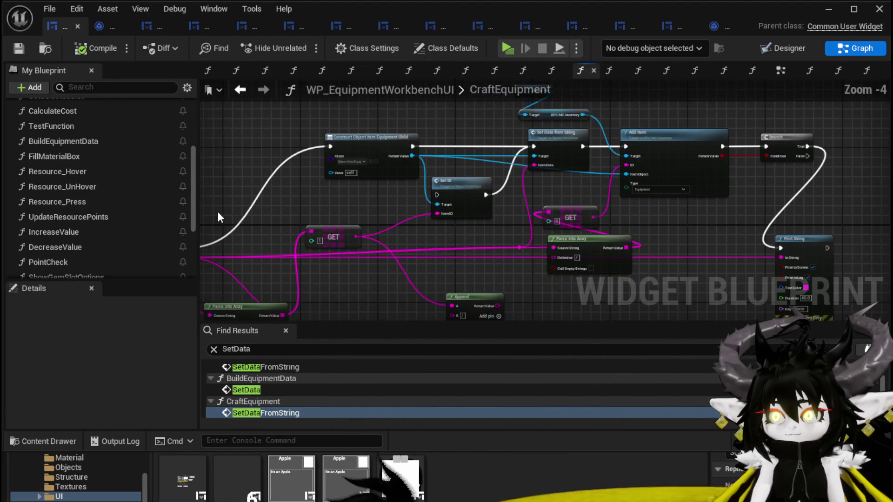
{"action": "left_click_drag", "start_coordinate": [216, 212], "coordinate": [484, 198]}
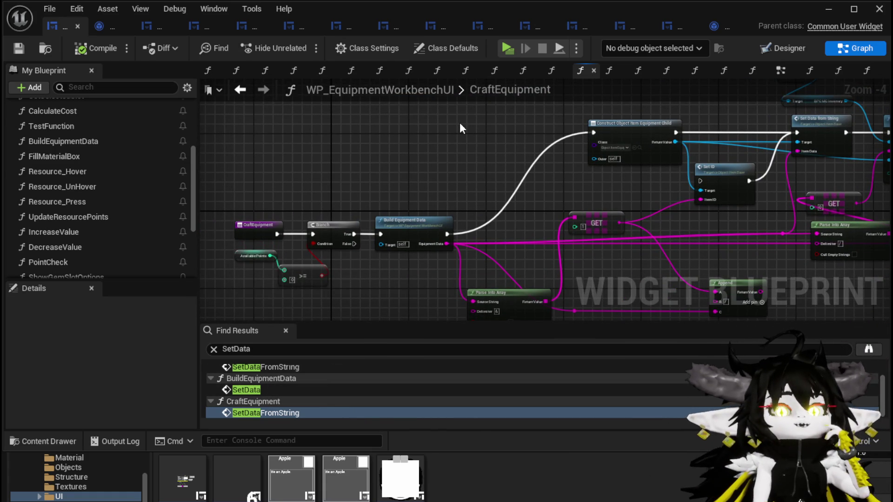
{"action": "left_click", "coordinate": [824, 11]}
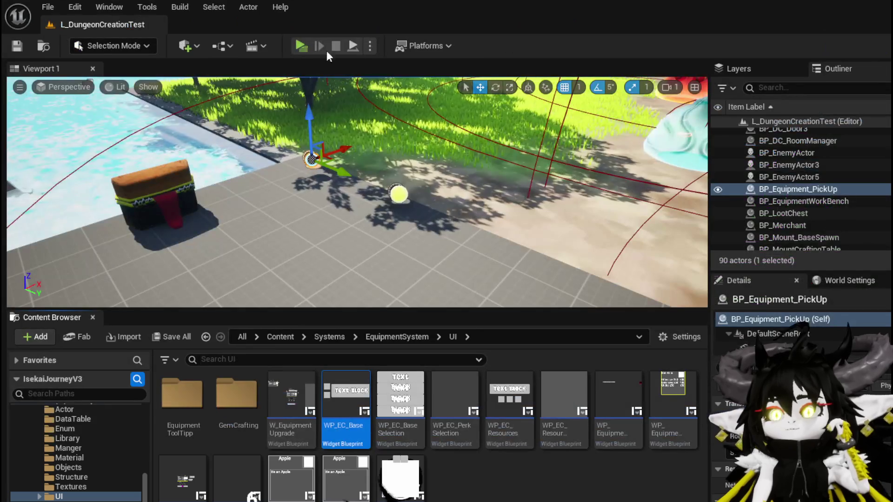
- Start Play-in-Editor, open the workbench gem crafting panel, and add three red gems
{"action": "left_click", "coordinate": [300, 46]}
{"action": "key", "text": "w"}
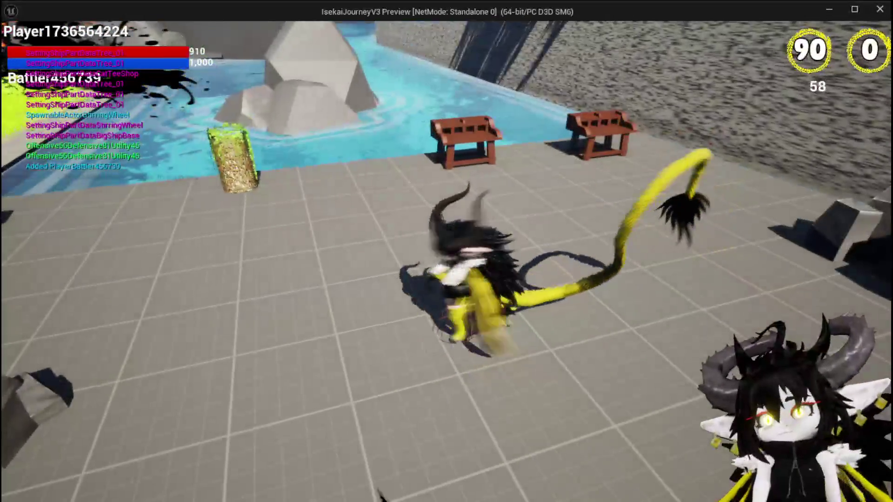
{"action": "key", "text": "e"}
{"action": "left_click", "coordinate": [326, 32]}
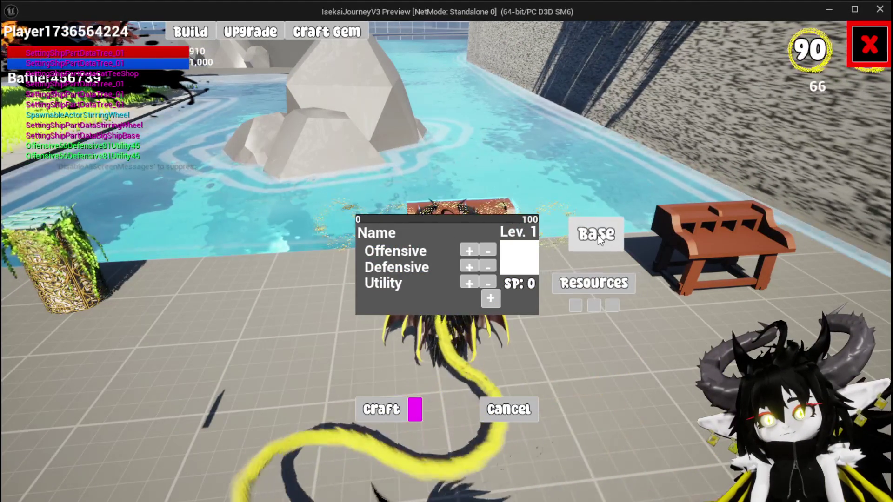
{"action": "left_click", "coordinate": [582, 287]}
{"action": "left_click", "coordinate": [472, 122]}
{"action": "left_click", "coordinate": [473, 121]}
{"action": "left_click", "coordinate": [473, 122]}
- Choose Head as the base item, add two gem sockets, and set Utility 2 and Defensive 1
{"action": "left_click", "coordinate": [590, 235]}
{"action": "left_click", "coordinate": [497, 111]}
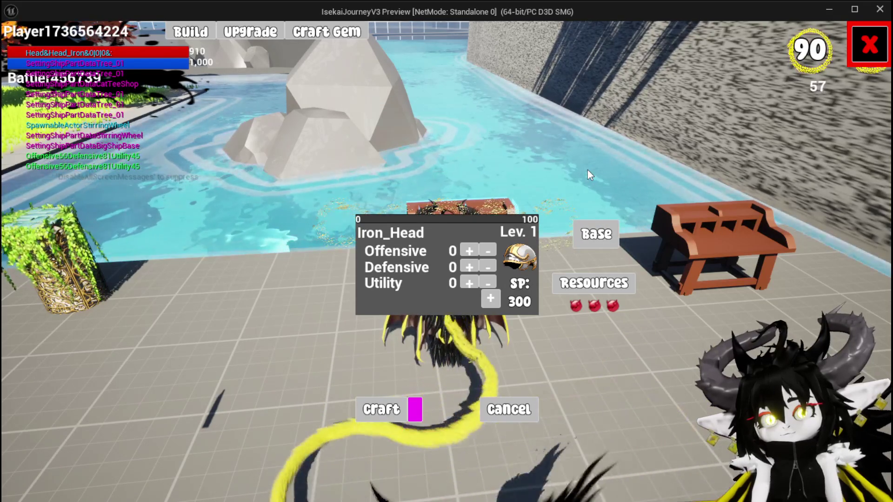
{"action": "left_click", "coordinate": [491, 299]}
{"action": "left_click", "coordinate": [492, 348]}
{"action": "left_click", "coordinate": [492, 348]}
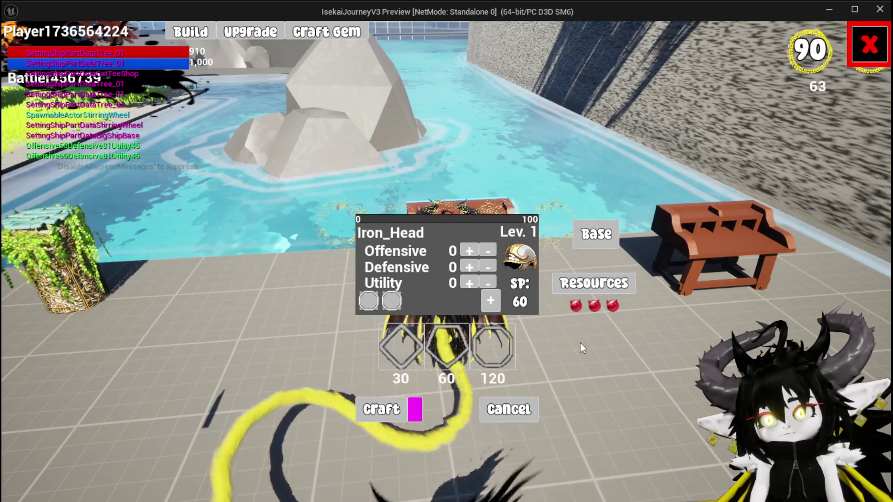
{"action": "left_click", "coordinate": [466, 283]}
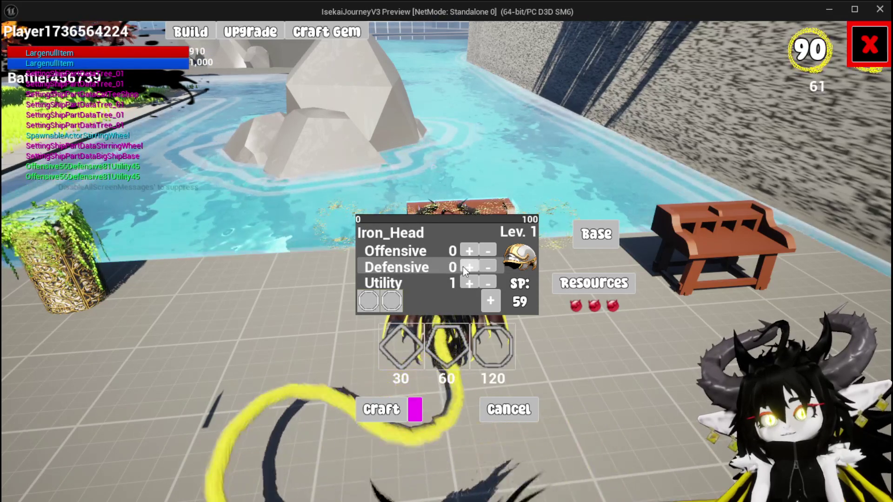
{"action": "left_click", "coordinate": [464, 268]}
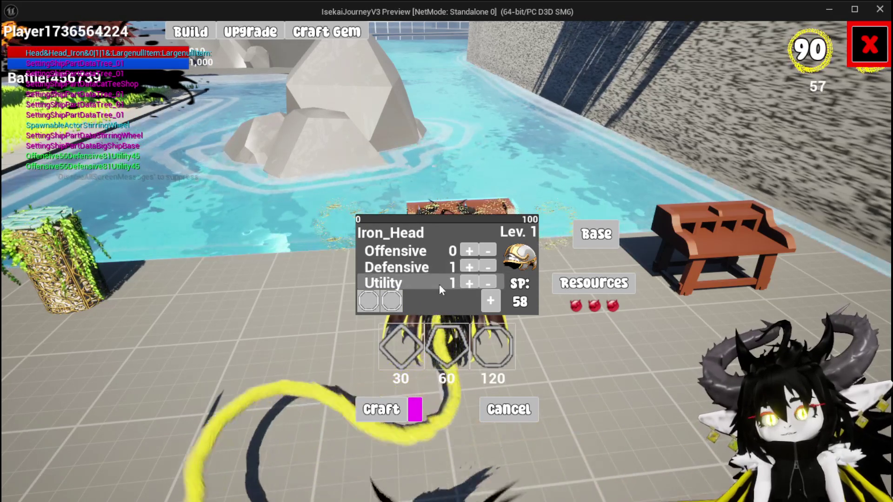
{"action": "left_click", "coordinate": [469, 283]}
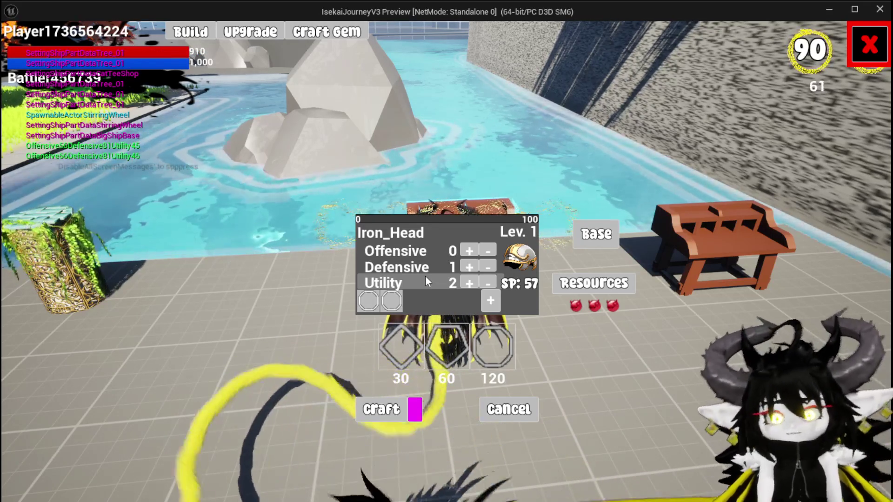
- Add the 30-cost diamond gem to Iron_Head and remove it again, twice
{"action": "left_click", "coordinate": [396, 300]}
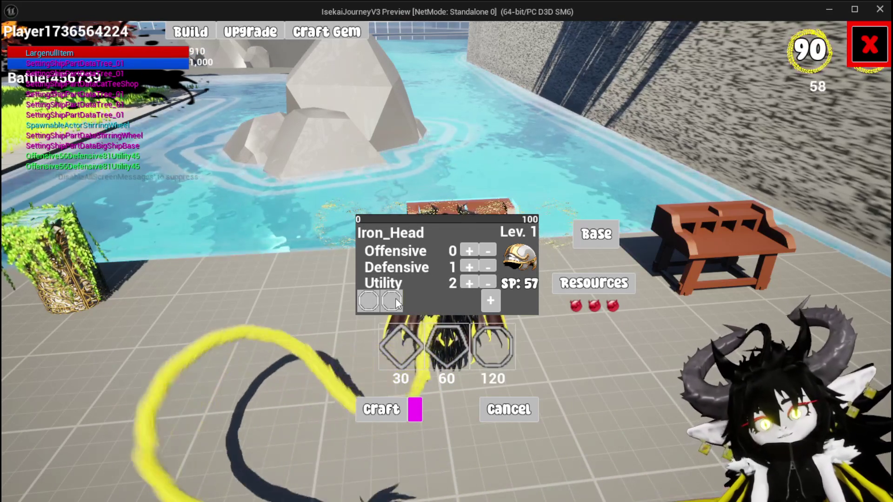
{"action": "left_click", "coordinate": [395, 301]}
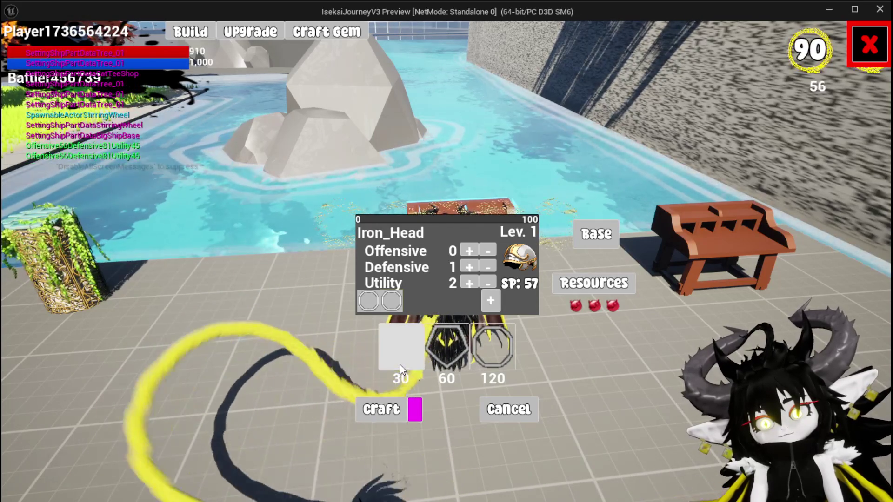
{"action": "left_click", "coordinate": [400, 365]}
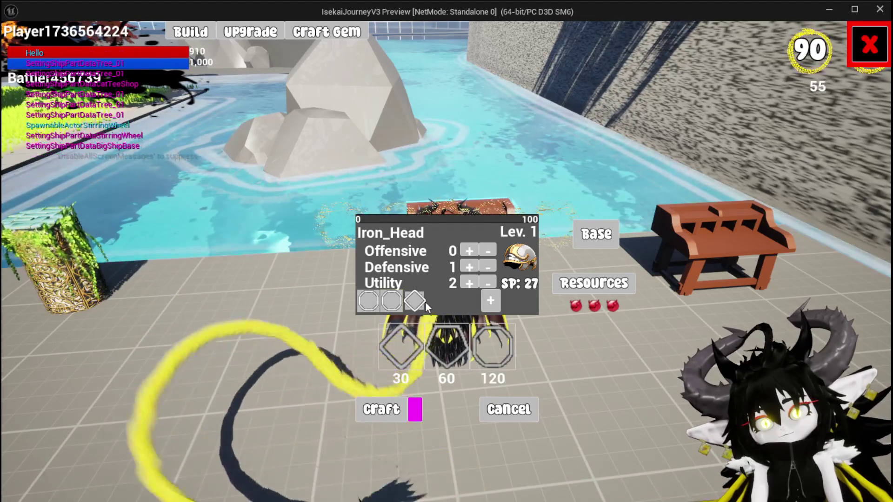
{"action": "left_click", "coordinate": [419, 299]}
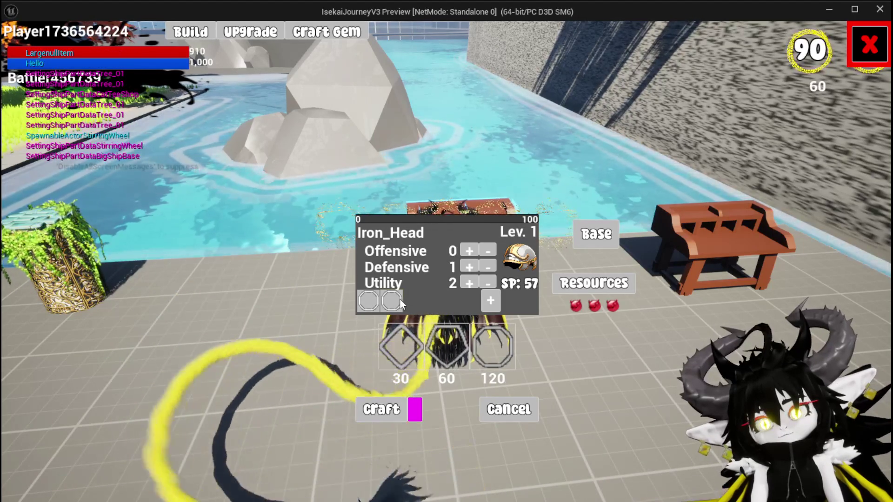
{"action": "left_click", "coordinate": [402, 345]}
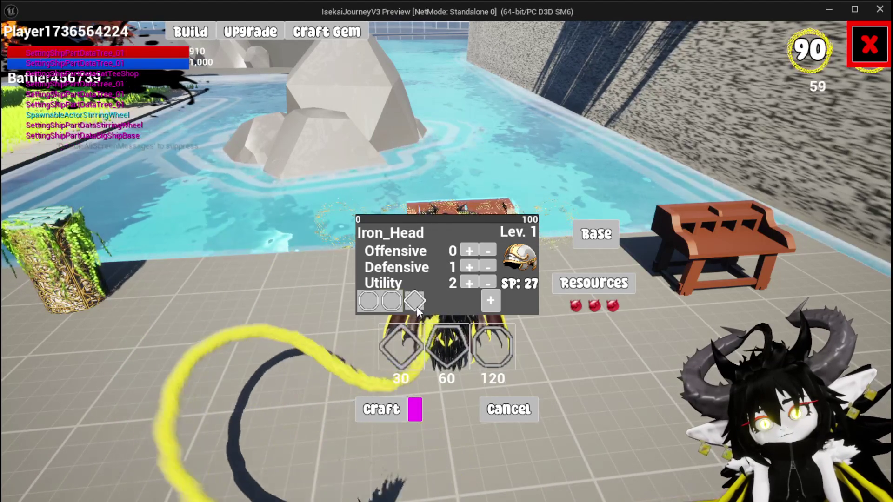
{"action": "left_click", "coordinate": [416, 304]}
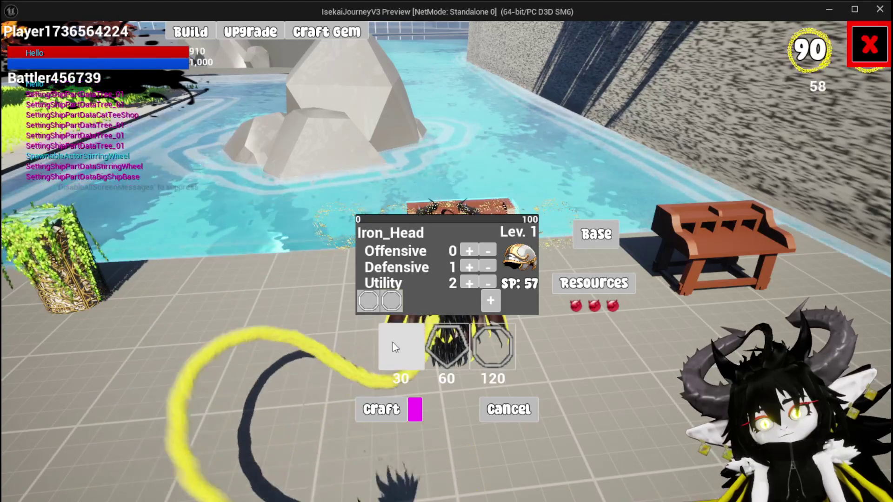
- Return to the editor and stop the Play-in-Editor session with Esc
{"action": "key", "text": "alt+Tab"}
{"action": "key", "text": "Escape"}
{"action": "key", "text": "ctrl+s"}
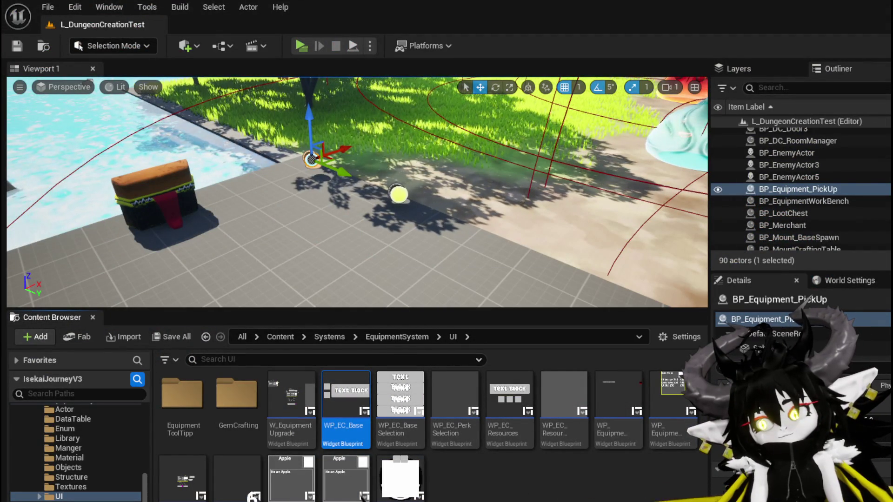
- Move the Build Equipment Data node up and right in WP_EquipmentWorkbenchUI and save
{"action": "key", "text": "alt+Tab"}
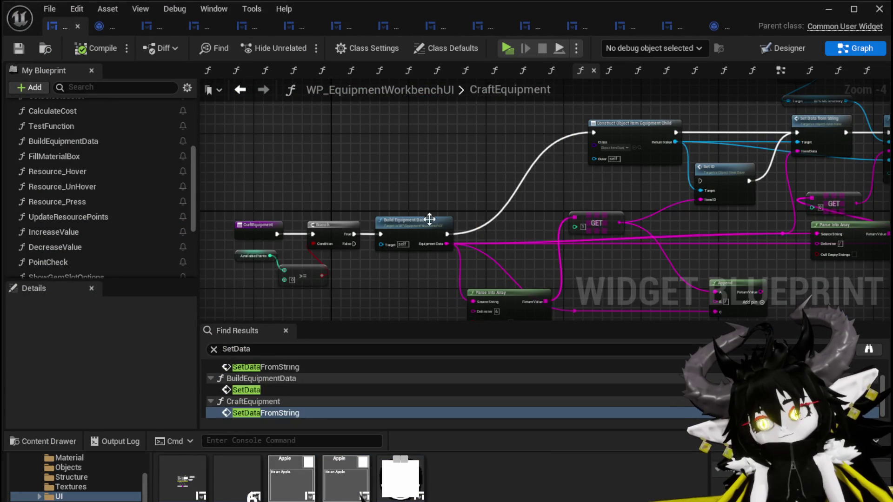
{"action": "left_click_drag", "start_coordinate": [424, 219], "coordinate": [447, 129]}
{"action": "mouse_move", "coordinate": [547, 154]}
{"action": "left_mouse_down"}
{"action": "mouse_move", "coordinate": [435, 183]}
{"action": "mouse_move", "coordinate": [418, 138]}
{"action": "mouse_move", "coordinate": [565, 134]}
{"action": "left_mouse_up"}
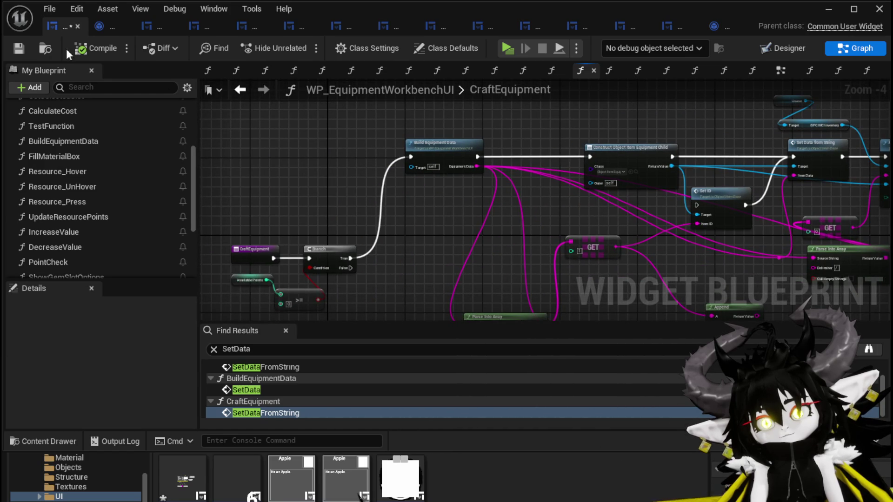
{"action": "left_click", "coordinate": [17, 51]}
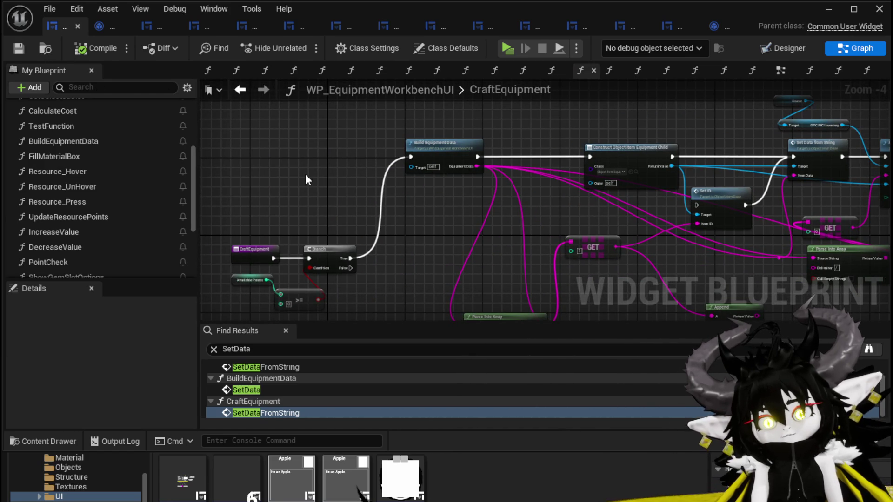
- Open the BuildEquipmentData graph, compile and save, then launch a Standalone Game preview
{"action": "scroll", "coordinate": [587, 216], "scroll_direction": "up", "scroll_amount": 3}
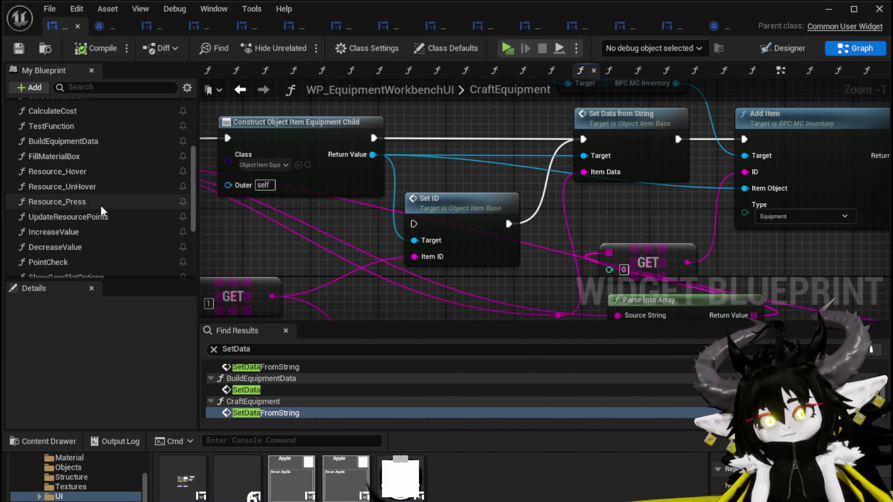
{"action": "scroll", "coordinate": [102, 205], "scroll_direction": "up", "scroll_amount": 3}
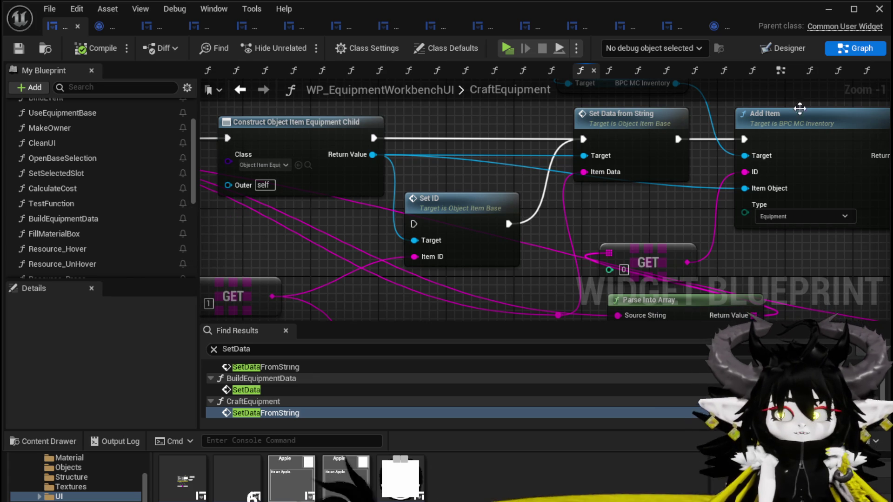
{"action": "scroll", "coordinate": [105, 166], "scroll_direction": "up", "scroll_amount": 3}
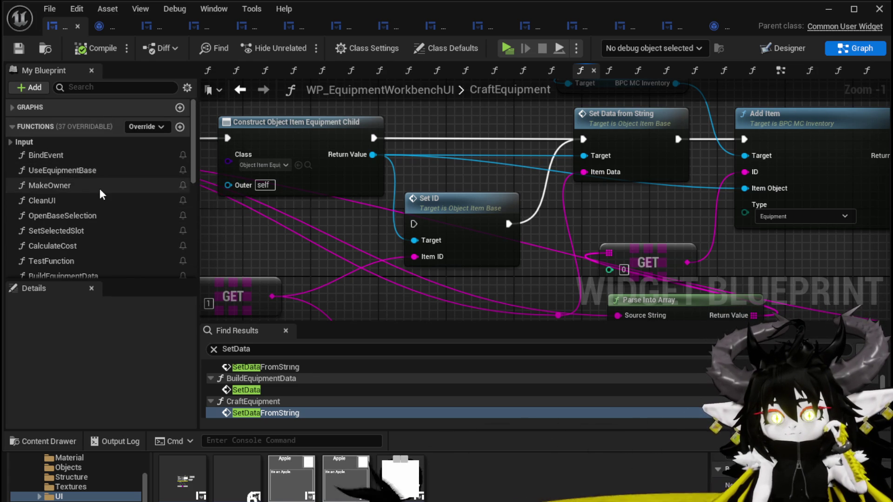
{"action": "scroll", "coordinate": [101, 195], "scroll_direction": "down", "scroll_amount": 1}
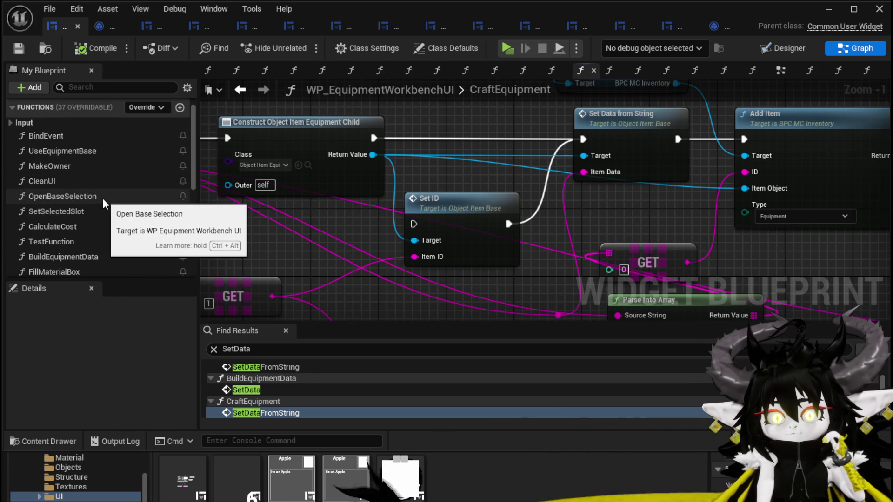
{"action": "scroll", "coordinate": [102, 198], "scroll_direction": "down", "scroll_amount": 1}
{"action": "scroll", "coordinate": [102, 194], "scroll_direction": "down", "scroll_amount": 3}
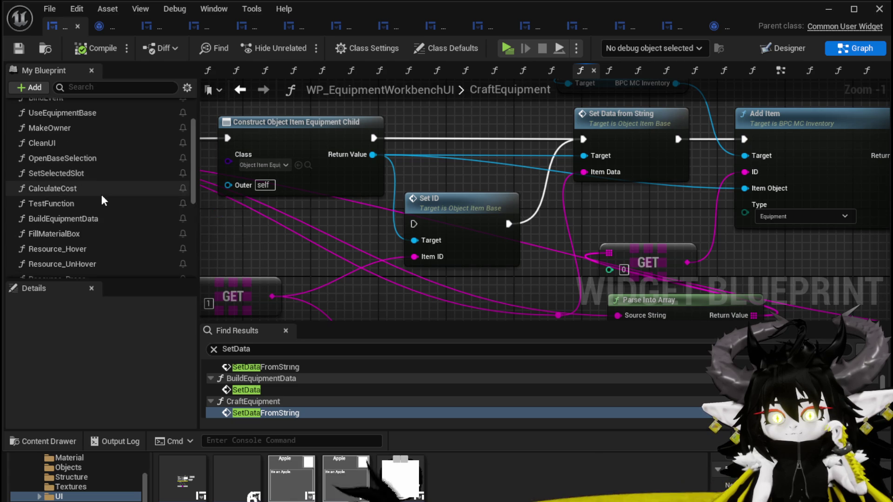
{"action": "double_click", "coordinate": [101, 196]}
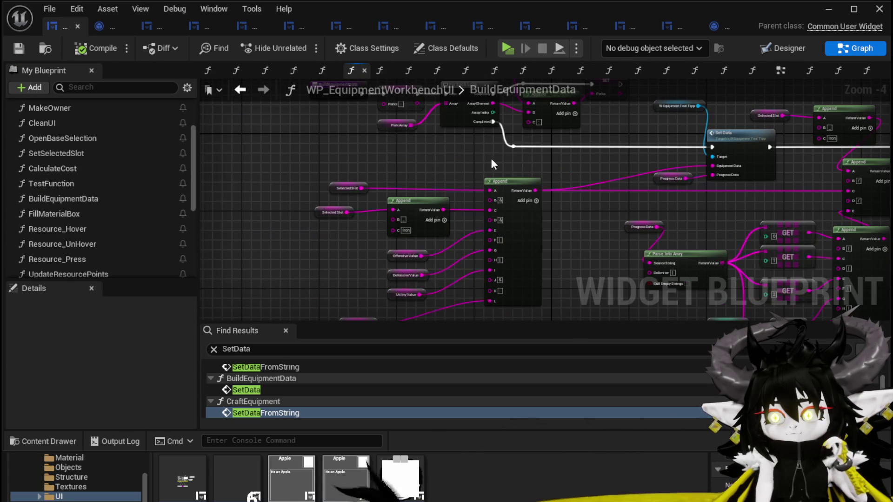
{"action": "scroll", "coordinate": [390, 191], "scroll_direction": "up", "scroll_amount": 3}
{"action": "mouse_move", "coordinate": [382, 208]}
{"action": "left_mouse_down"}
{"action": "mouse_move", "coordinate": [509, 205]}
{"action": "mouse_move", "coordinate": [546, 121]}
{"action": "left_mouse_up"}
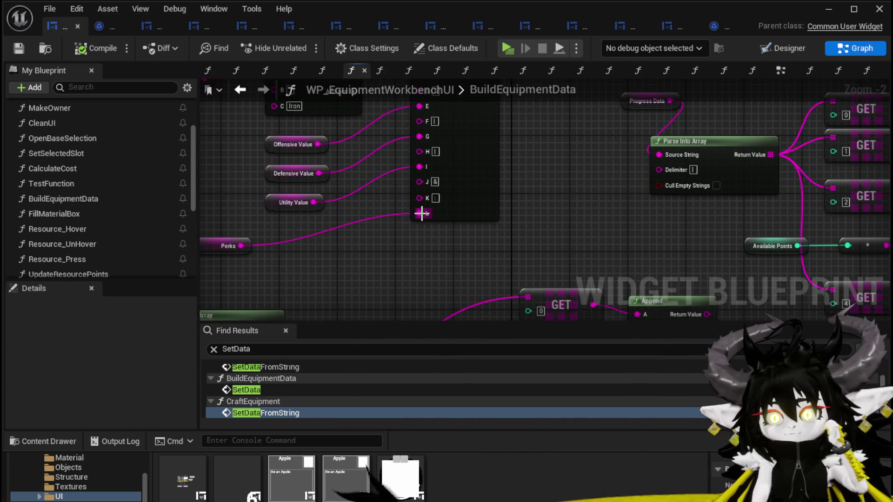
{"action": "left_click", "coordinate": [10, 49]}
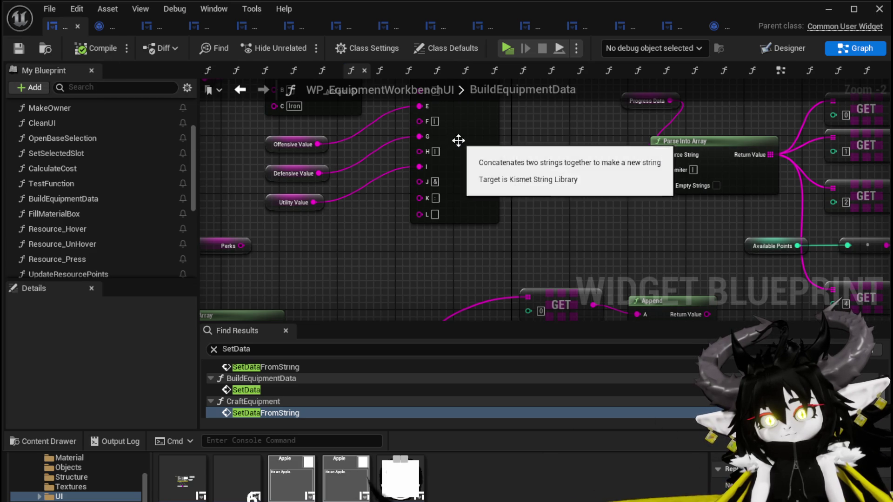
{"action": "left_click", "coordinate": [827, 9]}
{"action": "left_click", "coordinate": [299, 43]}
- At the workbench, choose Iron_Chest as the crafting base and add red gems
{"action": "key", "text": "e"}
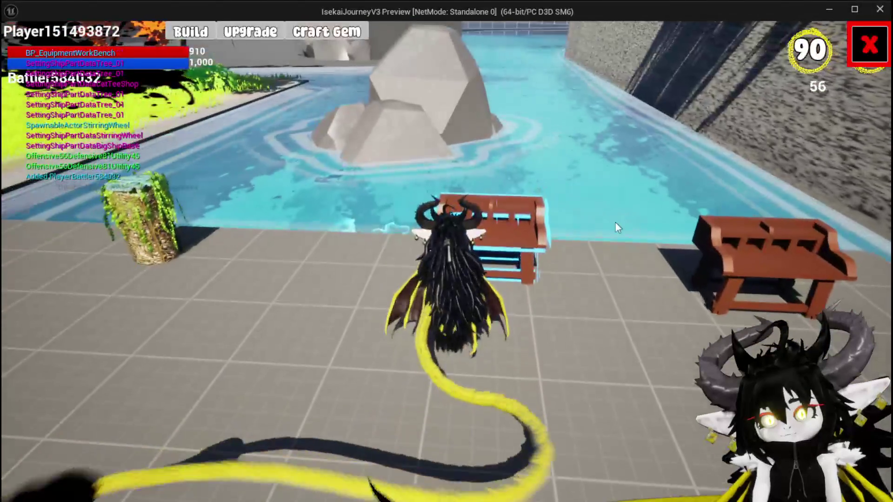
{"action": "left_click", "coordinate": [211, 32]}
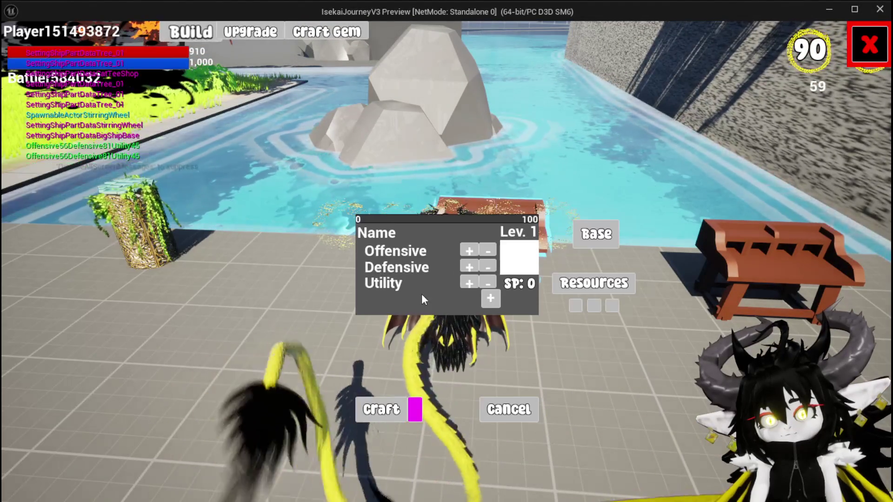
{"action": "left_click", "coordinate": [453, 134]}
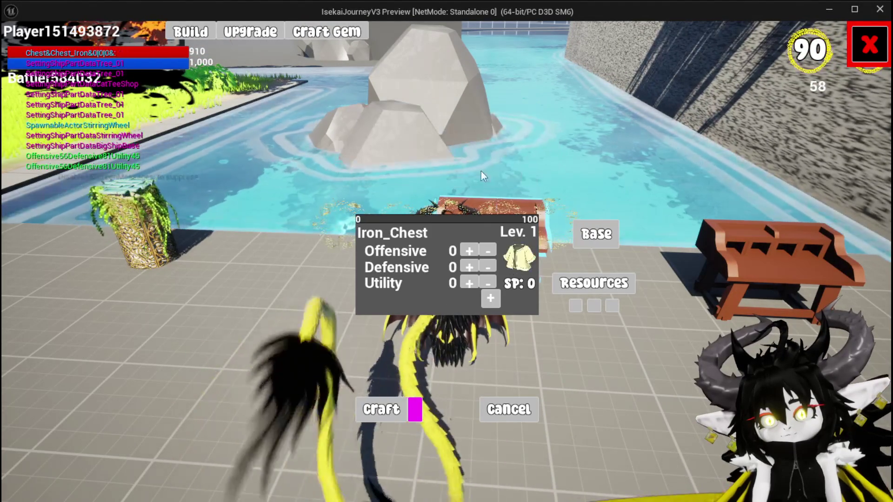
{"action": "left_click", "coordinate": [479, 135]}
{"action": "left_click", "coordinate": [479, 135]}
{"action": "left_click", "coordinate": [479, 135]}
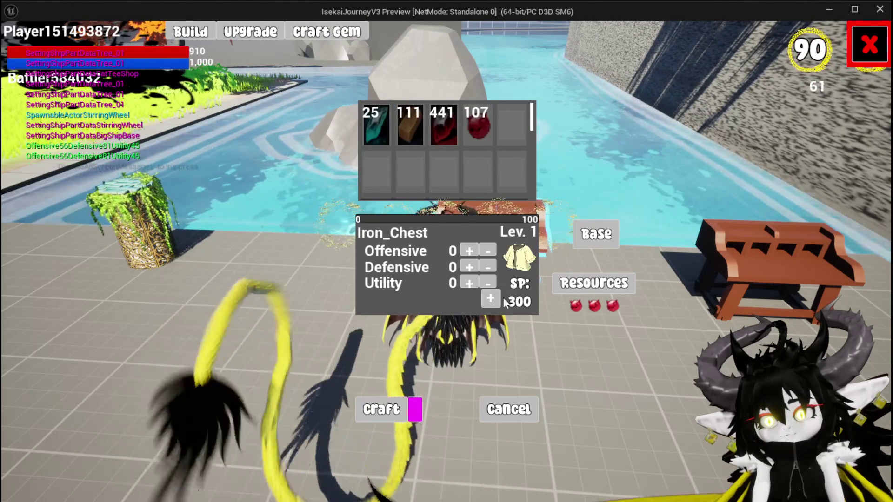
{"action": "left_click", "coordinate": [494, 366]}
- Socket hexagon and diamond gems into Iron_Chest and raise Utility to 1
{"action": "left_click", "coordinate": [445, 356]}
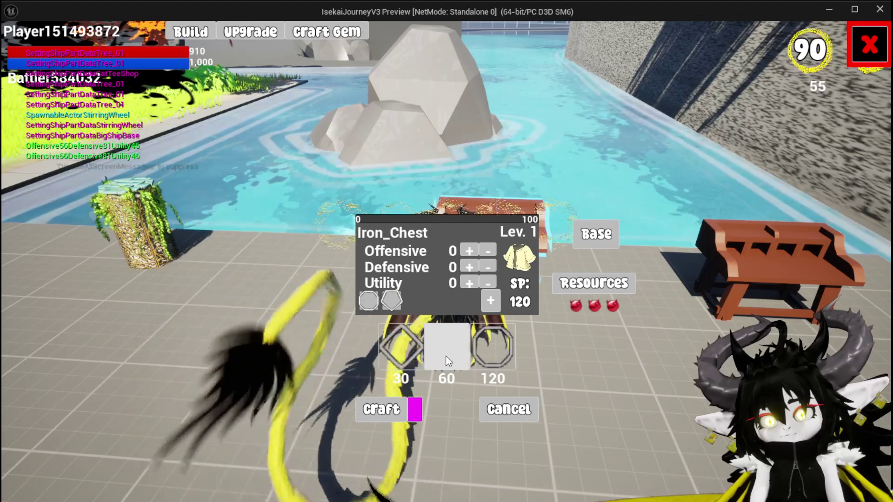
{"action": "left_click", "coordinate": [407, 351]}
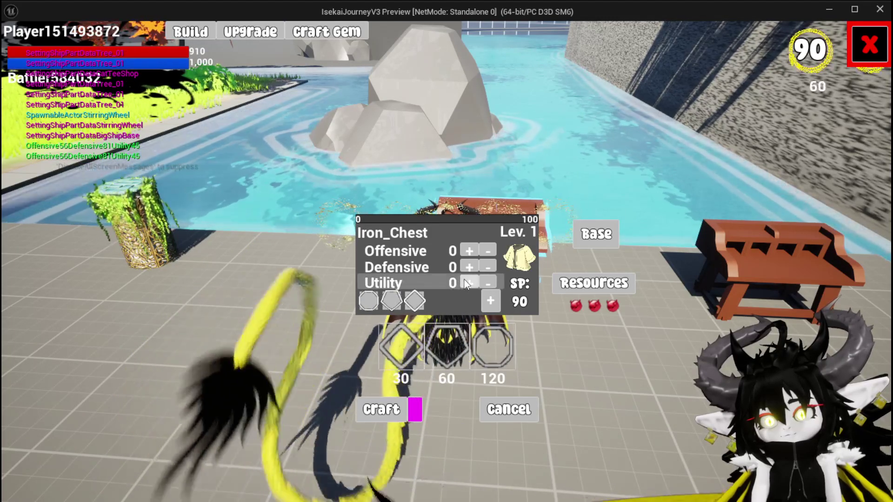
{"action": "left_click", "coordinate": [468, 283]}
{"action": "left_click", "coordinate": [463, 350]}
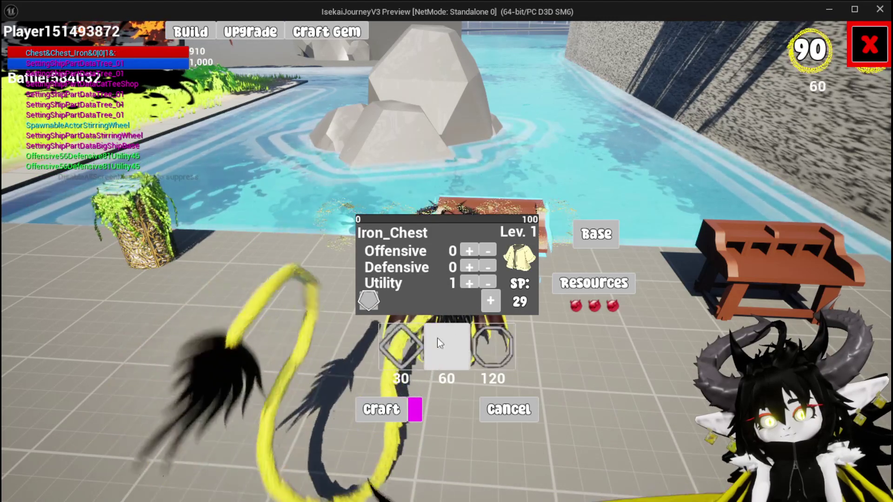
- Cycle Utility from 2 down to 0 and back to 2, then close the preview
{"action": "left_click", "coordinate": [470, 284]}
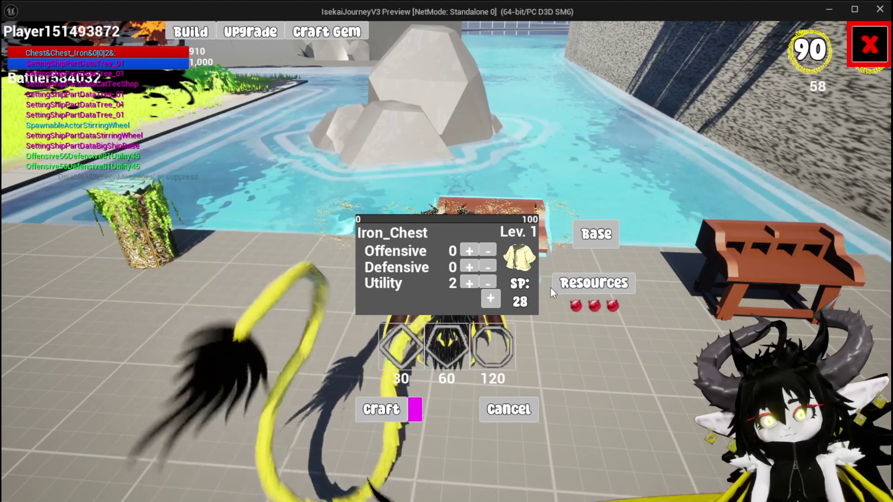
{"action": "left_click", "coordinate": [481, 284]}
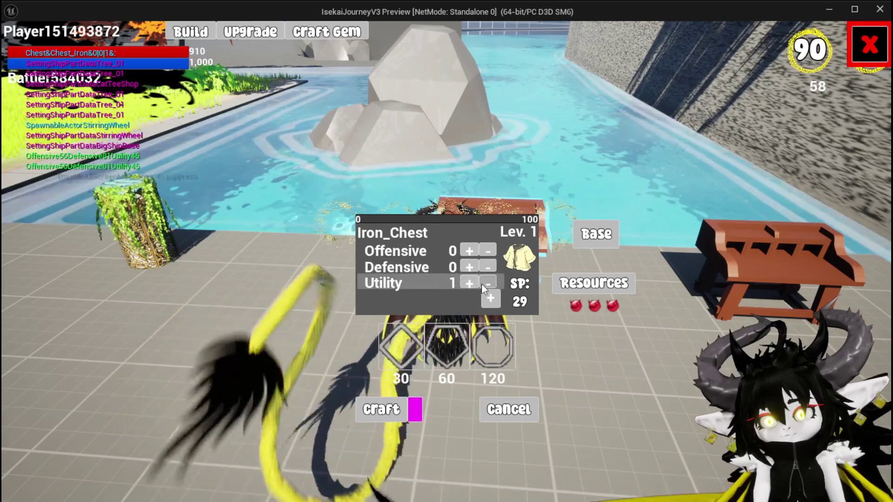
{"action": "left_click", "coordinate": [481, 283]}
{"action": "left_click", "coordinate": [468, 283]}
{"action": "left_click", "coordinate": [468, 284]}
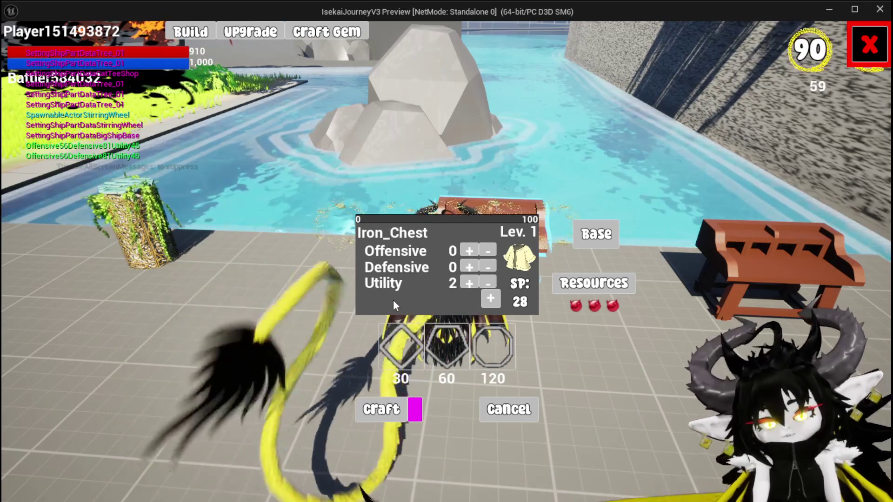
{"action": "key", "text": "Escape"}
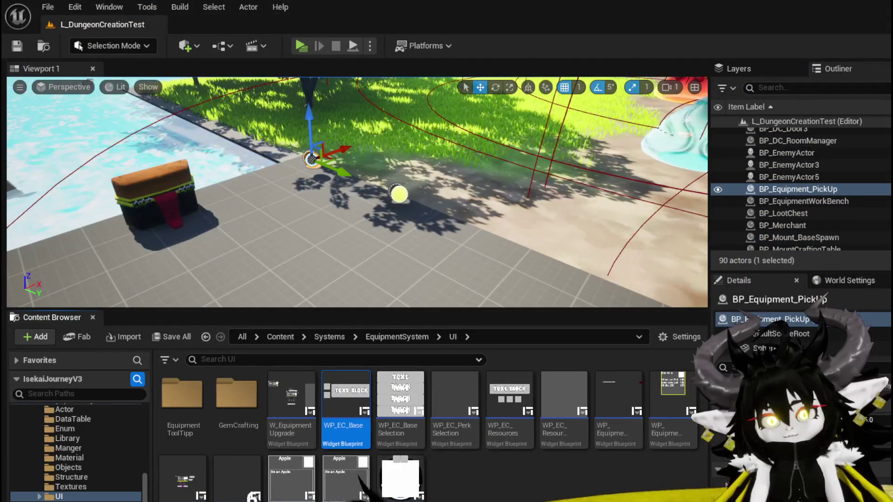
- Connect the Perks node into the Append node's L input and compile WP_EquipmentWorkbenchUI
{"action": "left_click", "coordinate": [16, 46]}
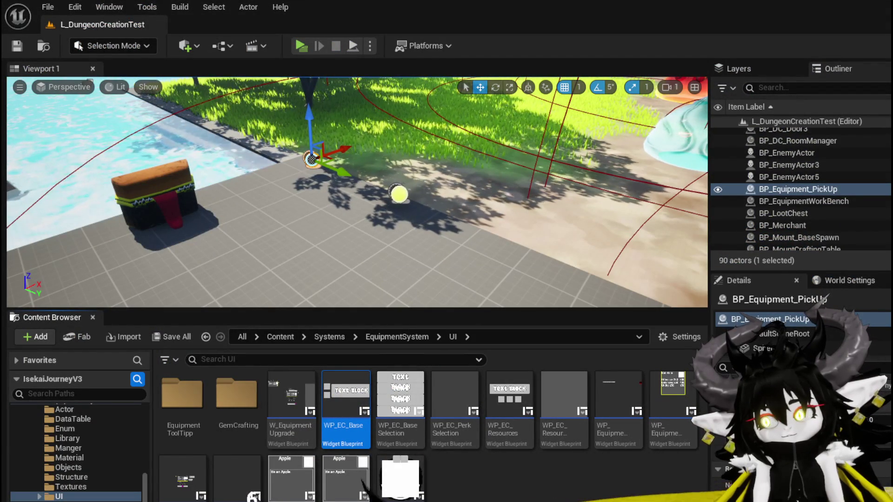
{"action": "key", "text": "alt+Tab"}
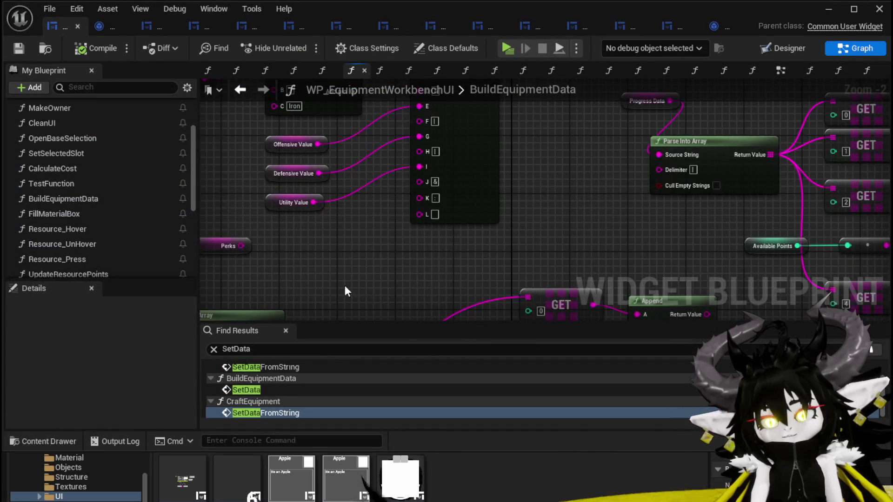
{"action": "left_click_drag", "start_coordinate": [314, 273], "coordinate": [368, 274]}
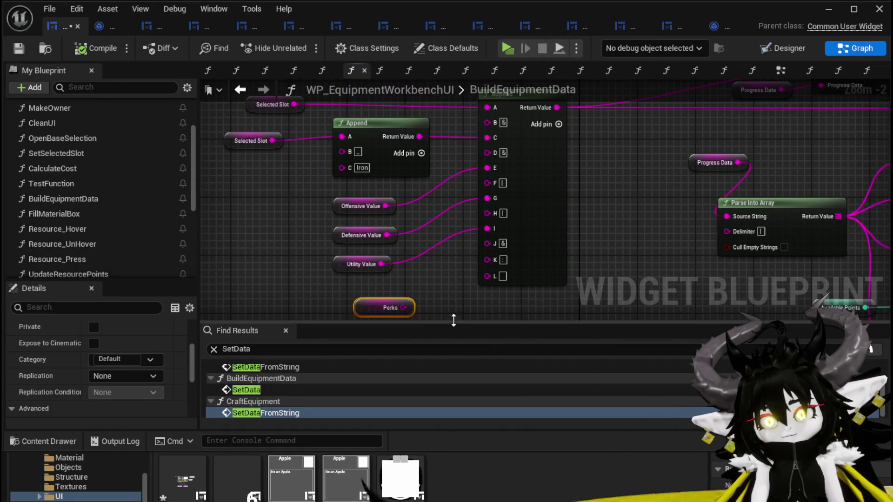
{"action": "left_click_drag", "start_coordinate": [396, 308], "coordinate": [487, 261]}
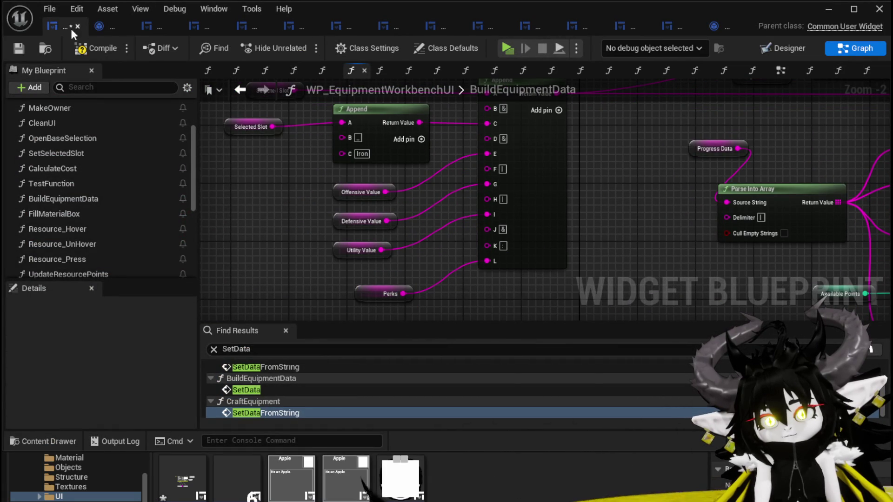
{"action": "left_click", "coordinate": [23, 46]}
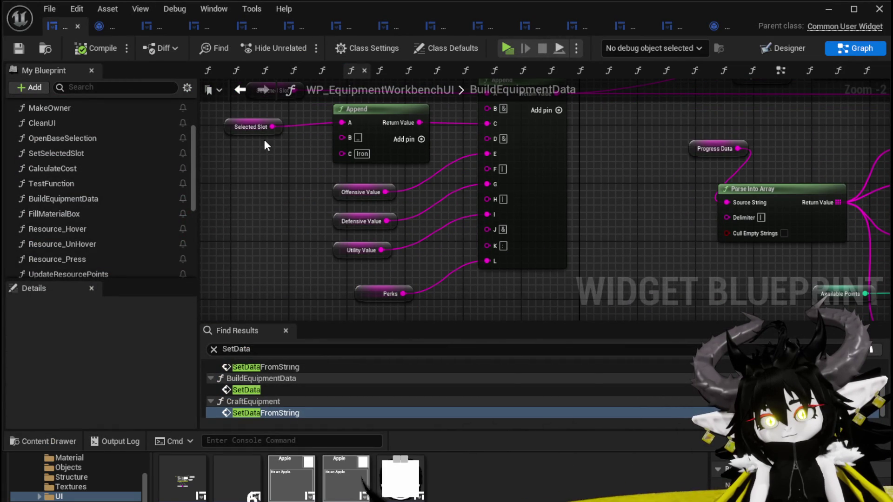
- Select and inspect the SET Perks reset node in BuildEquipmentData
{"action": "scroll", "coordinate": [265, 146], "scroll_direction": "down", "scroll_amount": 2}
{"action": "scroll", "coordinate": [376, 205], "scroll_direction": "up", "scroll_amount": 2}
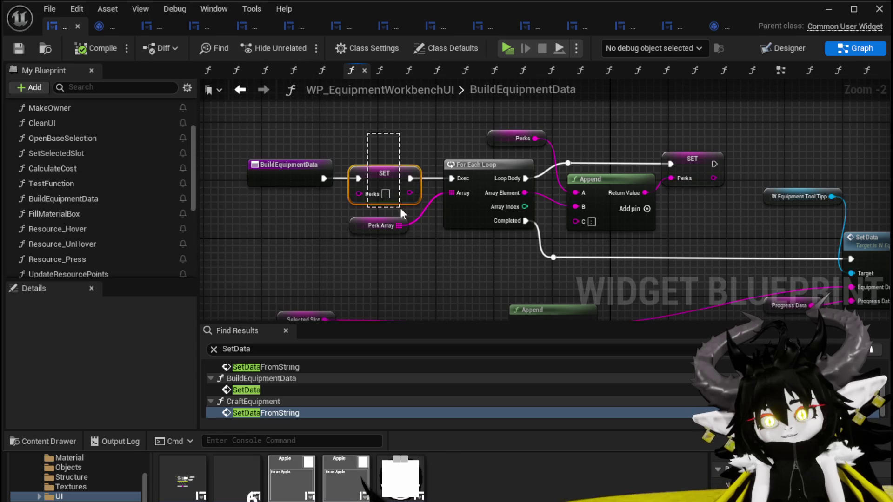
{"action": "left_click_drag", "start_coordinate": [400, 208], "coordinate": [398, 204]}
{"action": "mouse_move", "coordinate": [340, 149]}
{"action": "left_mouse_down"}
{"action": "mouse_move", "coordinate": [368, 208]}
{"action": "mouse_move", "coordinate": [426, 208]}
{"action": "left_mouse_up"}
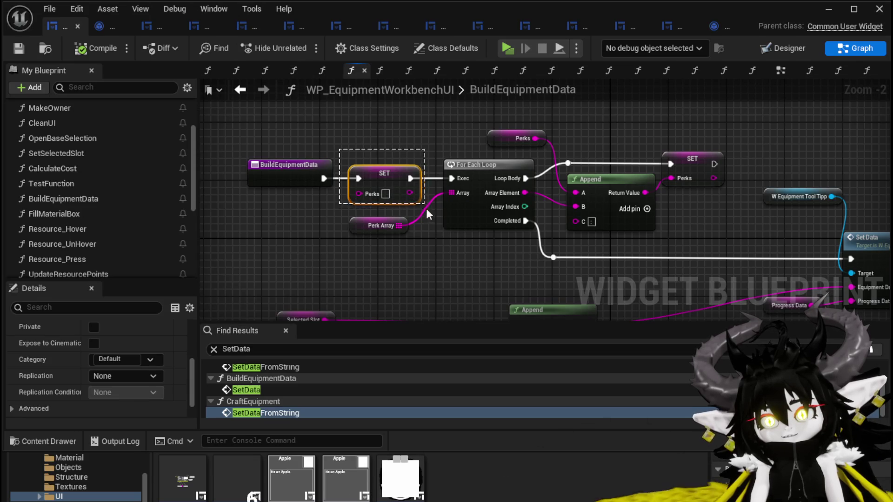
{"action": "left_click", "coordinate": [438, 256]}
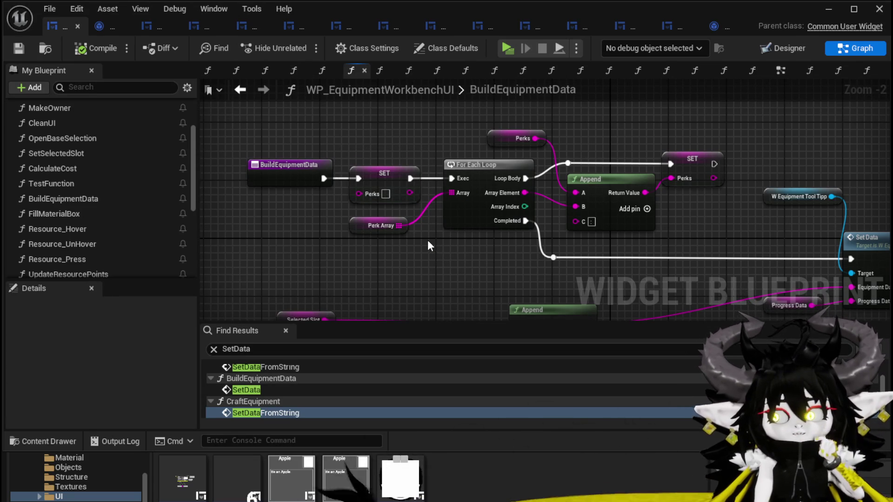
- Inspect the Perk Array node, then focus the Find Results search field
{"action": "left_click", "coordinate": [377, 227]}
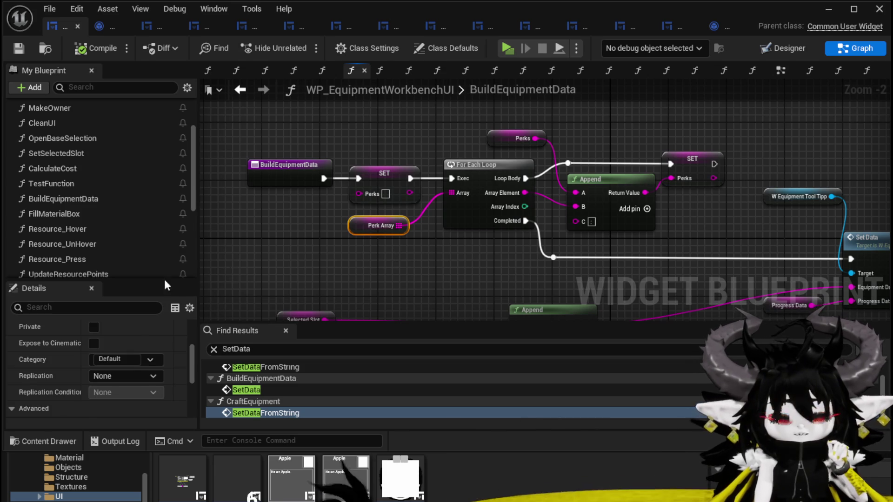
{"action": "scroll", "coordinate": [120, 323], "scroll_direction": "down", "scroll_amount": 3}
{"action": "left_click", "coordinate": [363, 241]}
{"action": "left_click", "coordinate": [365, 227]}
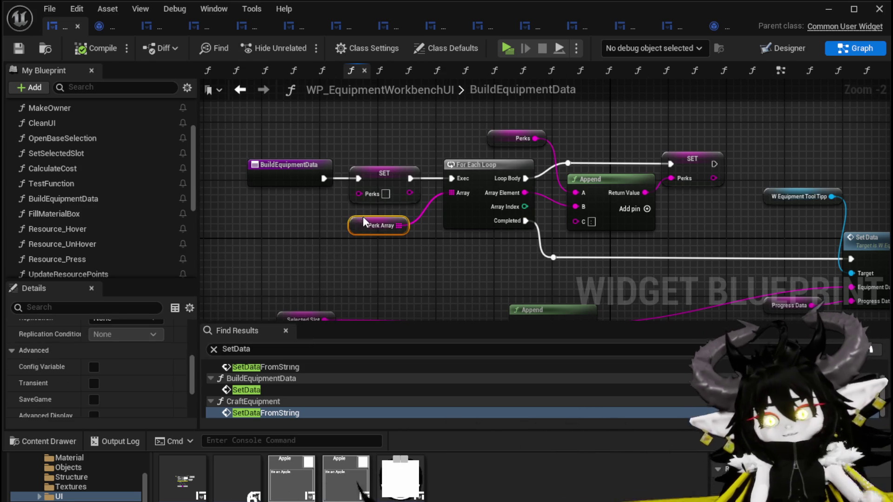
{"action": "left_click_drag", "start_coordinate": [286, 237], "coordinate": [302, 234]}
{"action": "left_click_drag", "start_coordinate": [400, 224], "coordinate": [399, 225]}
{"action": "left_click", "coordinate": [211, 347]}
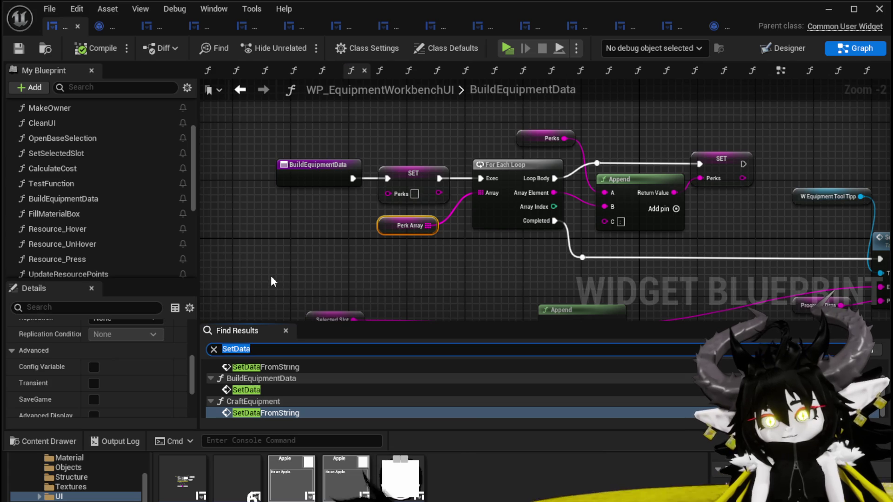
- Search for PerkArray and jump to its use in the AddGemSlot graph
{"action": "type", "text": "Perk"}
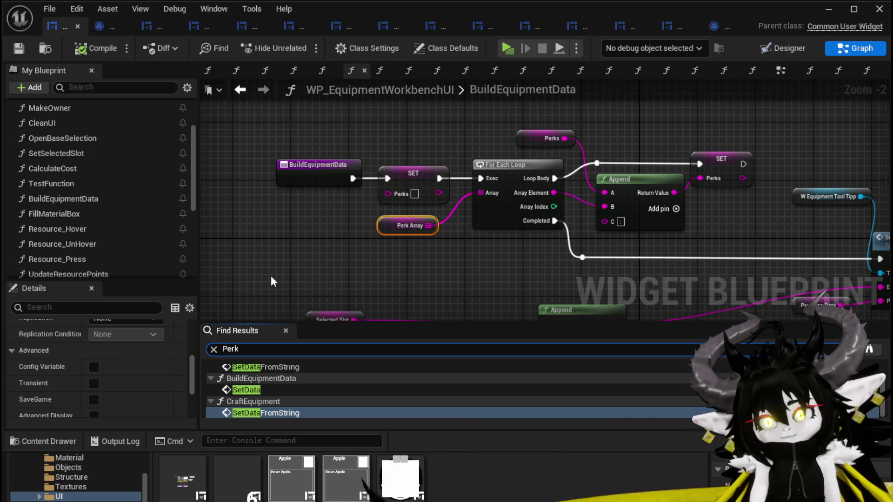
{"action": "type", "text": "Array"}
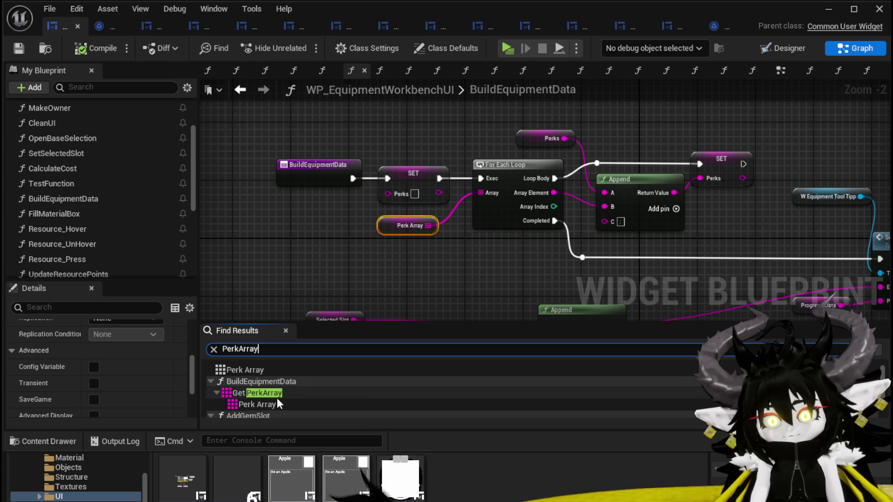
{"action": "left_click", "coordinate": [277, 401]}
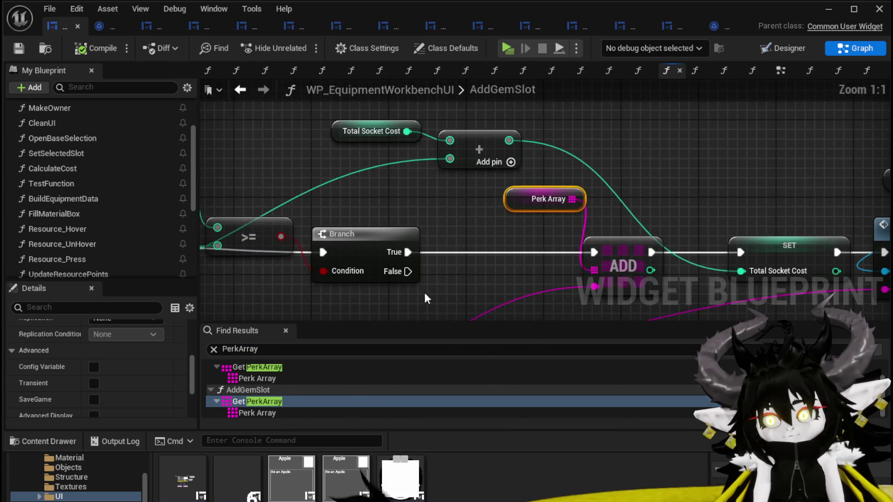
{"action": "left_click_drag", "start_coordinate": [293, 158], "coordinate": [289, 168]}
{"action": "left_click_drag", "start_coordinate": [459, 265], "coordinate": [267, 251]}
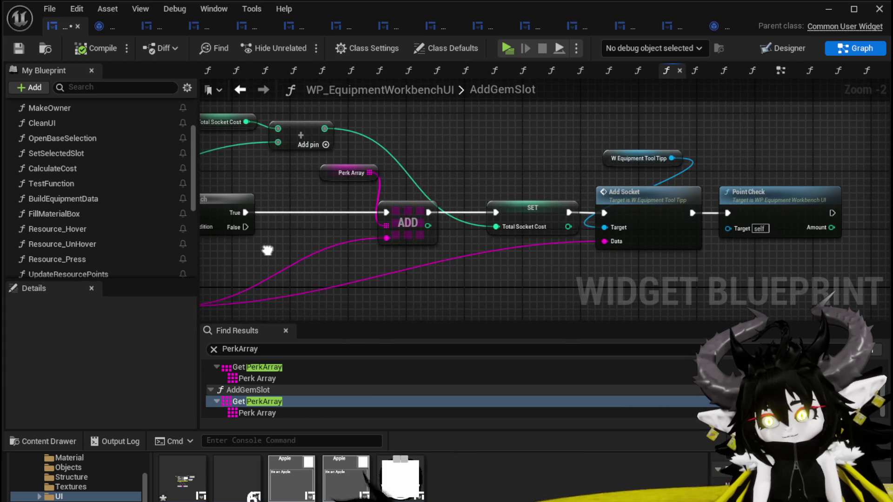
{"action": "left_click", "coordinate": [626, 160]}
{"action": "mouse_move", "coordinate": [640, 172]}
{"action": "left_mouse_down"}
{"action": "mouse_move", "coordinate": [697, 145]}
{"action": "mouse_move", "coordinate": [623, 206]}
{"action": "mouse_move", "coordinate": [378, 245]}
{"action": "left_mouse_up"}
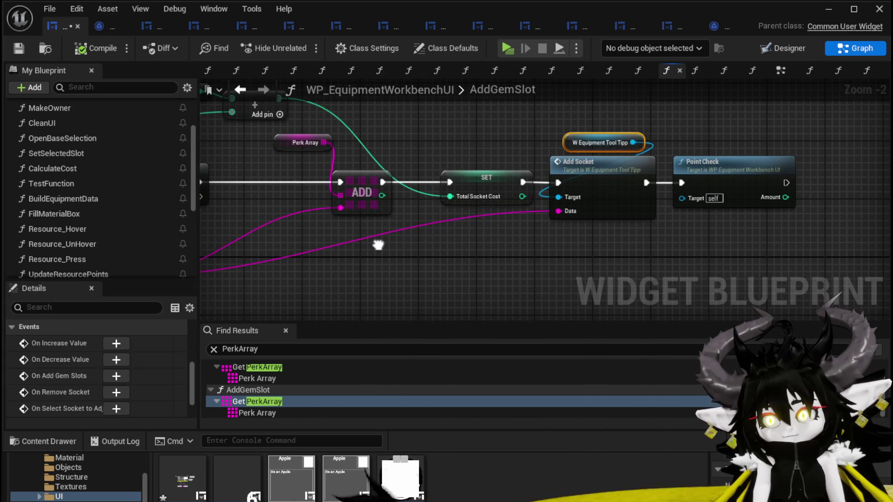
- Reposition the W Equipment Tool Tipp node and open the Add Socket function's graph
{"action": "left_click", "coordinate": [560, 138]}
{"action": "left_click", "coordinate": [568, 137]}
{"action": "left_click_drag", "start_coordinate": [564, 137], "coordinate": [543, 130]}
{"action": "left_click_drag", "start_coordinate": [485, 138], "coordinate": [440, 184]}
{"action": "left_click_drag", "start_coordinate": [514, 175], "coordinate": [529, 175]}
{"action": "left_click", "coordinate": [486, 167]}
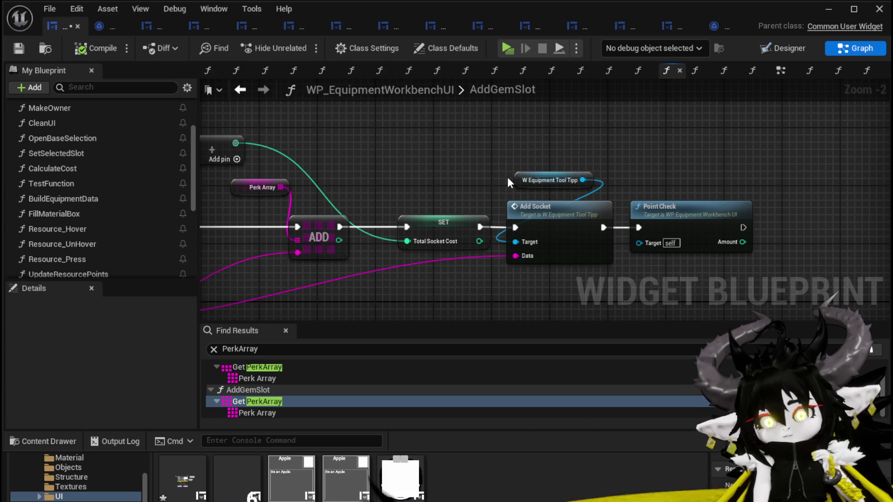
{"action": "mouse_move", "coordinate": [508, 180]}
{"action": "left_mouse_down"}
{"action": "mouse_move", "coordinate": [698, 204]}
{"action": "mouse_move", "coordinate": [884, 149]}
{"action": "mouse_move", "coordinate": [452, 164]}
{"action": "left_mouse_up"}
{"action": "left_click", "coordinate": [482, 167]}
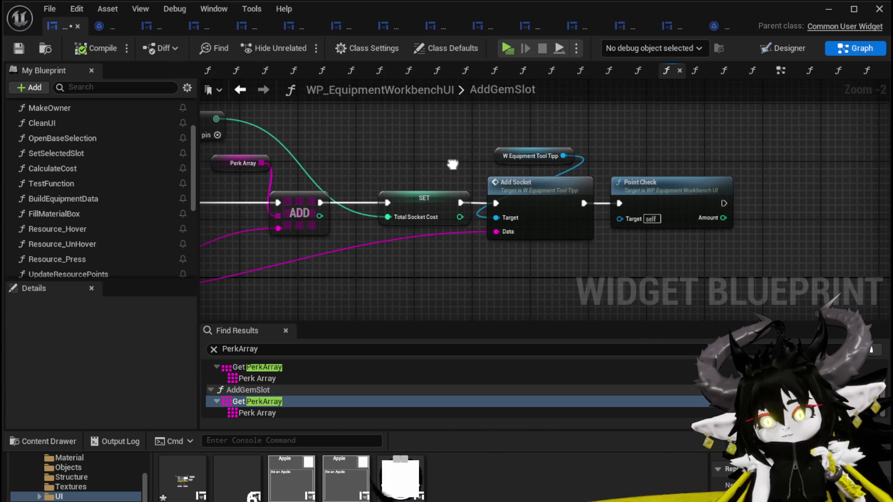
{"action": "double_click", "coordinate": [522, 195]}
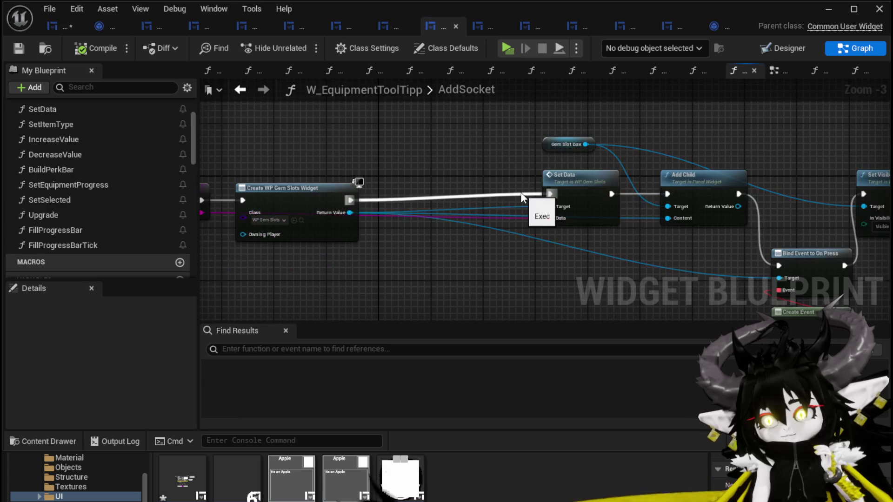
{"action": "mouse_move", "coordinate": [371, 148]}
{"action": "left_mouse_down"}
{"action": "mouse_move", "coordinate": [242, 140]}
{"action": "mouse_move", "coordinate": [240, 114]}
{"action": "mouse_move", "coordinate": [244, 147]}
{"action": "mouse_move", "coordinate": [344, 155]}
{"action": "left_mouse_up"}
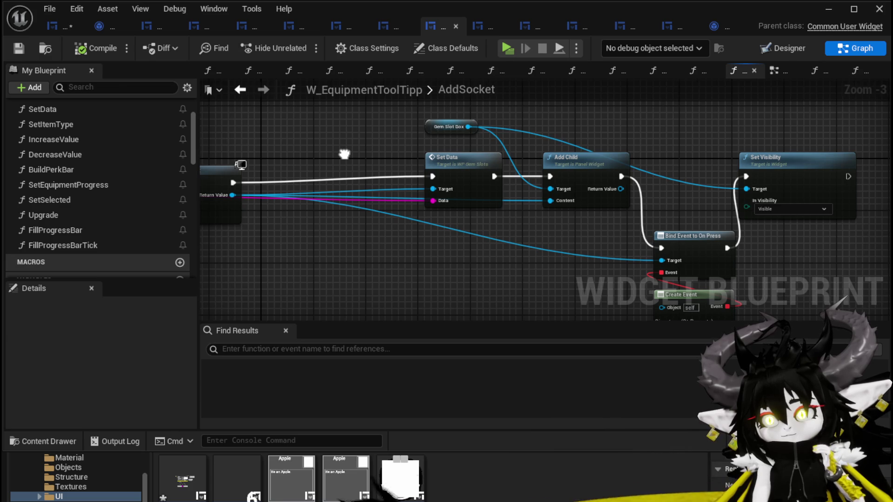
{"action": "left_click_drag", "start_coordinate": [344, 154], "coordinate": [562, 166]}
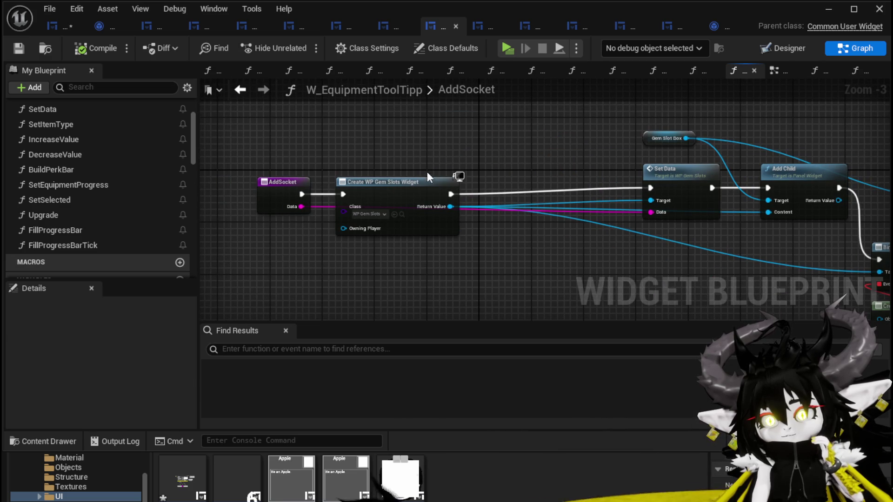
{"action": "left_click_drag", "start_coordinate": [414, 185], "coordinate": [460, 177]}
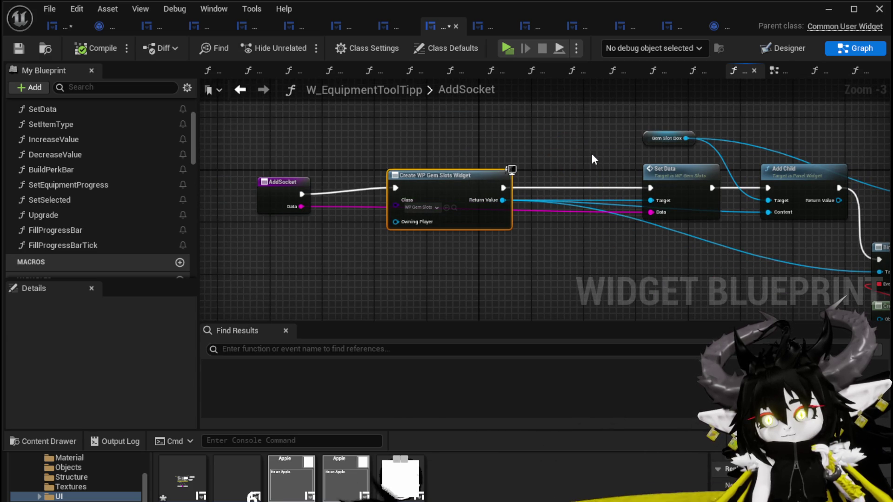
{"action": "left_click_drag", "start_coordinate": [592, 154], "coordinate": [504, 157]}
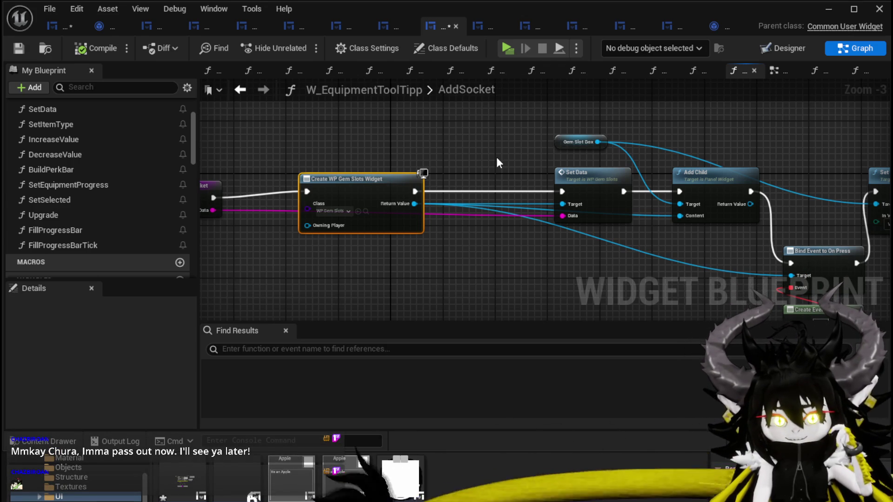
{"action": "mouse_move", "coordinate": [891, 180]}
{"action": "left_mouse_down"}
{"action": "mouse_move", "coordinate": [672, 168]}
{"action": "mouse_move", "coordinate": [519, 128]}
{"action": "mouse_move", "coordinate": [459, 140]}
{"action": "left_mouse_up"}
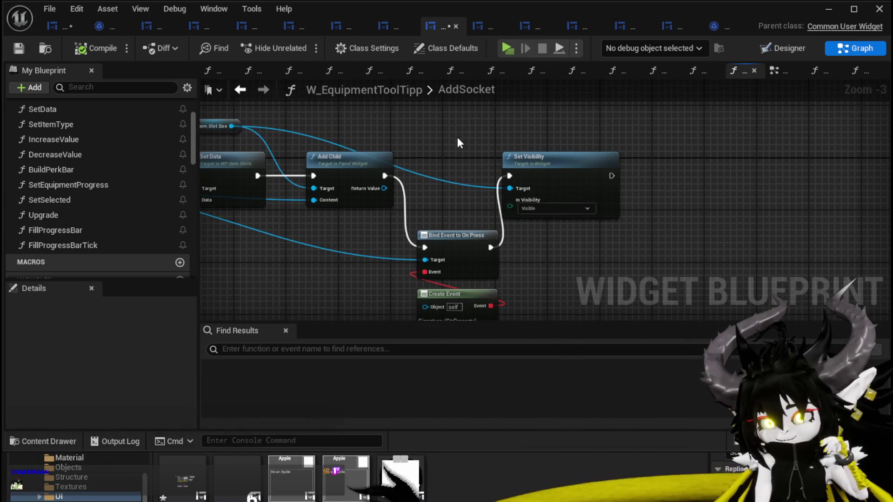
{"action": "left_click_drag", "start_coordinate": [573, 168], "coordinate": [681, 138]}
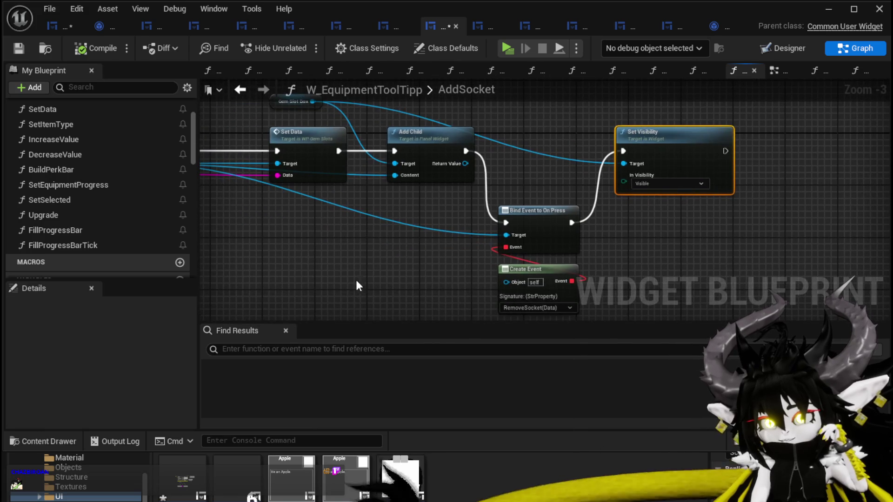
{"action": "left_click_drag", "start_coordinate": [355, 285], "coordinate": [397, 236]}
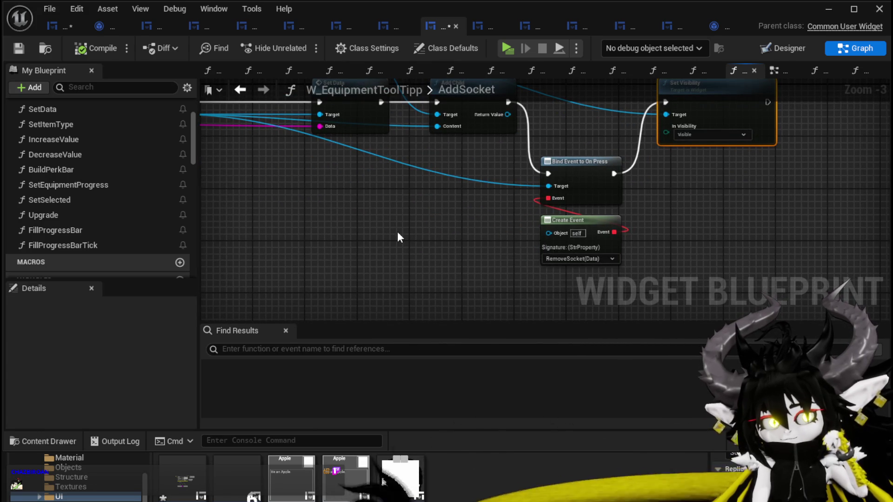
{"action": "mouse_move", "coordinate": [398, 237]}
{"action": "left_mouse_down"}
{"action": "mouse_move", "coordinate": [439, 267]}
{"action": "mouse_move", "coordinate": [534, 266]}
{"action": "left_mouse_up"}
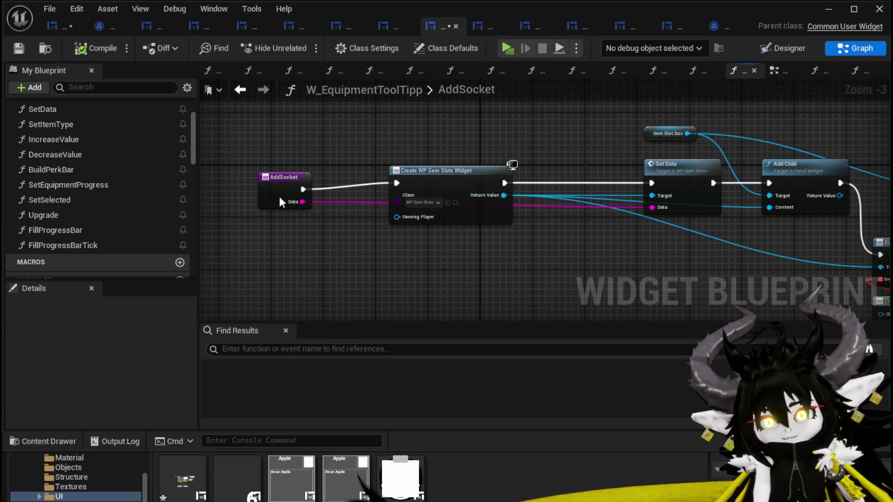
{"action": "left_click", "coordinate": [279, 197]}
{"action": "mouse_move", "coordinate": [537, 240]}
{"action": "left_mouse_down"}
{"action": "mouse_move", "coordinate": [375, 246]}
{"action": "mouse_move", "coordinate": [359, 198]}
{"action": "left_mouse_up"}
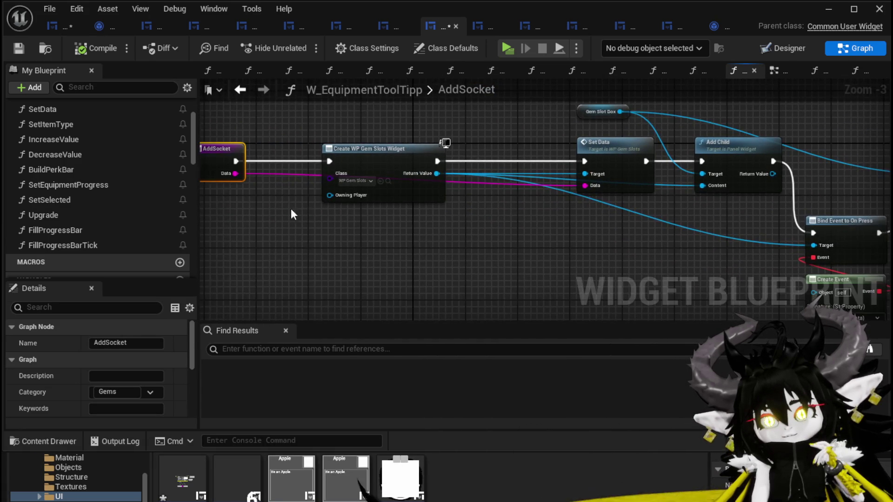
{"action": "mouse_move", "coordinate": [342, 140]}
{"action": "left_mouse_down"}
{"action": "mouse_move", "coordinate": [309, 214]}
{"action": "mouse_move", "coordinate": [316, 204]}
{"action": "left_mouse_up"}
{"action": "mouse_move", "coordinate": [340, 160]}
{"action": "left_mouse_down"}
{"action": "mouse_move", "coordinate": [287, 219]}
{"action": "mouse_move", "coordinate": [325, 186]}
{"action": "left_mouse_up"}
{"action": "left_click", "coordinate": [364, 144]}
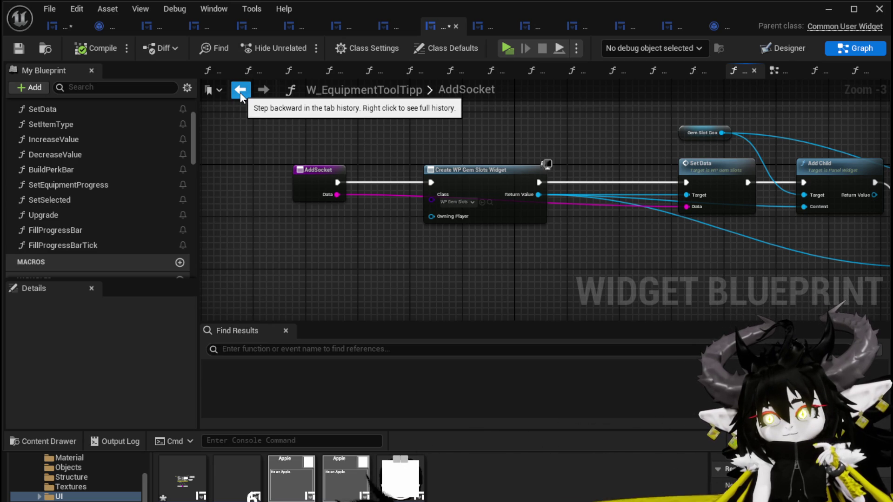
- Go back to the workbench's AddGemSlot graph and review the GemSlot, Branch and Append nodes
{"action": "left_click", "coordinate": [18, 48]}
{"action": "left_click", "coordinate": [49, 29]}
{"action": "mouse_move", "coordinate": [371, 121]}
{"action": "left_mouse_down"}
{"action": "mouse_move", "coordinate": [721, 121]}
{"action": "mouse_move", "coordinate": [642, 113]}
{"action": "mouse_move", "coordinate": [358, 131]}
{"action": "left_mouse_up"}
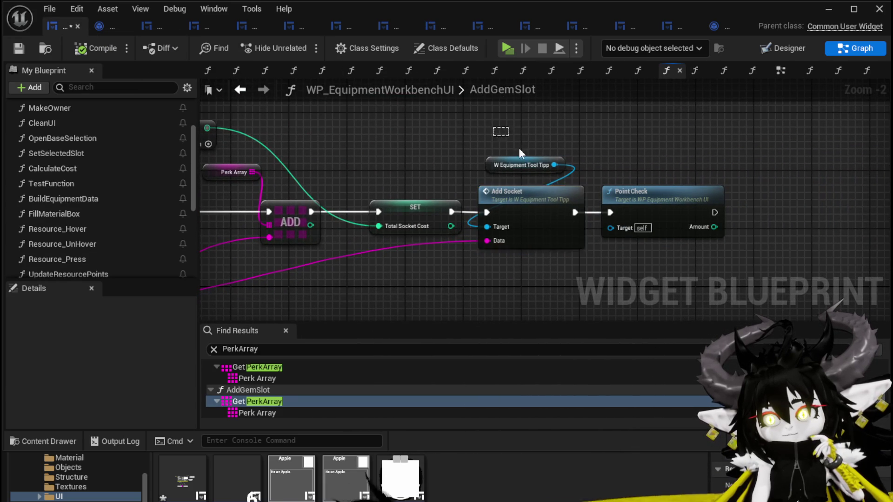
{"action": "left_click", "coordinate": [521, 164]}
{"action": "scroll", "coordinate": [495, 292], "scroll_direction": "down", "scroll_amount": 2}
{"action": "left_click_drag", "start_coordinate": [448, 279], "coordinate": [627, 228]}
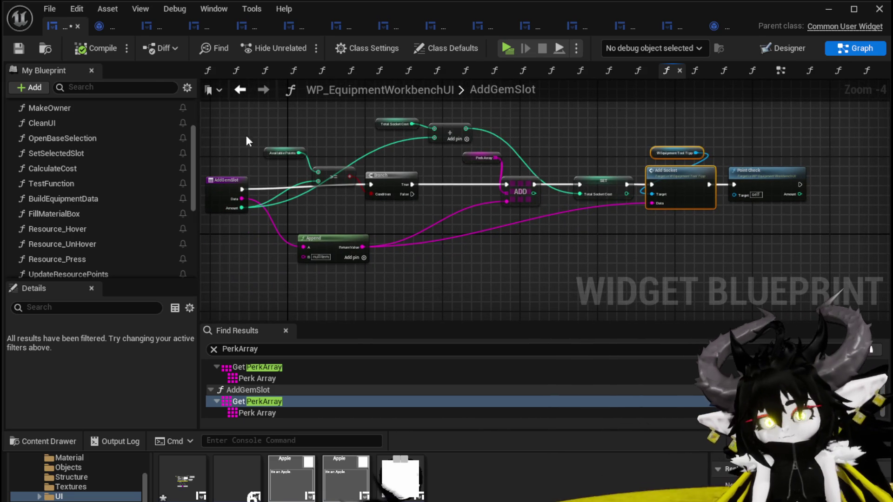
- In BuildEquipmentData, run Add Socket after SET Perks, feeding each Perk Array element as Data
{"action": "left_click", "coordinate": [82, 197]}
{"action": "double_click", "coordinate": [82, 199]}
{"action": "left_click_drag", "start_coordinate": [629, 135], "coordinate": [461, 172]}
{"action": "left_click_drag", "start_coordinate": [565, 171], "coordinate": [557, 152]}
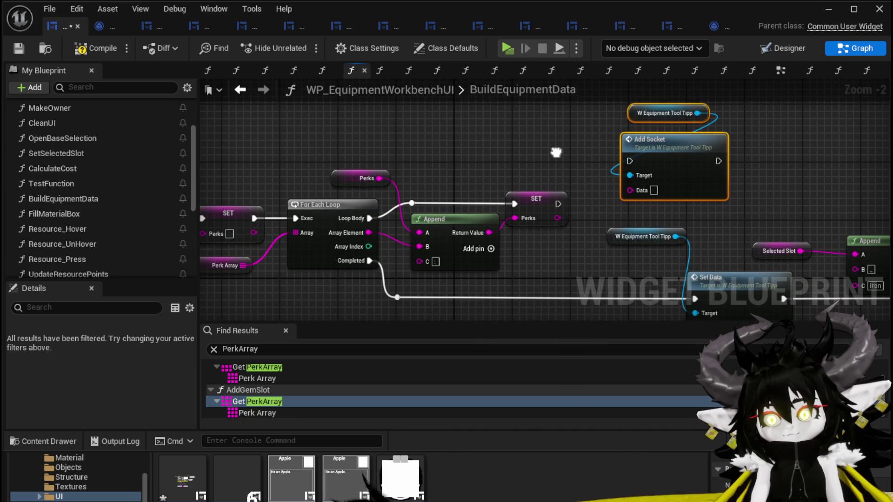
{"action": "left_click_drag", "start_coordinate": [558, 204], "coordinate": [630, 161]}
{"action": "mouse_move", "coordinate": [367, 232]}
{"action": "left_mouse_down"}
{"action": "mouse_move", "coordinate": [642, 193]}
{"action": "mouse_move", "coordinate": [528, 123]}
{"action": "mouse_move", "coordinate": [536, 209]}
{"action": "mouse_move", "coordinate": [587, 115]}
{"action": "mouse_move", "coordinate": [563, 167]}
{"action": "mouse_move", "coordinate": [569, 124]}
{"action": "mouse_move", "coordinate": [561, 125]}
{"action": "left_mouse_up"}
- Rearrange the Perks loop nodes, route the wire through the reroute, and compile and save
{"action": "scroll", "coordinate": [520, 136], "scroll_direction": "down", "scroll_amount": 2}
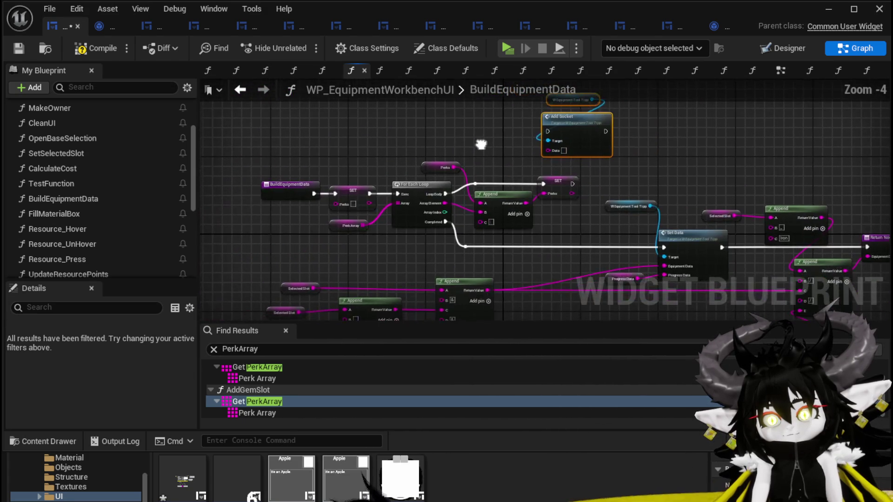
{"action": "scroll", "coordinate": [360, 167], "scroll_direction": "up", "scroll_amount": 1}
{"action": "mouse_move", "coordinate": [338, 144]}
{"action": "left_mouse_down"}
{"action": "mouse_move", "coordinate": [546, 240]}
{"action": "mouse_move", "coordinate": [543, 220]}
{"action": "left_mouse_up"}
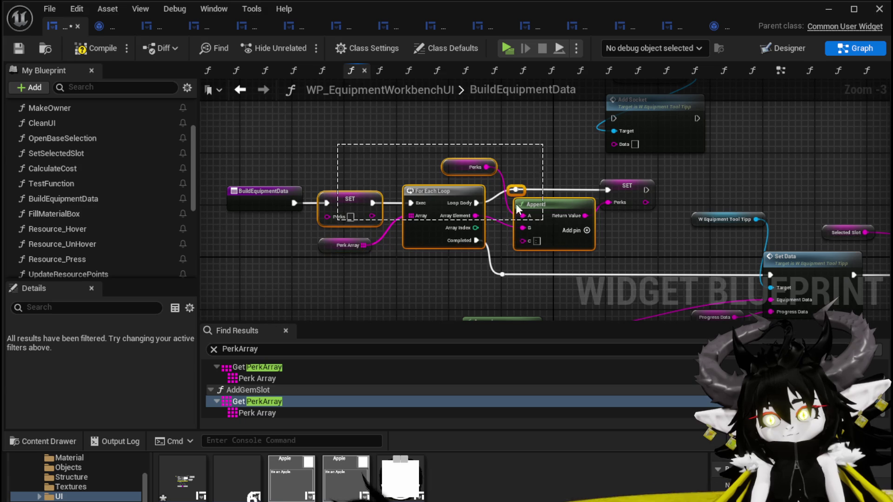
{"action": "mouse_move", "coordinate": [250, 191]}
{"action": "left_mouse_down"}
{"action": "mouse_move", "coordinate": [235, 269]}
{"action": "mouse_move", "coordinate": [235, 258]}
{"action": "mouse_move", "coordinate": [505, 274]}
{"action": "left_mouse_up"}
{"action": "left_click_drag", "start_coordinate": [246, 258], "coordinate": [246, 265]}
{"action": "left_click", "coordinate": [261, 222]}
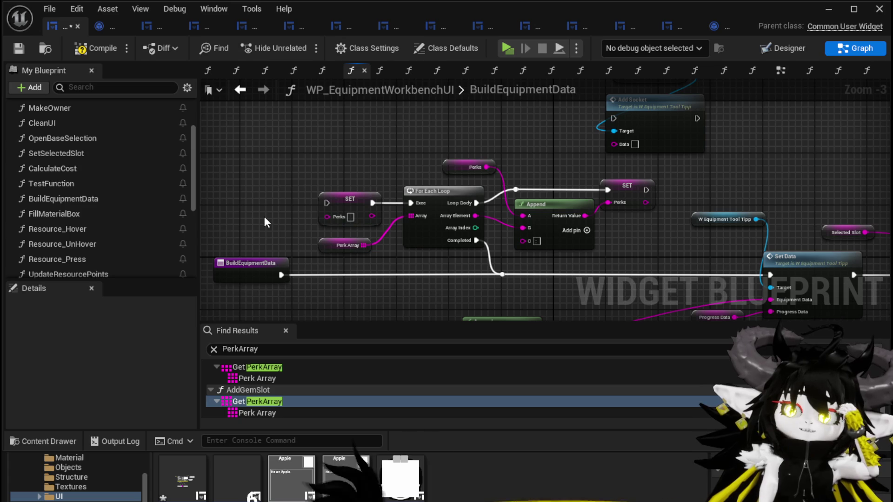
{"action": "left_click", "coordinate": [18, 56]}
- Inspect the tooltip's AddSocket function, then return to the BuildEquipmentData graph
{"action": "left_click_drag", "start_coordinate": [510, 126], "coordinate": [445, 177]}
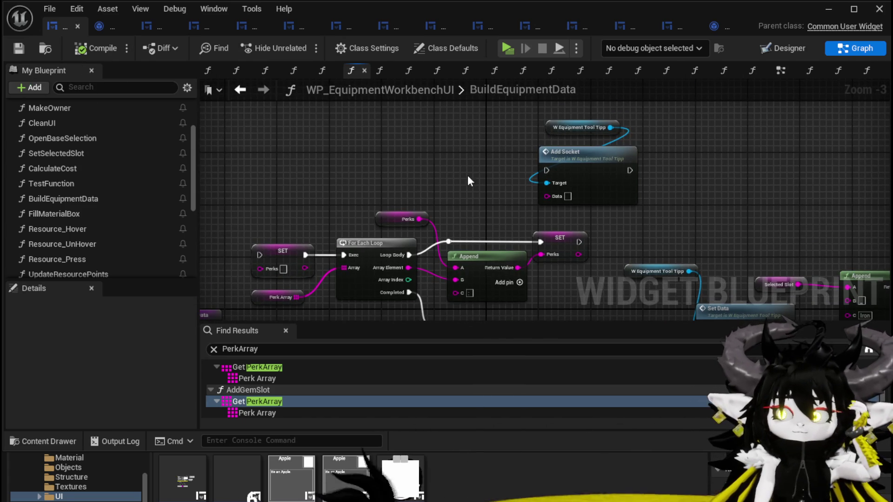
{"action": "double_click", "coordinate": [565, 173]}
{"action": "left_click_drag", "start_coordinate": [303, 149], "coordinate": [519, 146]}
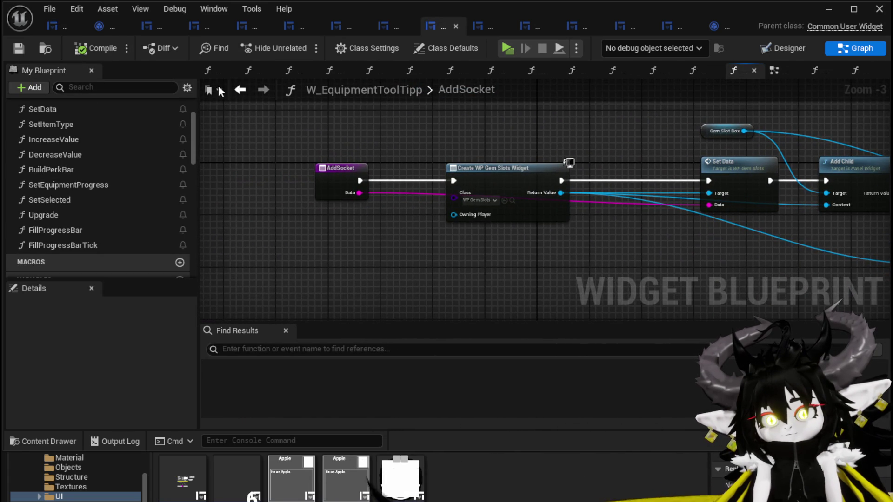
{"action": "left_click", "coordinate": [240, 89]}
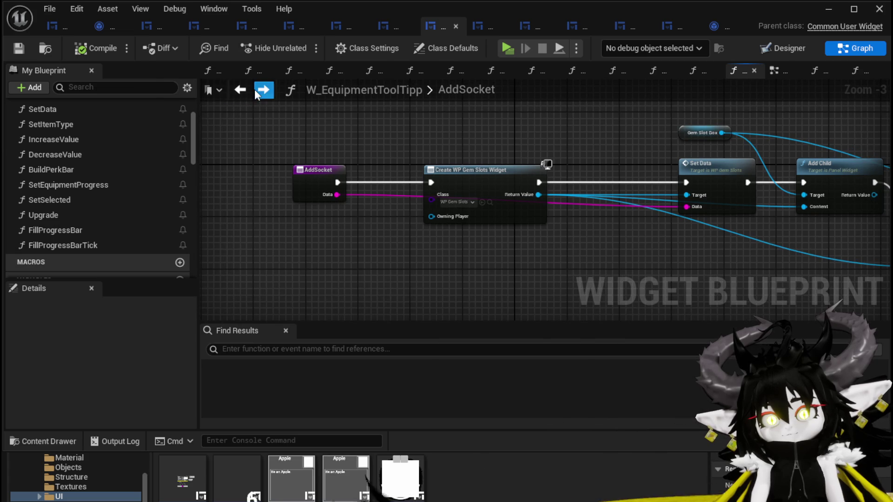
{"action": "left_click", "coordinate": [258, 92]}
{"action": "left_click", "coordinate": [54, 25]}
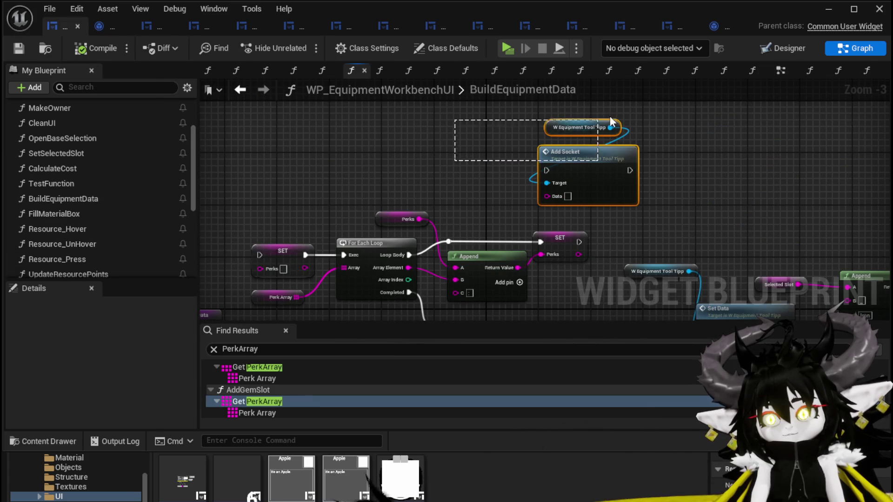
{"action": "right_click", "coordinate": [600, 163]}
- Collapse the selected nodes into a new function named SetPerkBar and compile
{"action": "left_click", "coordinate": [651, 353]}
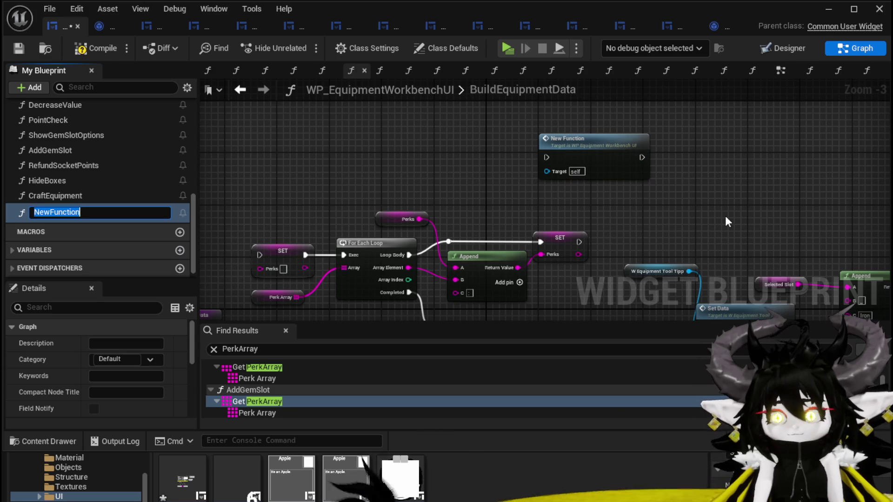
{"action": "type", "text": "Build"}
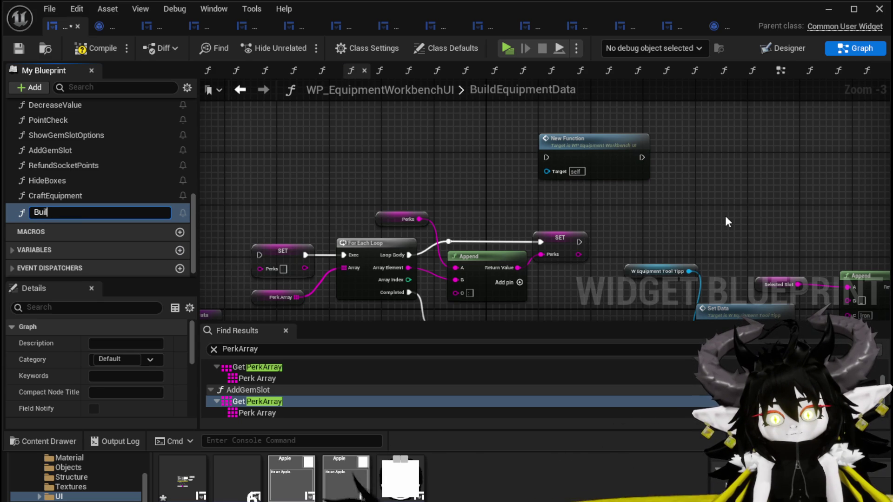
{"action": "type", "text": "etPerkBar"}
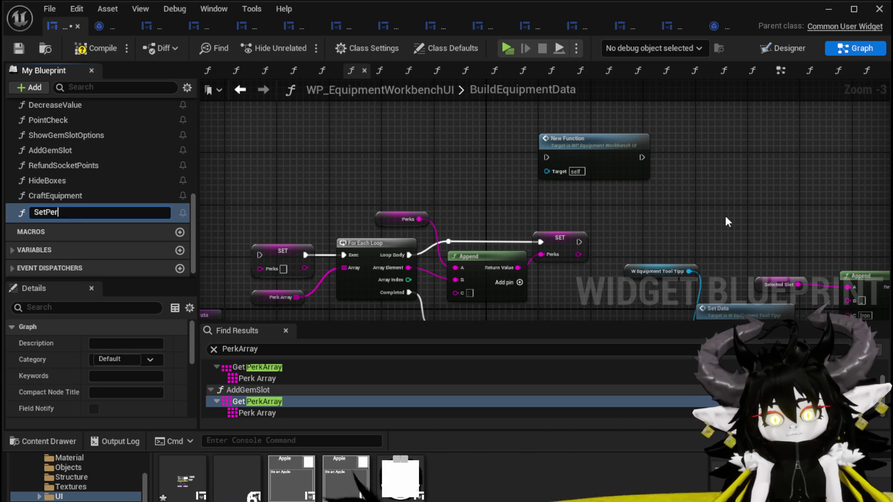
{"action": "key", "text": "Return"}
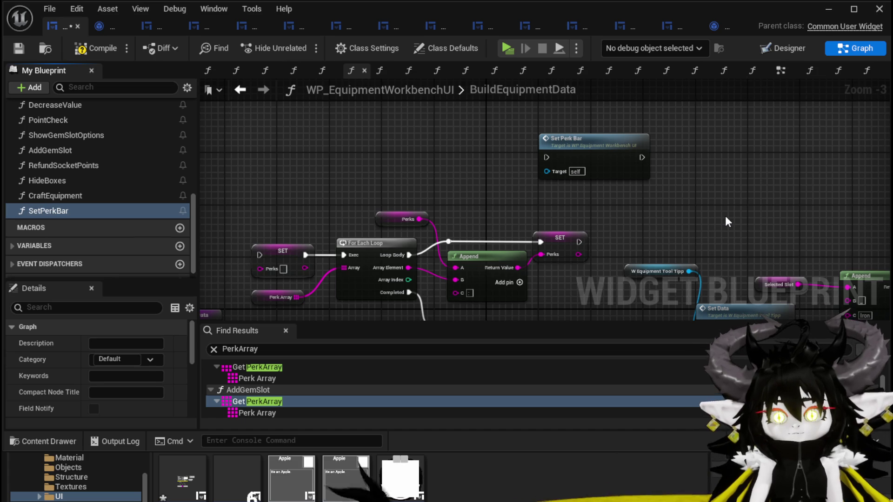
{"action": "left_click", "coordinate": [18, 48]}
- In SetPerkBar, add a Perk Array getter and a For Each Loop over it
{"action": "double_click", "coordinate": [593, 154]}
{"action": "left_click_drag", "start_coordinate": [549, 156], "coordinate": [241, 182]}
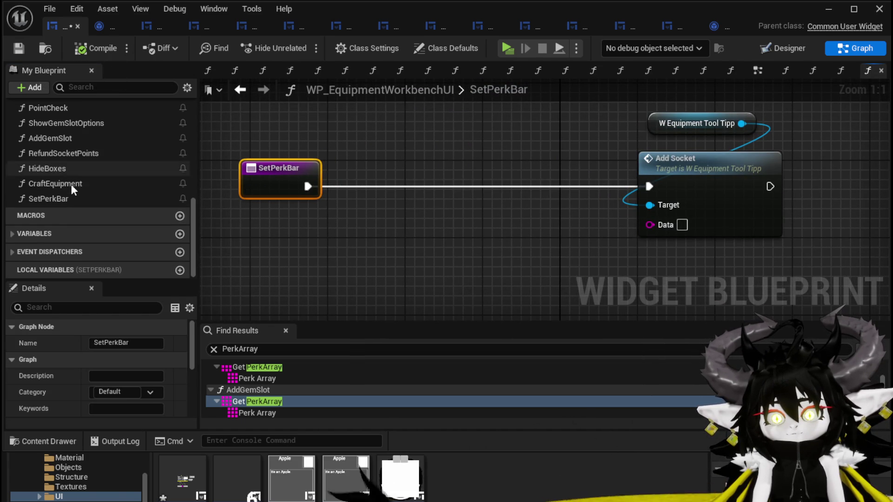
{"action": "right_click", "coordinate": [358, 253]}
{"action": "type", "text": "get Perk"}
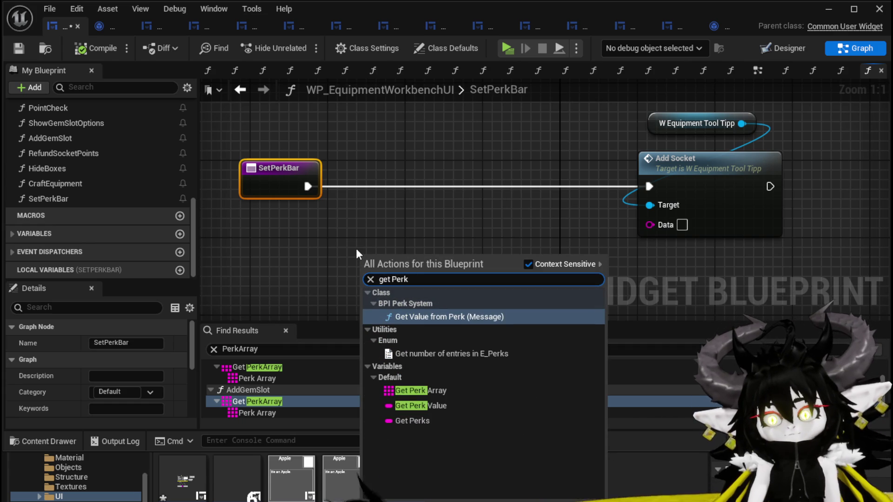
{"action": "left_click", "coordinate": [389, 392]}
{"action": "left_click_drag", "start_coordinate": [424, 259], "coordinate": [286, 261]}
{"action": "type", "text": "Loop"}
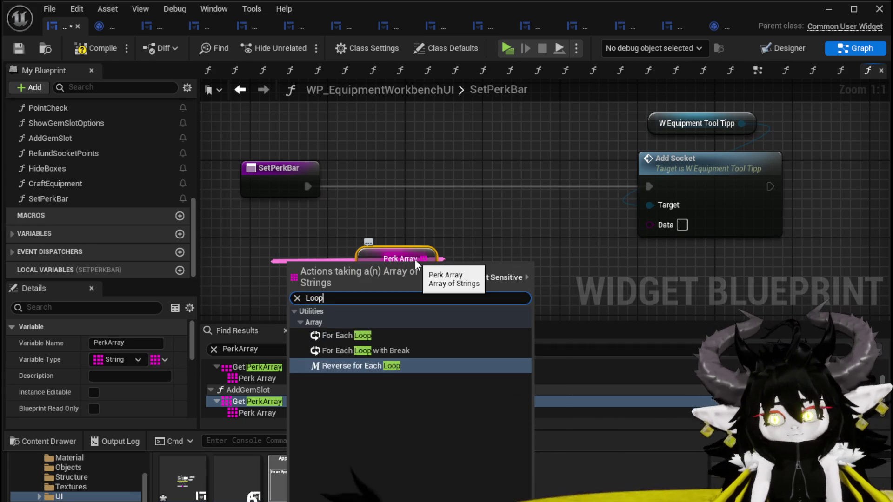
{"action": "left_click", "coordinate": [359, 334]}
- Wire the loop body and Array Element into Add Socket, compile, and return to BuildEquipmentData
{"action": "mouse_move", "coordinate": [345, 265]}
{"action": "left_mouse_down"}
{"action": "mouse_move", "coordinate": [538, 140]}
{"action": "mouse_move", "coordinate": [529, 167]}
{"action": "mouse_move", "coordinate": [484, 168]}
{"action": "left_mouse_up"}
{"action": "left_click", "coordinate": [358, 259]}
{"action": "left_click_drag", "start_coordinate": [358, 258], "coordinate": [309, 258]}
{"action": "left_click_drag", "start_coordinate": [308, 186], "coordinate": [438, 186]}
{"action": "left_click_drag", "start_coordinate": [533, 186], "coordinate": [649, 187]}
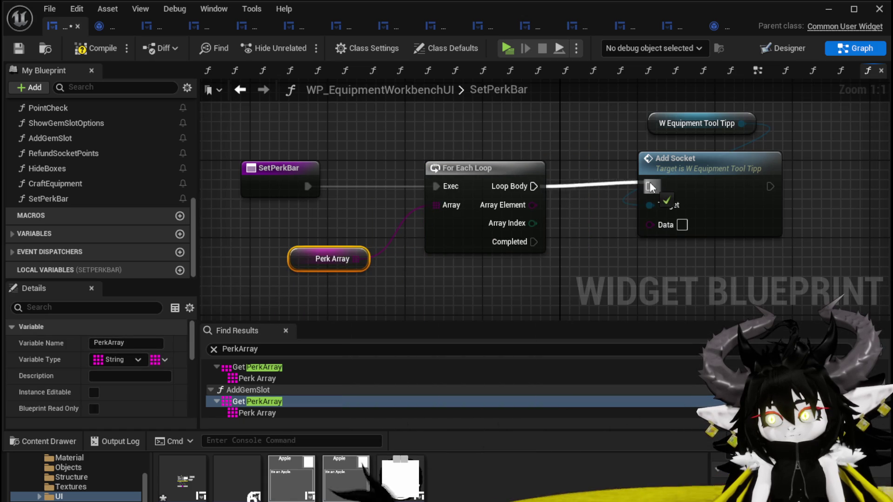
{"action": "left_click_drag", "start_coordinate": [533, 205], "coordinate": [650, 225]}
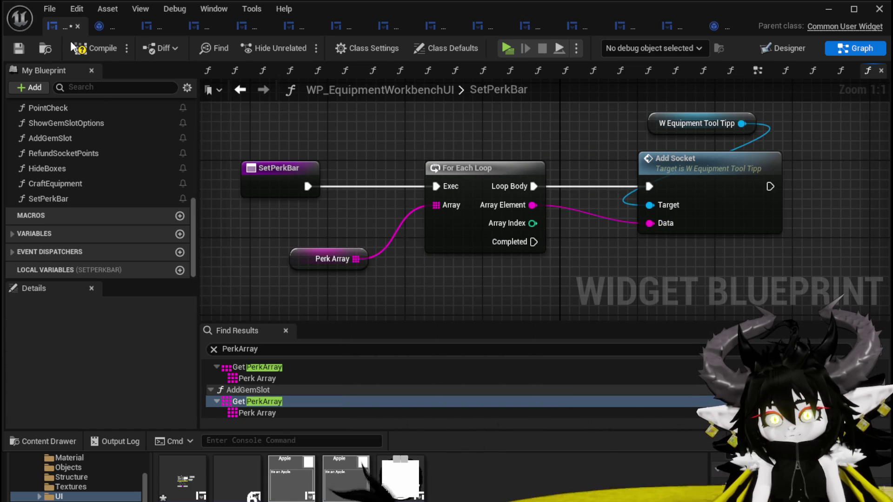
{"action": "left_click", "coordinate": [19, 51]}
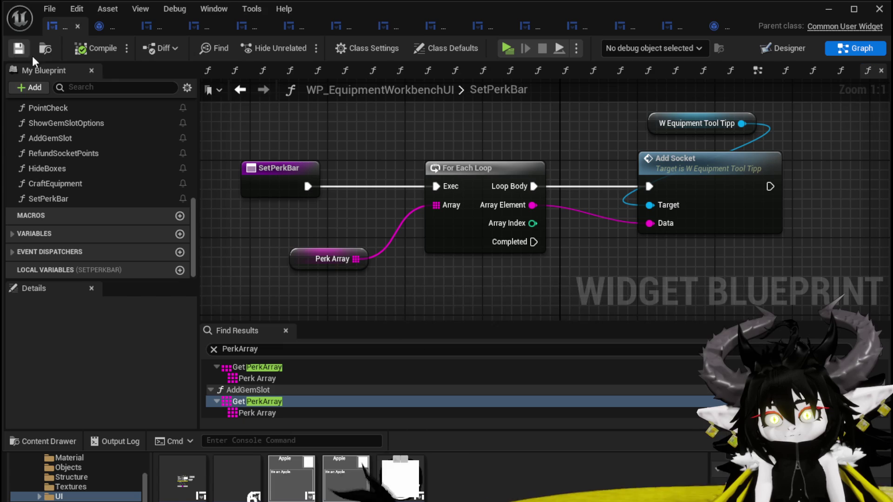
{"action": "left_click", "coordinate": [240, 90]}
- Move the Return Node right in BuildEquipmentData to make room for Set Perk Bar
{"action": "scroll", "coordinate": [466, 152], "scroll_direction": "down", "scroll_amount": 2}
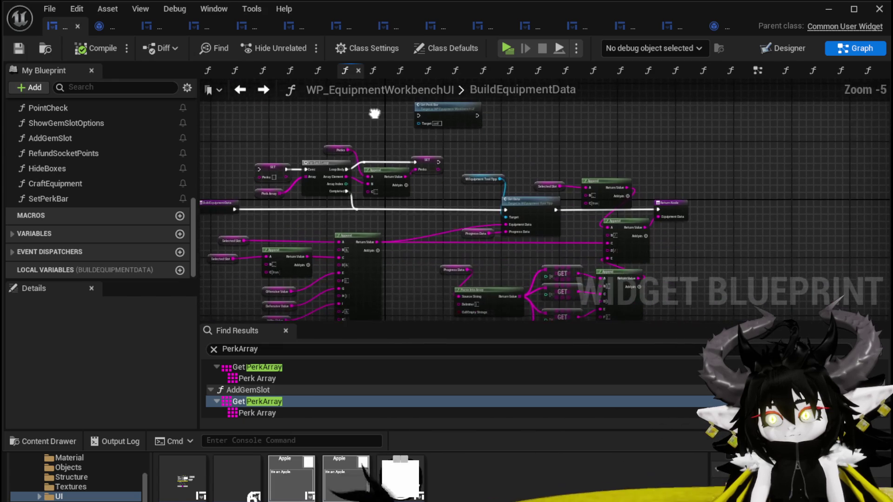
{"action": "left_click", "coordinate": [446, 116]}
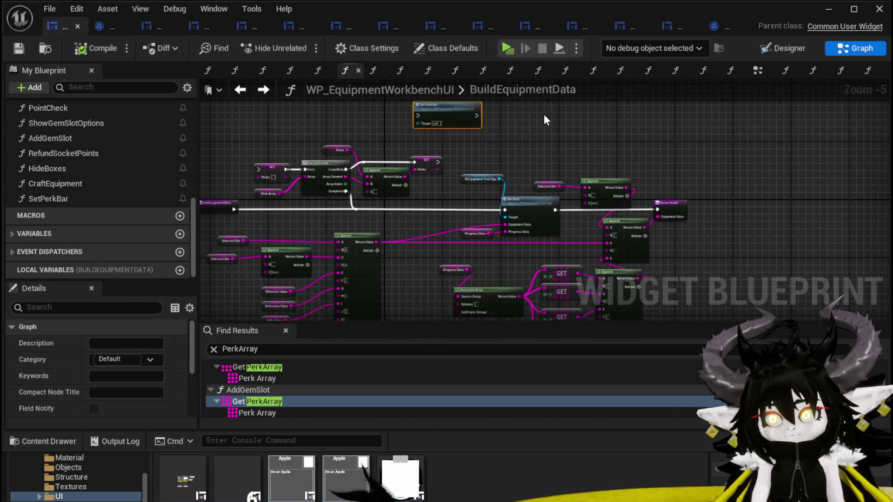
{"action": "left_click_drag", "start_coordinate": [718, 172], "coordinate": [572, 160]}
{"action": "left_click_drag", "start_coordinate": [526, 200], "coordinate": [621, 202]}
{"action": "left_click_drag", "start_coordinate": [459, 153], "coordinate": [546, 193]}
{"action": "mouse_move", "coordinate": [354, 132]}
{"action": "left_mouse_down"}
{"action": "mouse_move", "coordinate": [473, 181]}
{"action": "mouse_move", "coordinate": [551, 183]}
{"action": "mouse_move", "coordinate": [382, 147]}
{"action": "mouse_move", "coordinate": [629, 223]}
{"action": "mouse_move", "coordinate": [621, 242]}
{"action": "left_mouse_up"}
{"action": "scroll", "coordinate": [513, 252], "scroll_direction": "up", "scroll_amount": 2}
- Wire Set Data into Set Perk Bar and Set Perk Bar into the Return Node, then compile and save
{"action": "left_click_drag", "start_coordinate": [479, 234], "coordinate": [658, 233]}
{"action": "left_click_drag", "start_coordinate": [752, 234], "coordinate": [847, 234]}
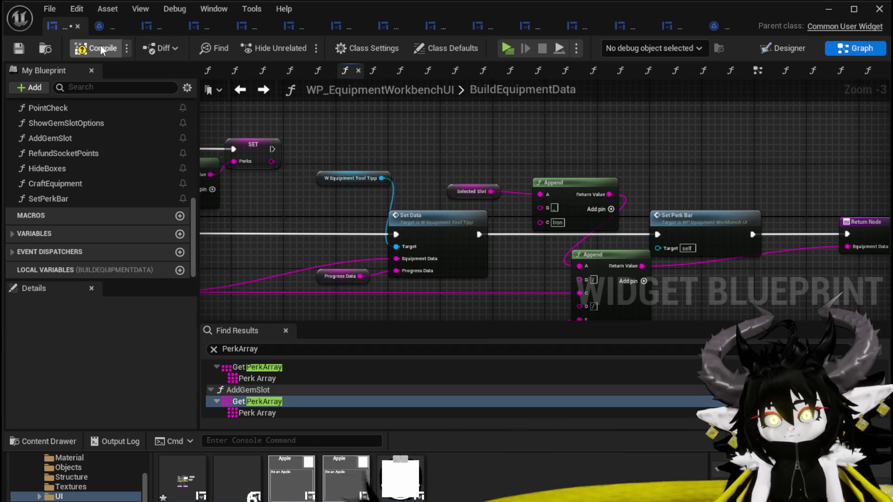
{"action": "left_click", "coordinate": [25, 49]}
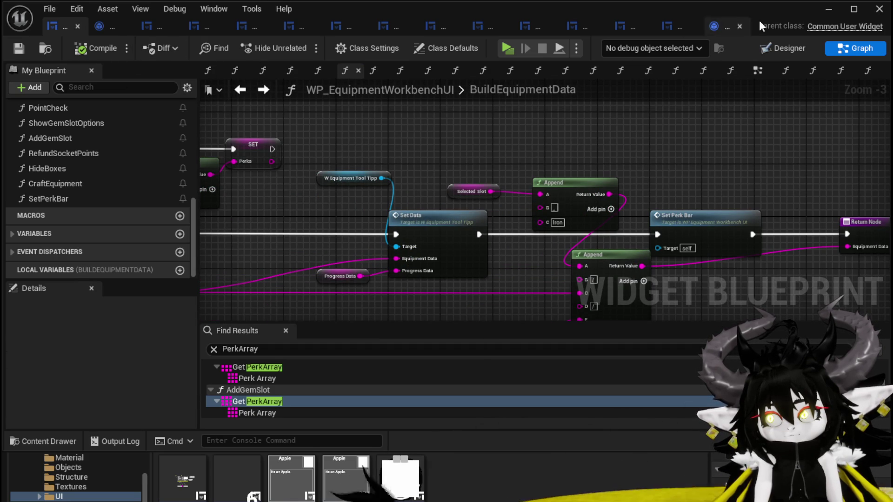
{"action": "left_click", "coordinate": [827, 9]}
- Launch the standalone preview, walk to the workbench and load Iron_Chest via the Chest slot
{"action": "left_click", "coordinate": [302, 46]}
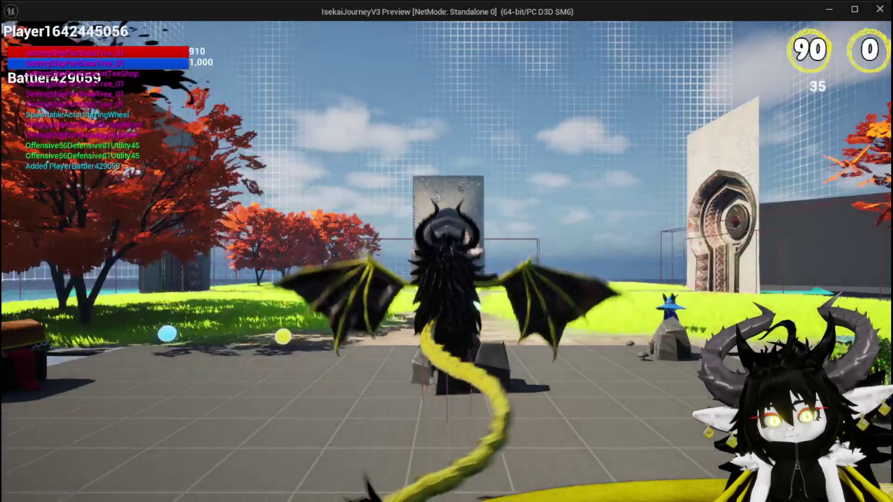
{"action": "key", "text": "w"}
{"action": "key", "text": "e"}
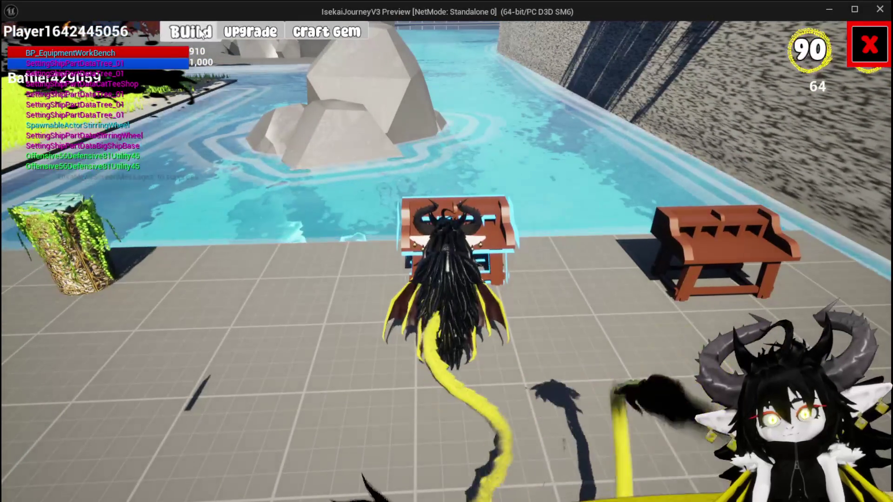
{"action": "left_click", "coordinate": [490, 298]}
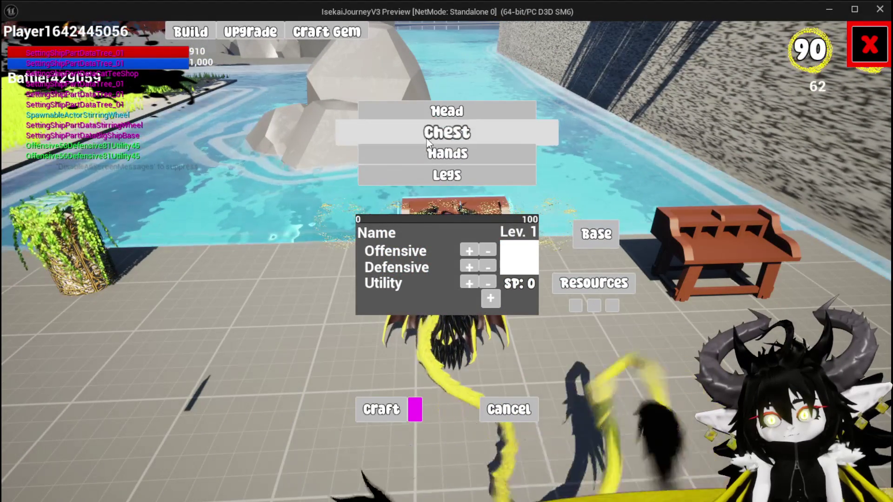
{"action": "left_click", "coordinate": [449, 131]}
- Add two red gems as resources and socket three gems into the chest
{"action": "left_click", "coordinate": [591, 283]}
{"action": "left_click", "coordinate": [475, 128]}
{"action": "left_click", "coordinate": [475, 128]}
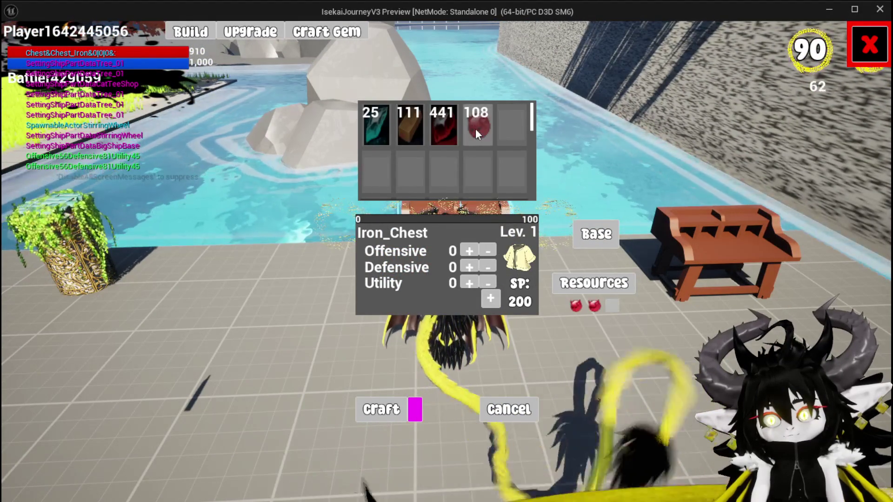
{"action": "left_click", "coordinate": [475, 129]}
{"action": "left_click", "coordinate": [491, 300]}
{"action": "left_click", "coordinate": [401, 346]}
{"action": "left_click", "coordinate": [446, 347]}
{"action": "left_click", "coordinate": [492, 347]}
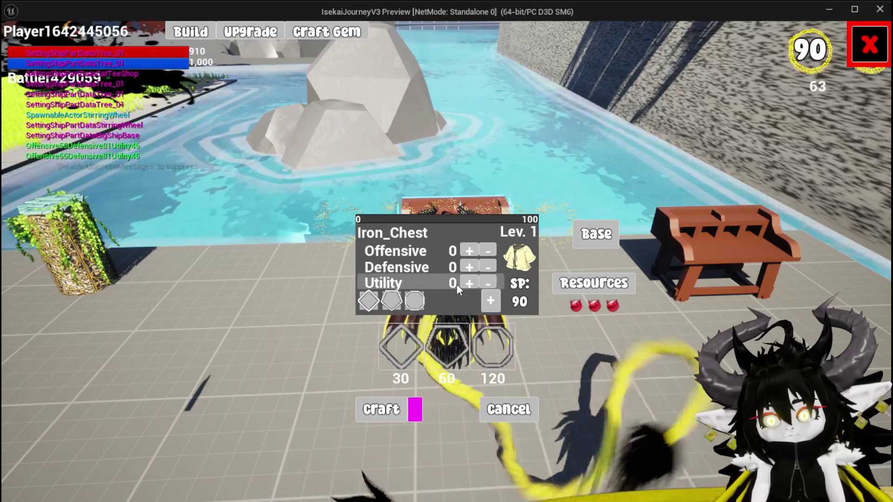
- Raise Utility to 1 and add and remove gems, including the 60 gem, to test SP cost and refunds
{"action": "left_click", "coordinate": [469, 284]}
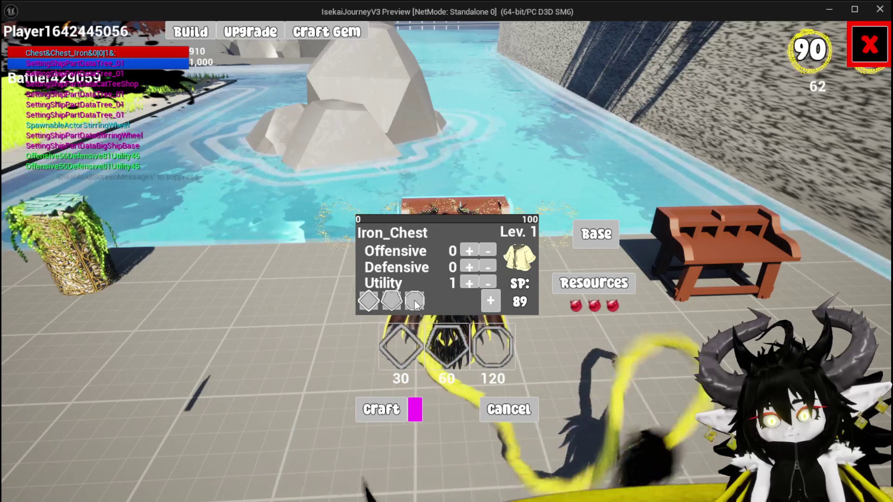
{"action": "left_click", "coordinate": [450, 324]}
{"action": "left_click", "coordinate": [492, 347]}
{"action": "left_click", "coordinate": [406, 303]}
{"action": "left_click", "coordinate": [393, 306]}
{"action": "left_click", "coordinate": [482, 346]}
{"action": "left_click", "coordinate": [445, 336]}
{"action": "left_click", "coordinate": [414, 302]}
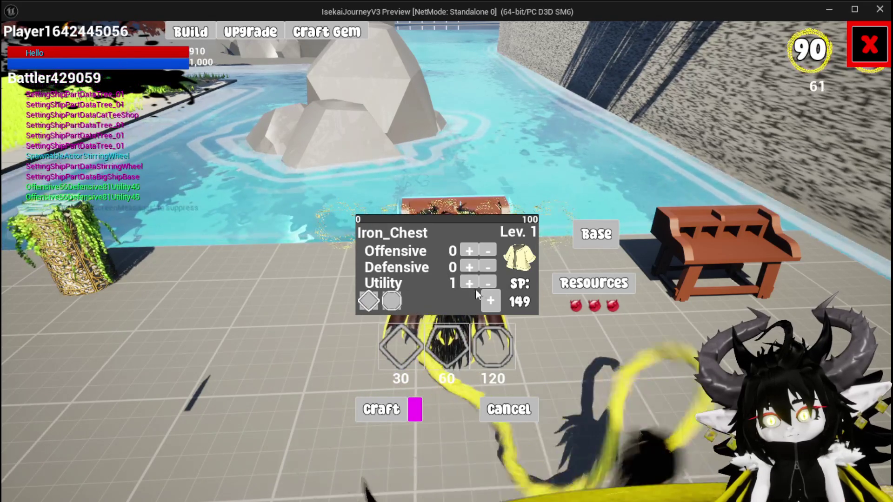
{"action": "left_click", "coordinate": [459, 346]}
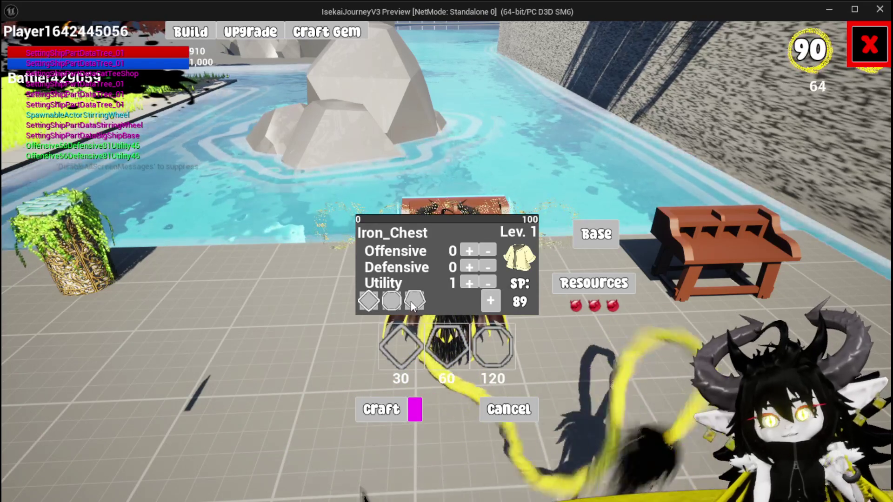
{"action": "left_click", "coordinate": [412, 303]}
{"action": "left_click", "coordinate": [464, 337]}
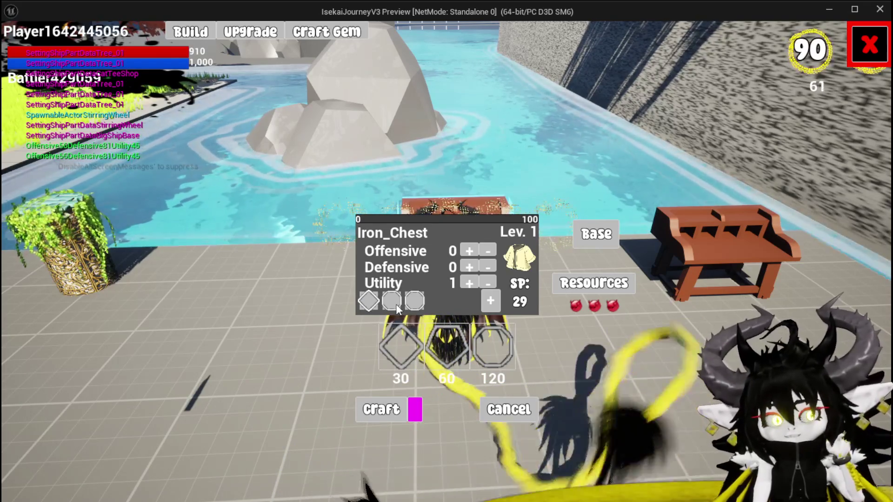
- Socket diamond, pentagon and octagon gems into Iron_Chest, then remove all five gems
{"action": "left_click", "coordinate": [490, 300]}
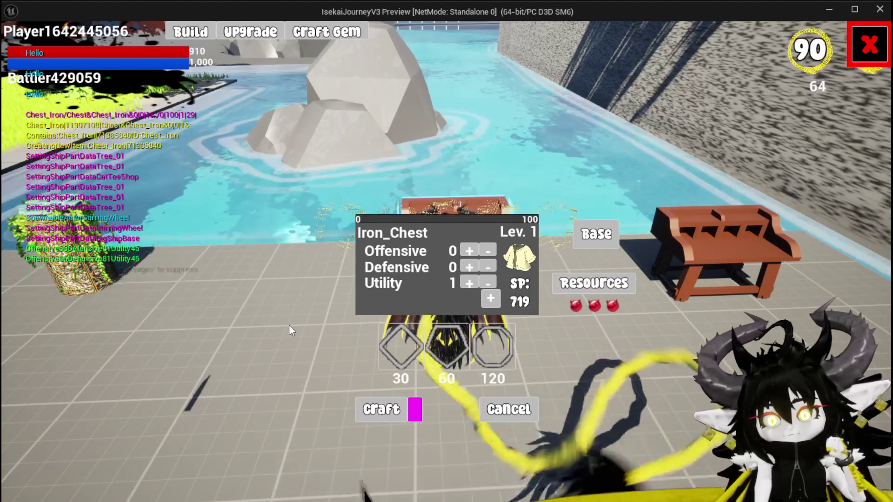
{"action": "left_click", "coordinate": [399, 347]}
{"action": "left_click", "coordinate": [446, 348]}
{"action": "left_click", "coordinate": [484, 348]}
{"action": "left_click", "coordinate": [492, 342]}
{"action": "left_click", "coordinate": [442, 344]}
{"action": "left_click", "coordinate": [458, 302]}
{"action": "left_click", "coordinate": [437, 302]}
{"action": "left_click", "coordinate": [416, 301]}
{"action": "left_click", "coordinate": [391, 303]}
{"action": "left_click", "coordinate": [368, 302]}
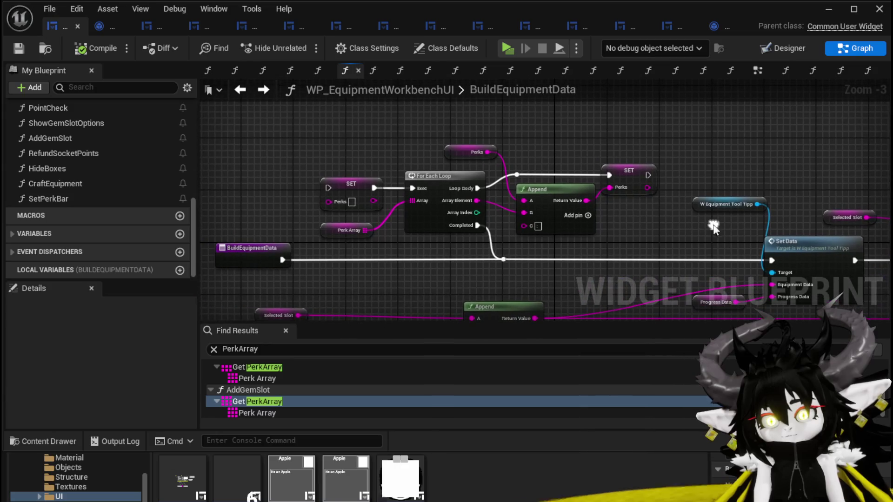
{"action": "left_click", "coordinate": [560, 160]}
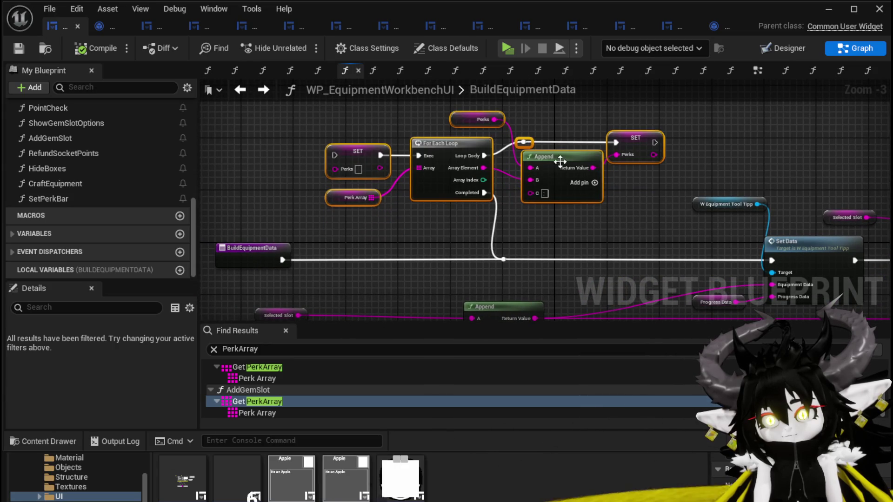
{"action": "mouse_move", "coordinate": [445, 235]}
{"action": "left_mouse_down"}
{"action": "mouse_move", "coordinate": [419, 200]}
{"action": "mouse_move", "coordinate": [204, 159]}
{"action": "mouse_move", "coordinate": [218, 151]}
{"action": "mouse_move", "coordinate": [528, 170]}
{"action": "mouse_move", "coordinate": [534, 180]}
{"action": "mouse_move", "coordinate": [343, 233]}
{"action": "mouse_move", "coordinate": [326, 223]}
{"action": "mouse_move", "coordinate": [457, 207]}
{"action": "mouse_move", "coordinate": [479, 196]}
{"action": "left_mouse_up"}
{"action": "left_click_drag", "start_coordinate": [309, 241], "coordinate": [618, 123]}
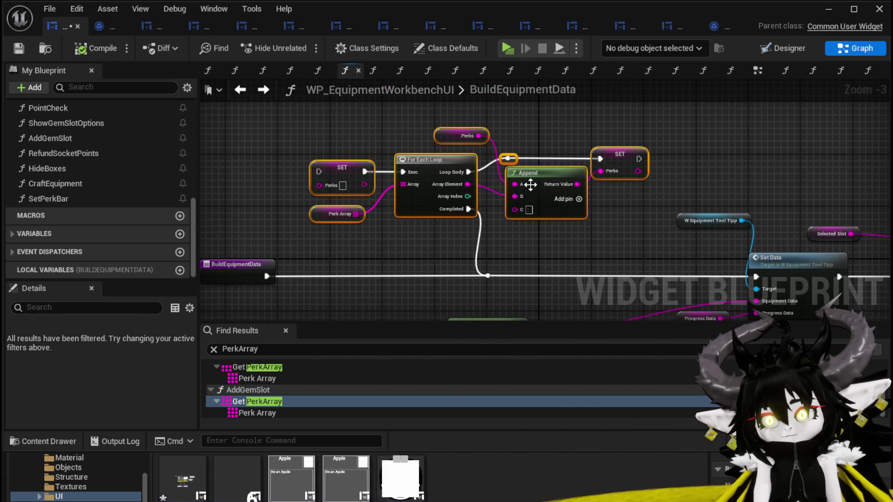
{"action": "right_click", "coordinate": [547, 183]}
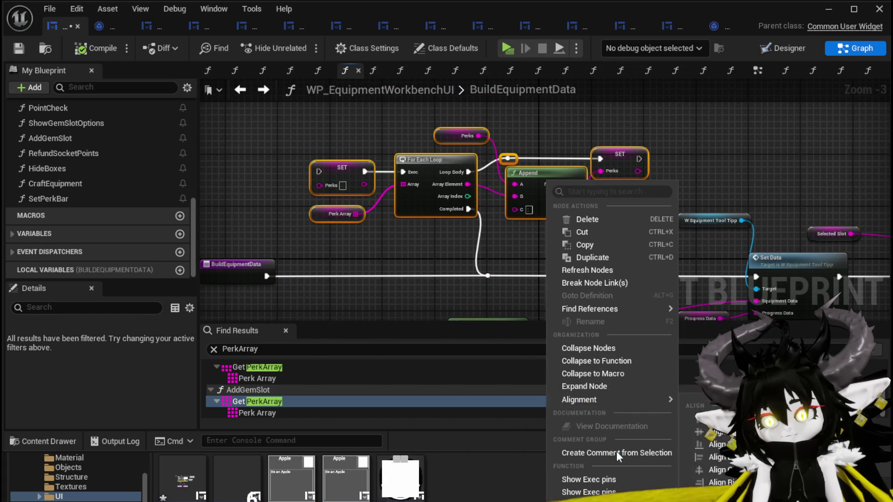
- Collapse the selected perk-loop nodes into a new function named BuildPerkBar and compile
{"action": "left_click", "coordinate": [601, 363]}
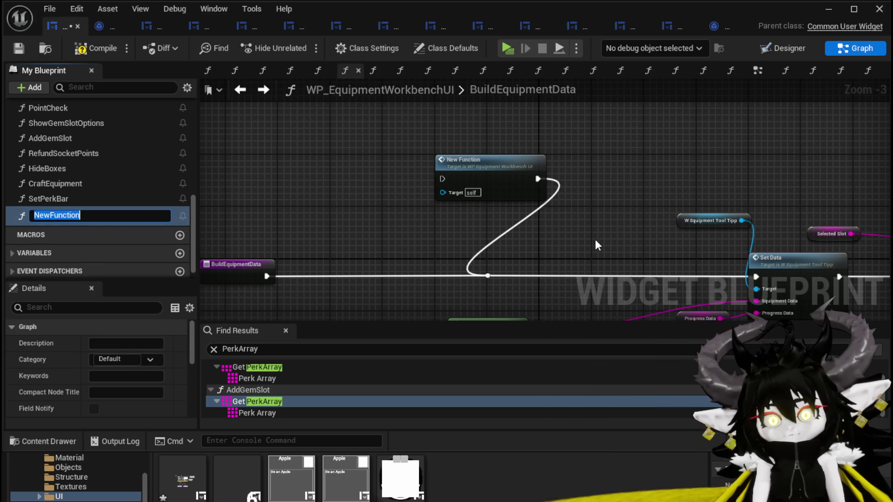
{"action": "type", "text": "ldPerkBar"}
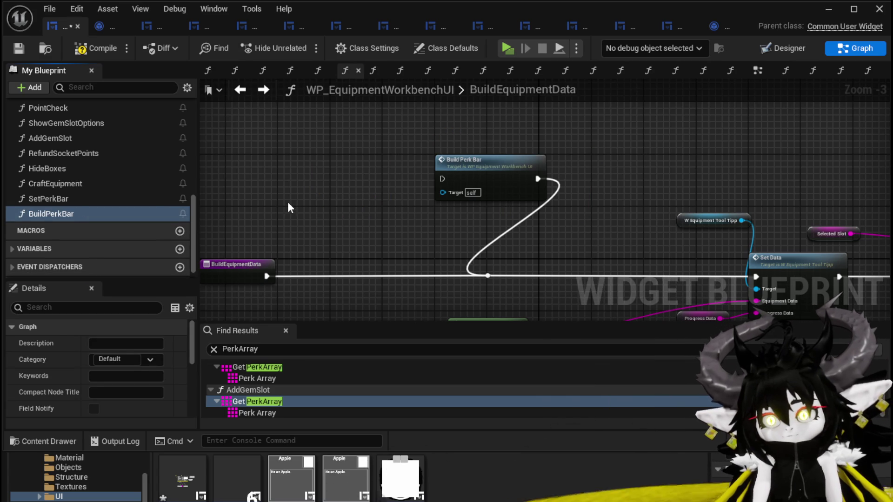
{"action": "left_click", "coordinate": [20, 48]}
- Inspect the BuildPerkBar graph, nudge its final SET node right, and save
{"action": "double_click", "coordinate": [532, 182]}
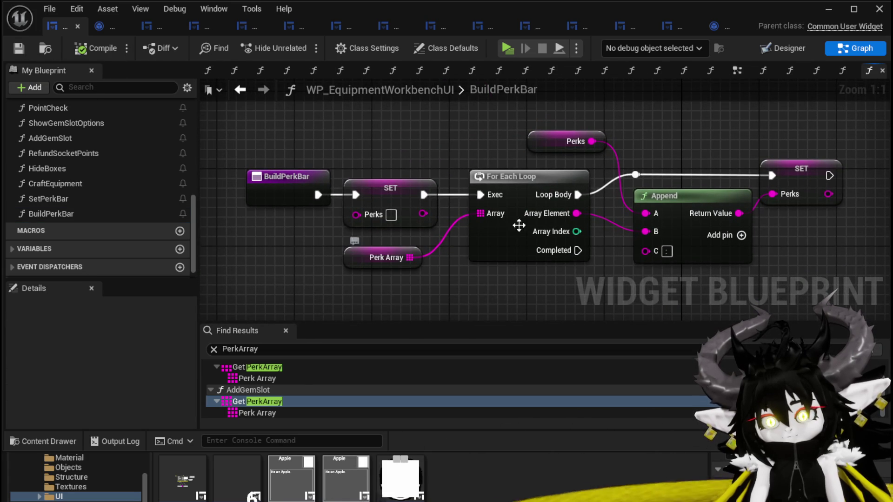
{"action": "left_click_drag", "start_coordinate": [814, 170], "coordinate": [832, 168]}
{"action": "left_click", "coordinate": [799, 145]}
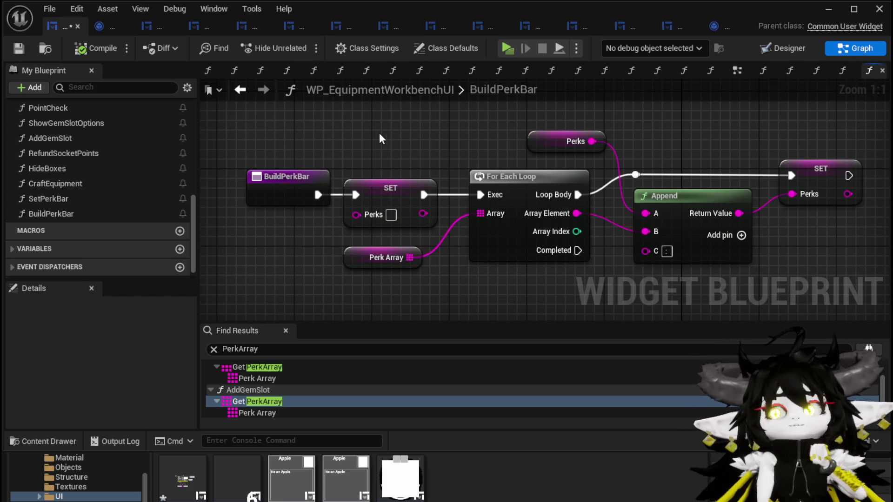
{"action": "left_click", "coordinate": [11, 48]}
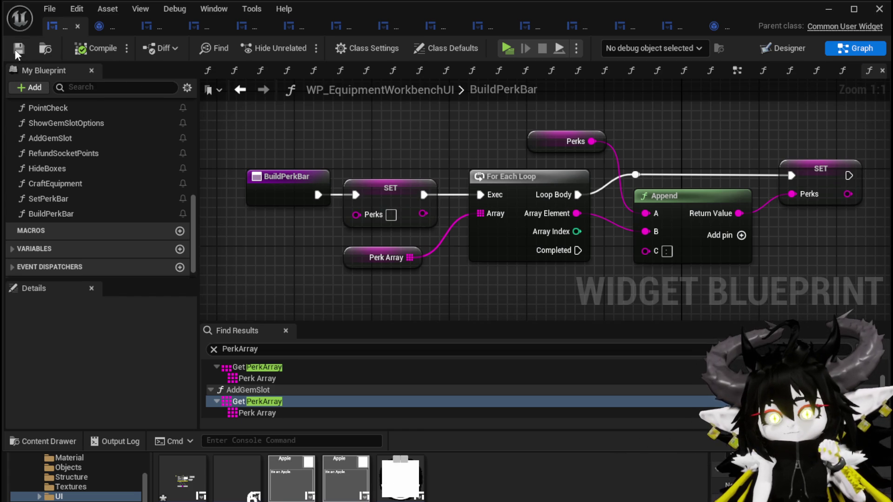
{"action": "left_click", "coordinate": [241, 92]}
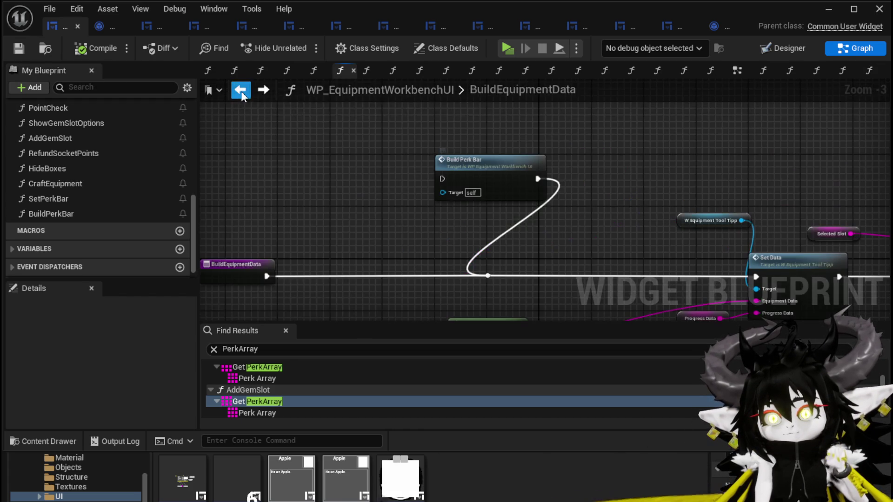
- Place the Build Perk Bar node next to the BuildEquipmentData execution line and save
{"action": "scroll", "coordinate": [366, 186], "scroll_direction": "down", "scroll_amount": 6}
{"action": "scroll", "coordinate": [358, 195], "scroll_direction": "up", "scroll_amount": 3}
{"action": "mouse_move", "coordinate": [360, 227]}
{"action": "left_mouse_down"}
{"action": "mouse_move", "coordinate": [538, 200]}
{"action": "mouse_move", "coordinate": [542, 131]}
{"action": "left_mouse_up"}
{"action": "left_click", "coordinate": [368, 288]}
{"action": "mouse_move", "coordinate": [405, 254]}
{"action": "left_mouse_down"}
{"action": "mouse_move", "coordinate": [309, 146]}
{"action": "mouse_move", "coordinate": [343, 173]}
{"action": "mouse_move", "coordinate": [259, 172]}
{"action": "mouse_move", "coordinate": [311, 137]}
{"action": "left_mouse_up"}
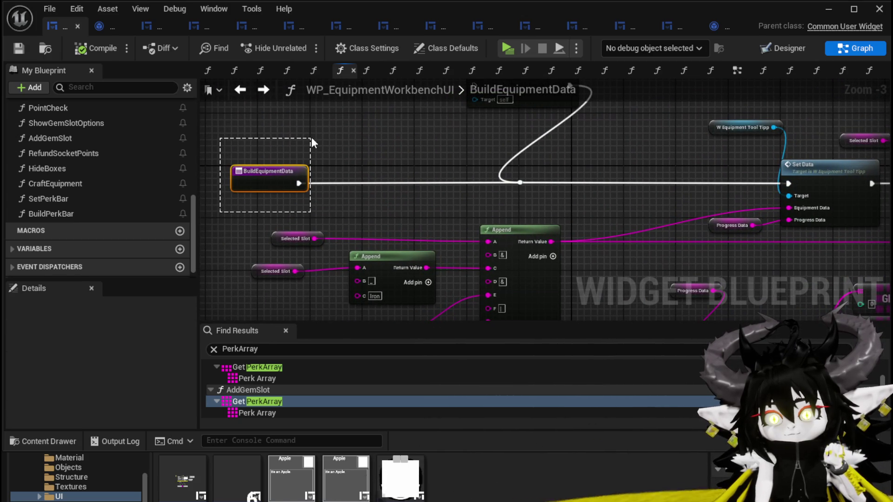
{"action": "left_click_drag", "start_coordinate": [405, 140], "coordinate": [300, 178]}
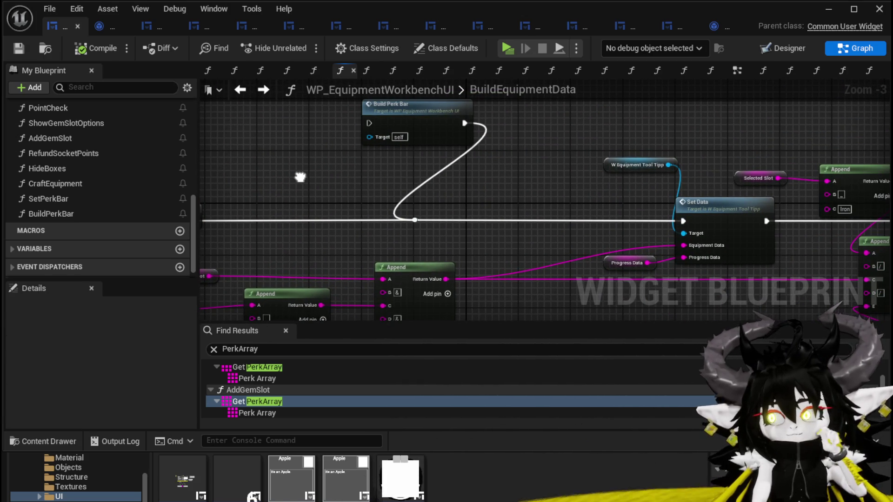
{"action": "left_click_drag", "start_coordinate": [405, 119], "coordinate": [332, 177]}
{"action": "mouse_move", "coordinate": [461, 163]}
{"action": "left_mouse_down"}
{"action": "mouse_move", "coordinate": [276, 135]}
{"action": "mouse_move", "coordinate": [139, 135]}
{"action": "left_mouse_up"}
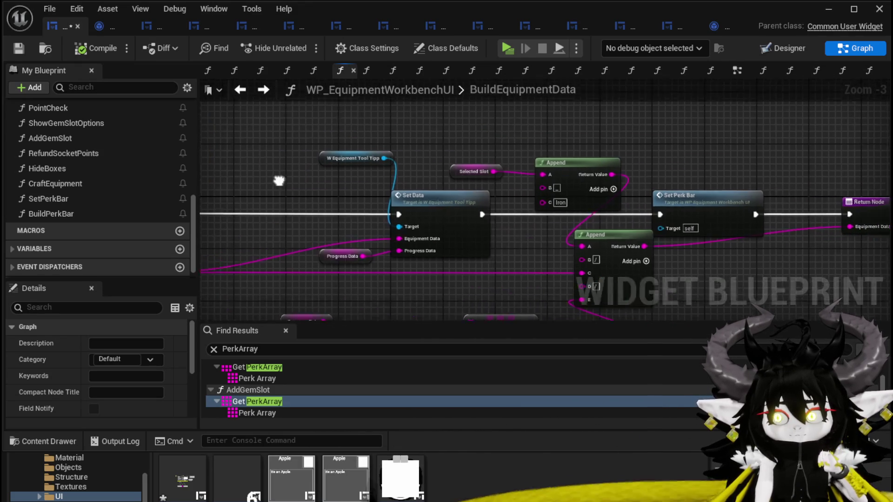
{"action": "left_click_drag", "start_coordinate": [259, 176], "coordinate": [642, 179]}
{"action": "key", "text": "ctrl+s"}
{"action": "type", "text": "BuildEquipmentDa"}
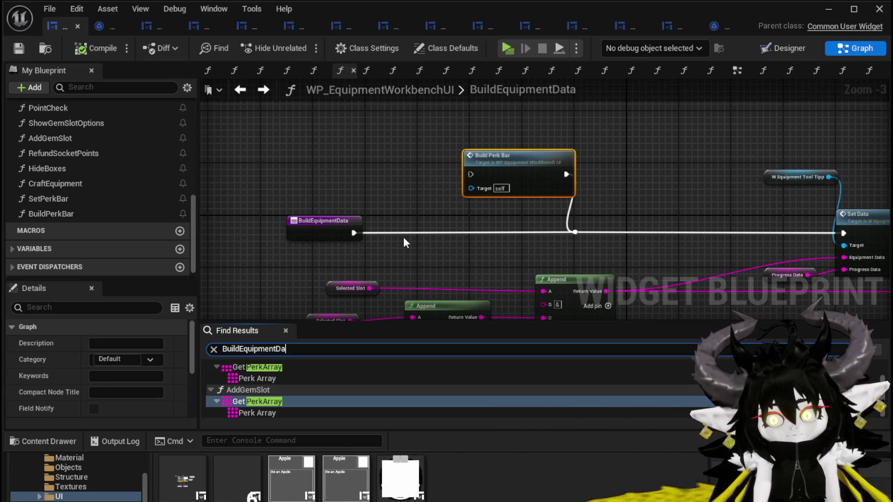
- Search for BuildEquipmentData and open its call in SetSelectedSlot
{"action": "type", "text": "ta"}
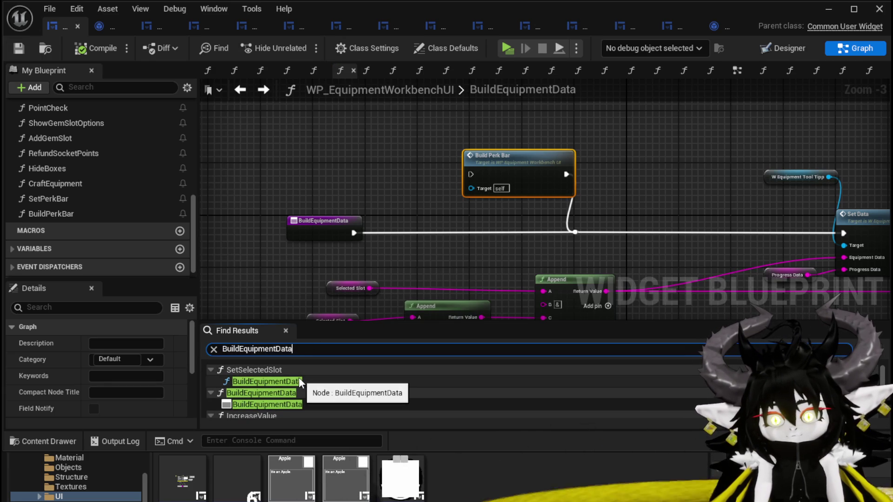
{"action": "left_click", "coordinate": [304, 381]}
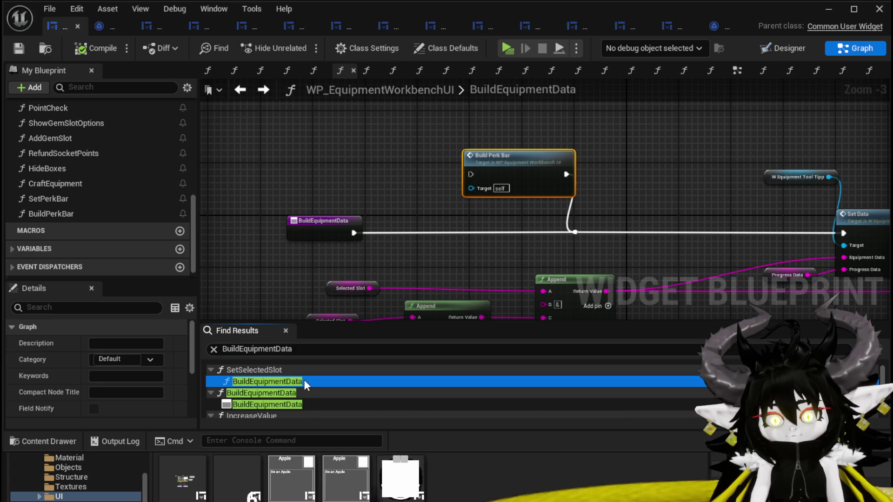
{"action": "mouse_move", "coordinate": [352, 275]}
{"action": "left_mouse_down"}
{"action": "mouse_move", "coordinate": [226, 220]}
{"action": "mouse_move", "coordinate": [343, 236]}
{"action": "left_mouse_up"}
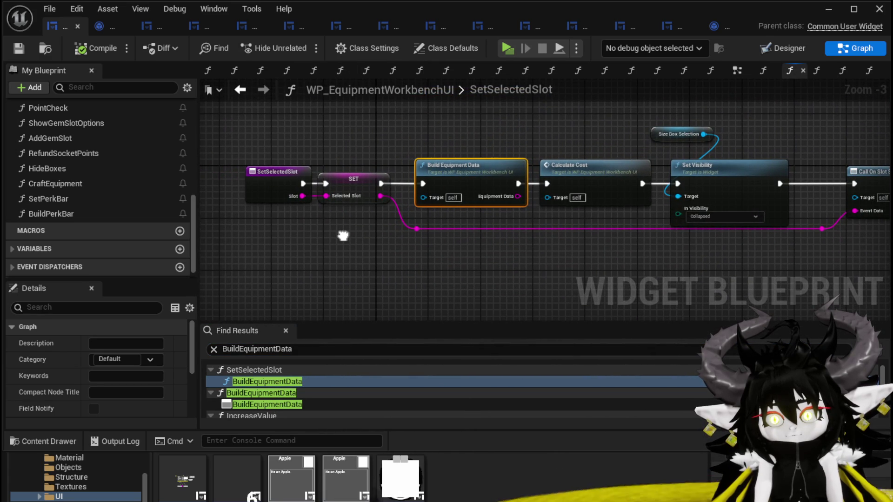
- Look over the SetSelectedSlot graph, then save the L_DungeonCreationTest map from the level editor
{"action": "mouse_move", "coordinate": [342, 236]}
{"action": "left_mouse_down"}
{"action": "mouse_move", "coordinate": [257, 243]}
{"action": "mouse_move", "coordinate": [448, 272]}
{"action": "mouse_move", "coordinate": [421, 272]}
{"action": "left_mouse_up"}
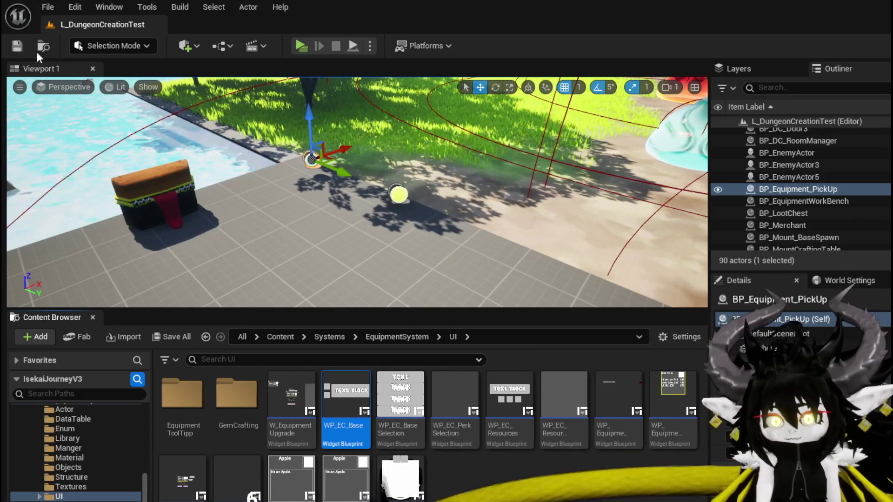
{"action": "key", "text": "ctrl+s"}
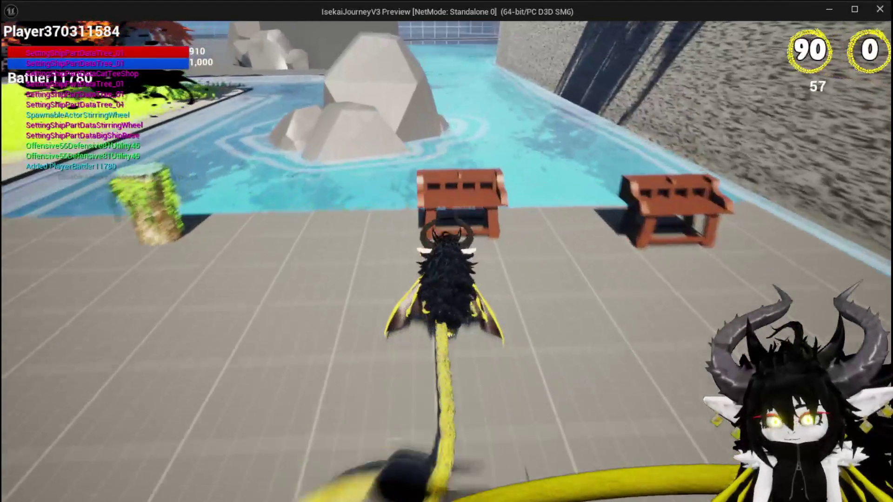
- Open the workbench crafting panel, add two red gems as resources and choose Chest as base
{"action": "key", "text": "e"}
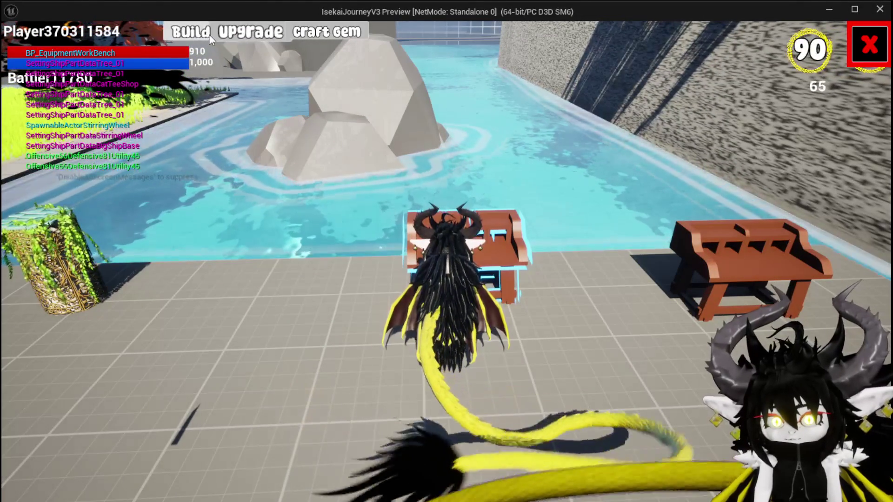
{"action": "left_click", "coordinate": [207, 34]}
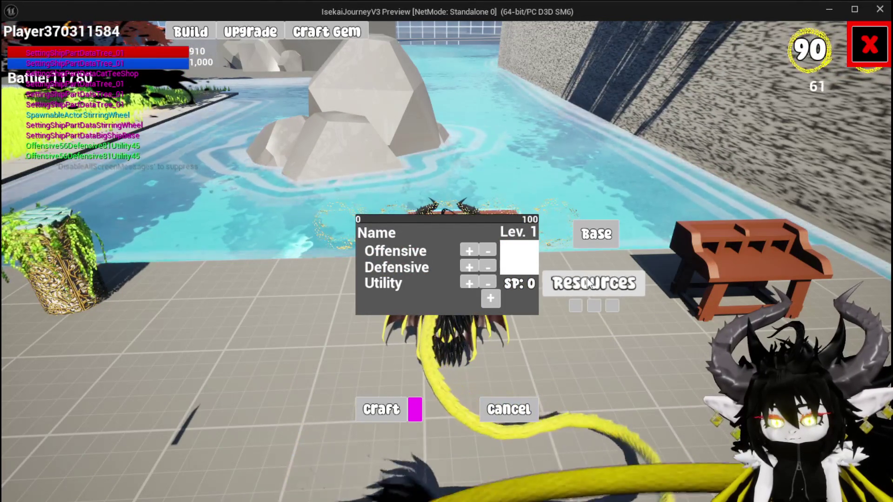
{"action": "left_click", "coordinate": [588, 282]}
{"action": "left_click", "coordinate": [472, 124]}
{"action": "left_click", "coordinate": [472, 124]}
{"action": "left_click", "coordinate": [472, 124]}
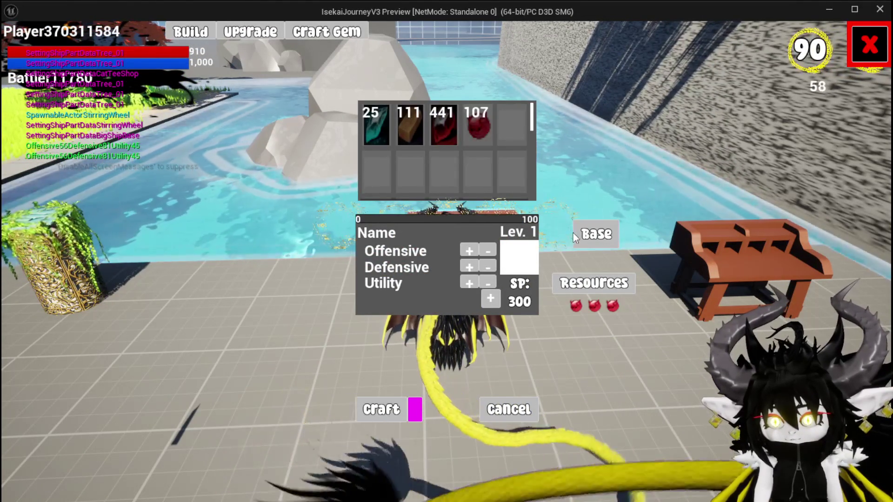
{"action": "left_click", "coordinate": [575, 232]}
{"action": "left_click", "coordinate": [448, 133]}
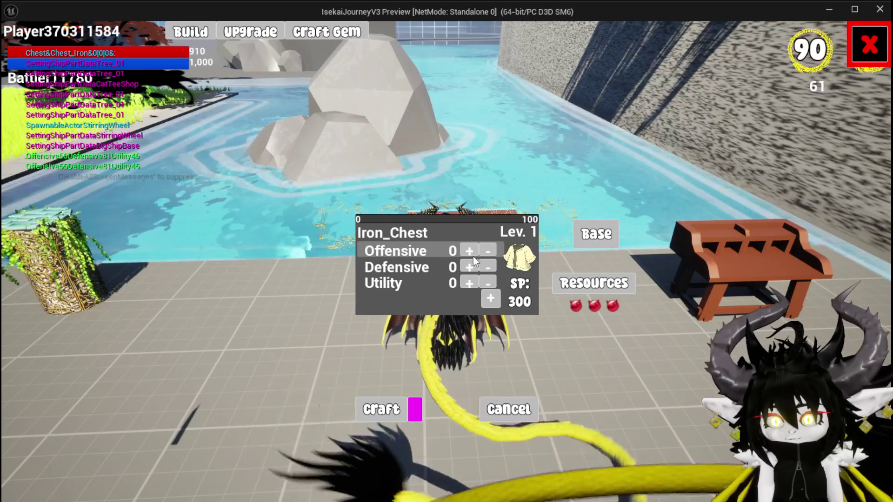
- Raise Offensive, Defensive and Utility by one each and add the 60 and 120 gem slots
{"action": "left_click", "coordinate": [469, 250]}
{"action": "left_click", "coordinate": [469, 267]}
{"action": "left_click", "coordinate": [469, 284]}
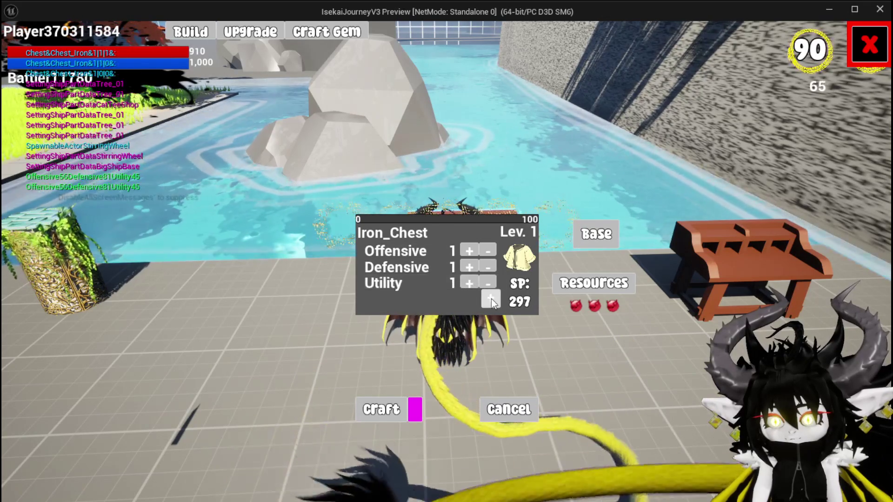
{"action": "left_click", "coordinate": [491, 300]}
{"action": "left_click", "coordinate": [445, 345]}
{"action": "left_click", "coordinate": [493, 346]}
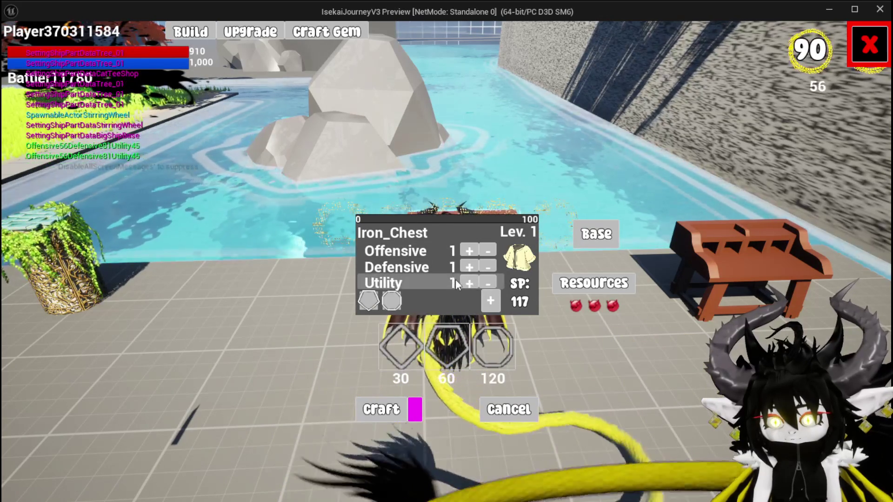
- Raise Utility by three more to 4 and Defensive by five more
{"action": "left_click", "coordinate": [466, 282]}
{"action": "left_click", "coordinate": [465, 283]}
{"action": "left_click", "coordinate": [465, 283]}
{"action": "left_click", "coordinate": [465, 269]}
{"action": "left_click", "coordinate": [465, 269]}
{"action": "left_click", "coordinate": [465, 269]}
{"action": "left_click", "coordinate": [465, 269]}
{"action": "left_click", "coordinate": [465, 269]}
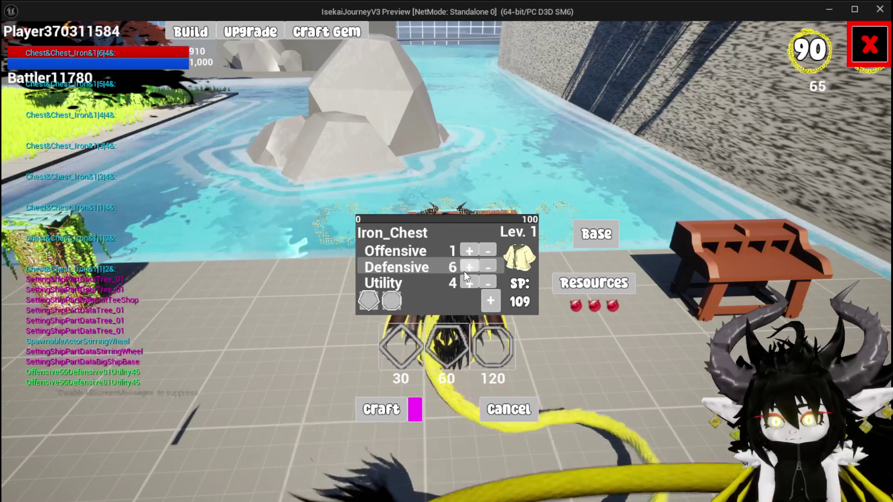
{"action": "left_click", "coordinate": [466, 268]}
{"action": "left_click", "coordinate": [465, 269]}
{"action": "left_click", "coordinate": [465, 268]}
{"action": "left_click", "coordinate": [465, 269]}
{"action": "left_click", "coordinate": [465, 269]}
{"action": "left_click", "coordinate": [465, 269]}
{"action": "left_click", "coordinate": [465, 269]}
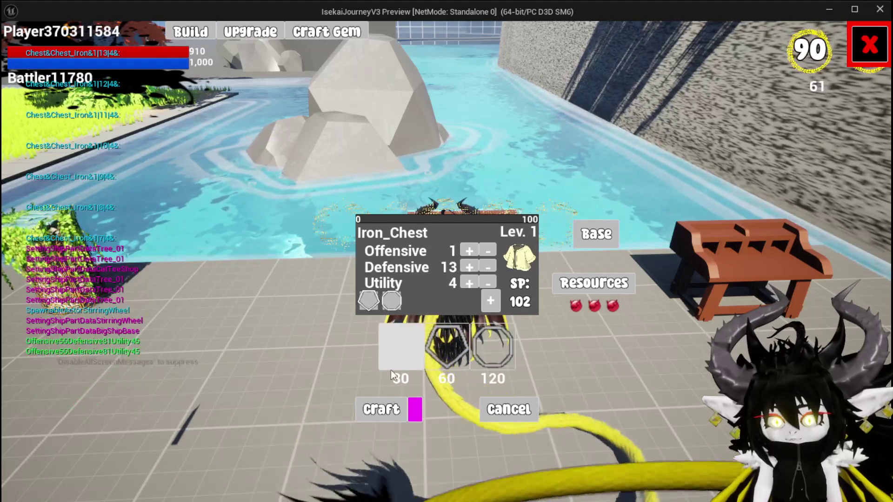
- Add the 30 gem slot, remove two gem slots to refund SP, then stop the session and save
{"action": "left_click", "coordinate": [393, 358]}
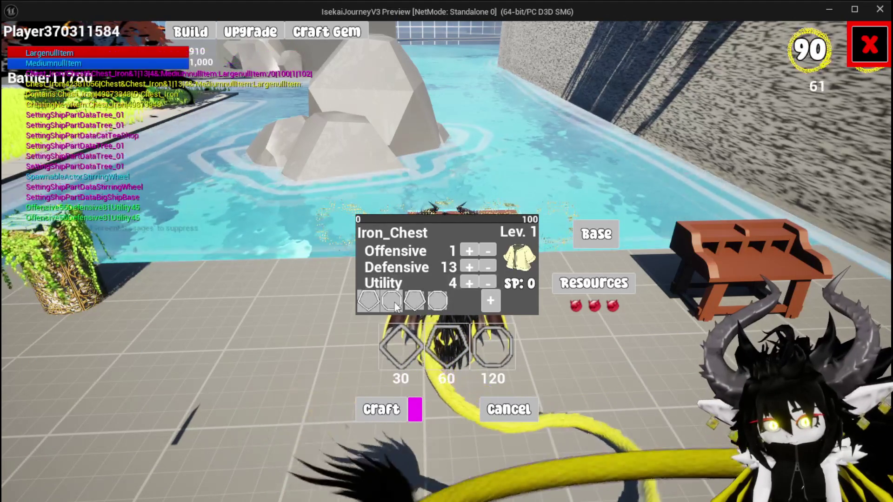
{"action": "left_click", "coordinate": [417, 303]}
{"action": "left_click", "coordinate": [417, 304]}
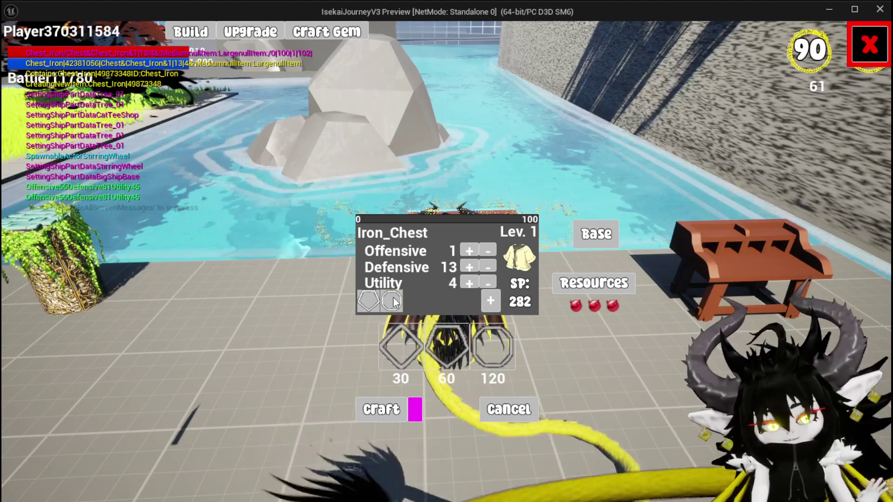
{"action": "key", "text": "Escape"}
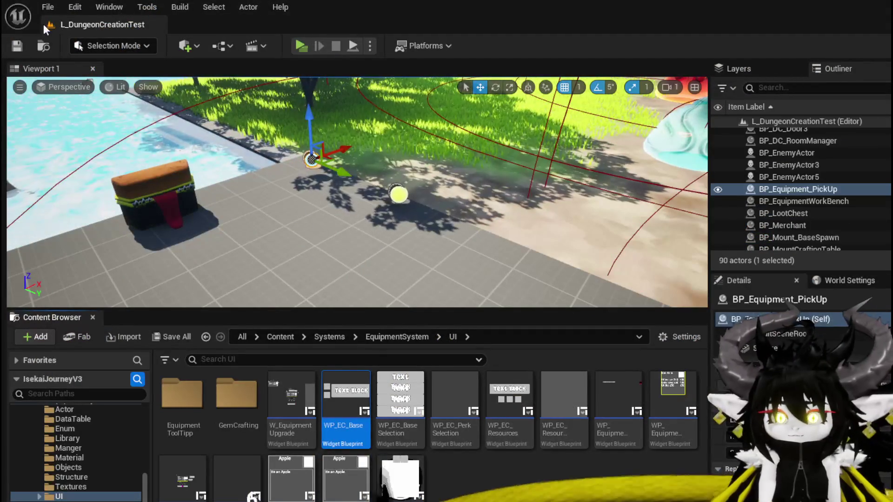
{"action": "left_click", "coordinate": [25, 47]}
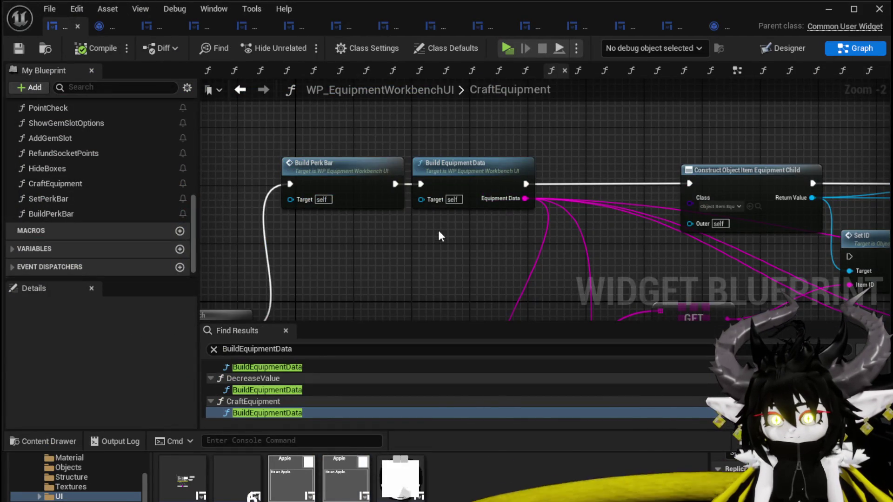
- Delete the Set Perk Bar call from BuildEquipmentData and jump to its call in SetSelectedSlot
{"action": "mouse_move", "coordinate": [438, 230]}
{"action": "left_mouse_down"}
{"action": "mouse_move", "coordinate": [480, 194]}
{"action": "mouse_move", "coordinate": [527, 201]}
{"action": "left_mouse_up"}
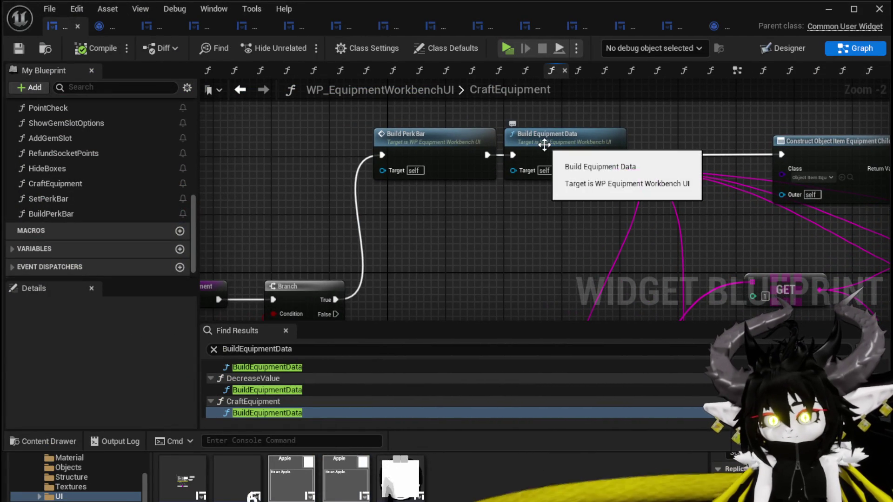
{"action": "double_click", "coordinate": [542, 144]}
{"action": "left_click_drag", "start_coordinate": [575, 191], "coordinate": [362, 193]}
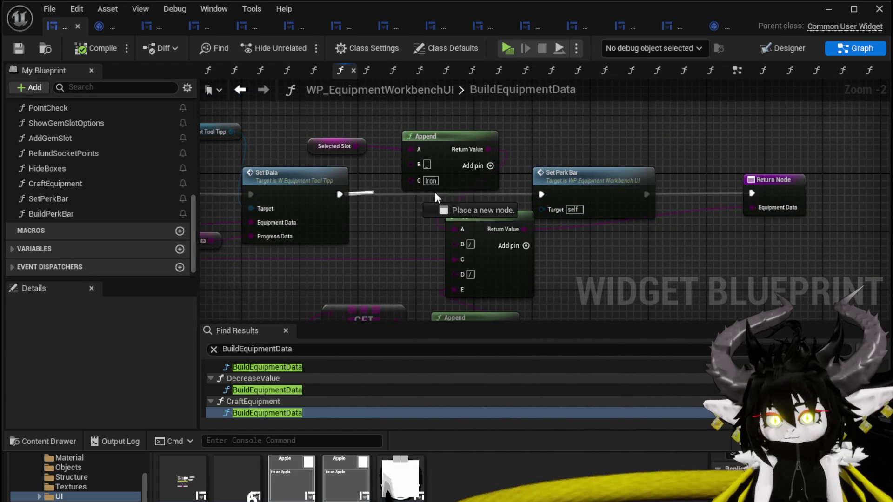
{"action": "left_click", "coordinate": [637, 214]}
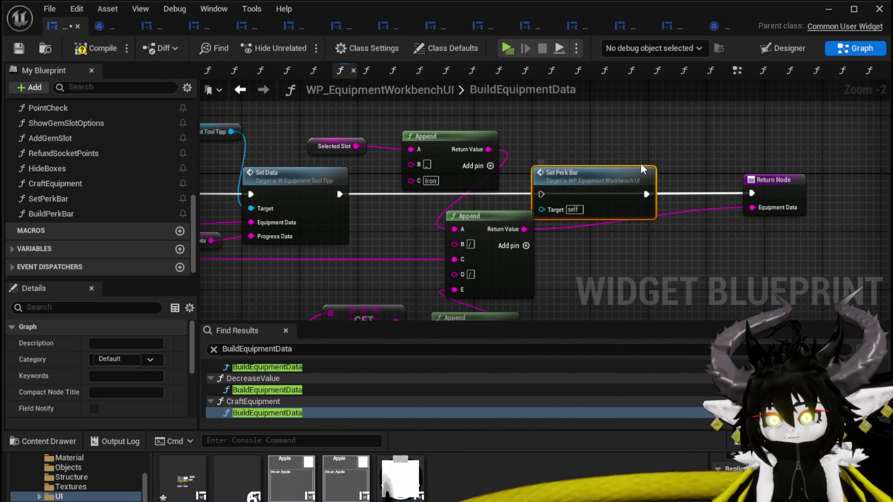
{"action": "key", "text": "Delete"}
{"action": "scroll", "coordinate": [321, 378], "scroll_direction": "up", "scroll_amount": 3}
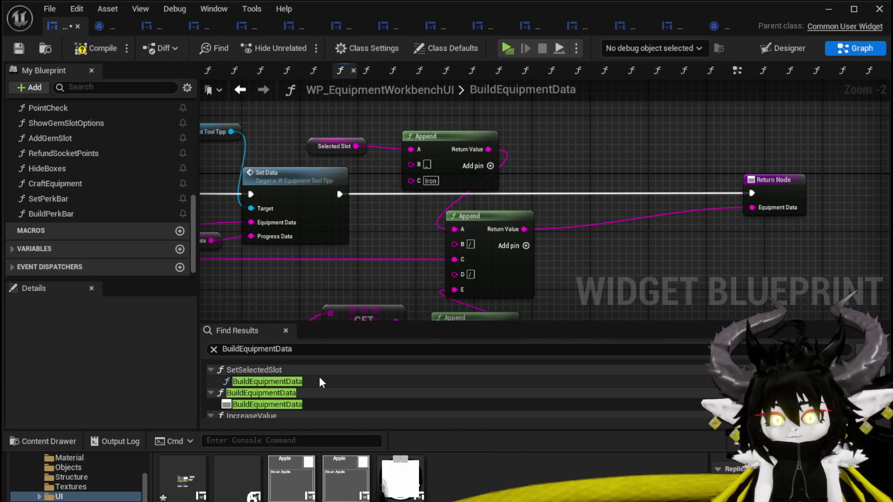
{"action": "left_click", "coordinate": [298, 381]}
- In SetSelectedSlot, paste Set Perk Bar after Build Equipment Data and wire it to Calculate Cost
{"action": "mouse_move", "coordinate": [538, 253]}
{"action": "left_mouse_down"}
{"action": "mouse_move", "coordinate": [378, 256]}
{"action": "mouse_move", "coordinate": [585, 252]}
{"action": "left_mouse_up"}
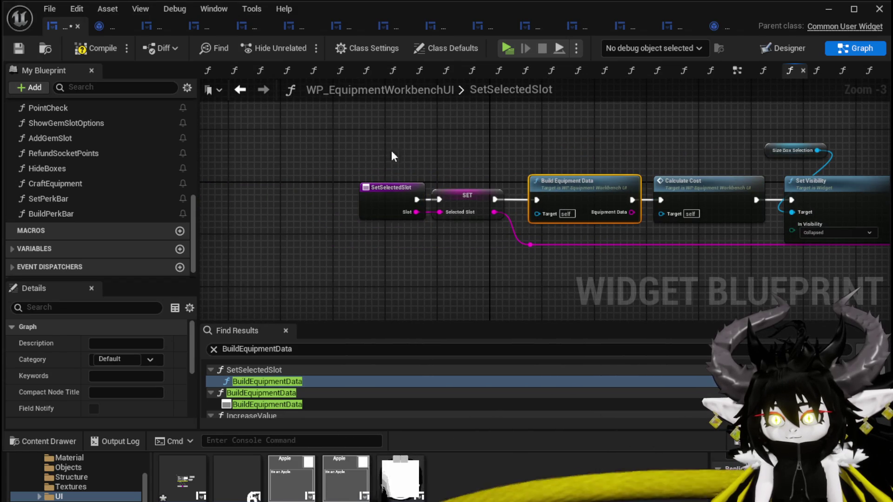
{"action": "mouse_move", "coordinate": [563, 199]}
{"action": "left_mouse_down"}
{"action": "mouse_move", "coordinate": [487, 179]}
{"action": "mouse_move", "coordinate": [420, 188]}
{"action": "left_mouse_up"}
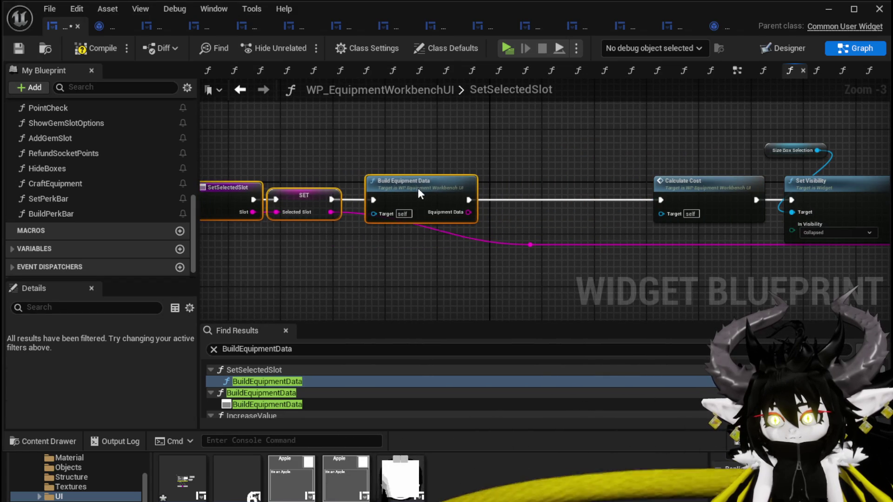
{"action": "key", "text": "ctrl+v"}
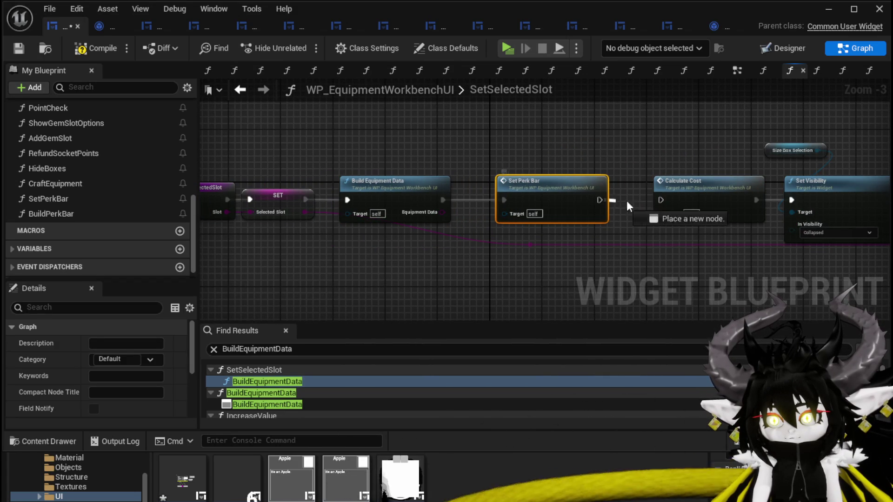
{"action": "left_click_drag", "start_coordinate": [657, 200], "coordinate": [659, 200]}
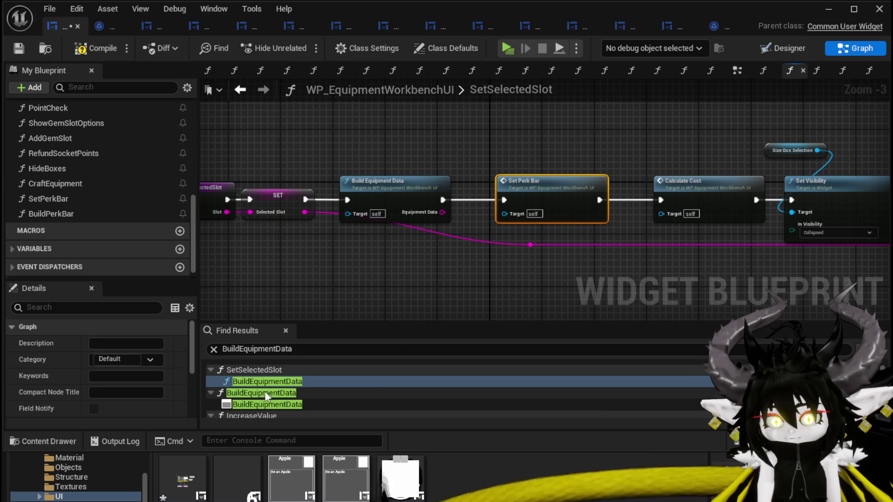
- In IncreaseValue, insert Set Perk Bar between Build Equipment Data and Point Check
{"action": "scroll", "coordinate": [261, 406], "scroll_direction": "down", "scroll_amount": 2}
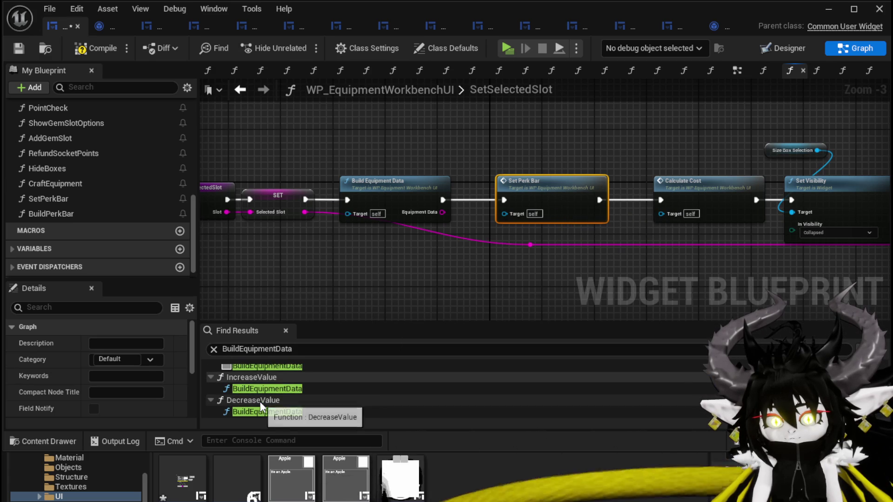
{"action": "left_click", "coordinate": [260, 389]}
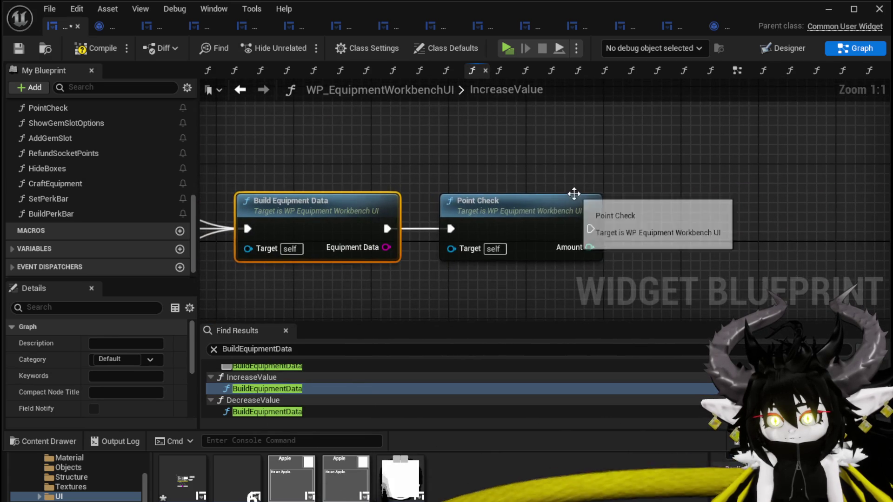
{"action": "left_click_drag", "start_coordinate": [574, 193], "coordinate": [827, 200]}
{"action": "key", "text": "ctrl+v"}
{"action": "mouse_move", "coordinate": [531, 158]}
{"action": "left_mouse_down"}
{"action": "mouse_move", "coordinate": [470, 216]}
{"action": "mouse_move", "coordinate": [486, 207]}
{"action": "left_mouse_up"}
{"action": "left_click_drag", "start_coordinate": [386, 228], "coordinate": [459, 230]}
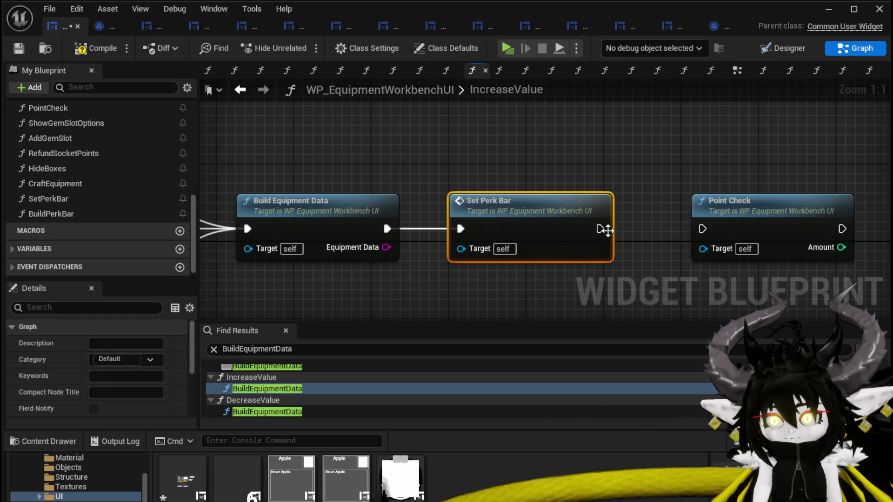
{"action": "left_click_drag", "start_coordinate": [703, 228], "coordinate": [702, 228]}
- In DecreaseValue, insert Set Perk Bar between Build Equipment Data and Point Check
{"action": "scroll", "coordinate": [269, 396], "scroll_direction": "down", "scroll_amount": 1}
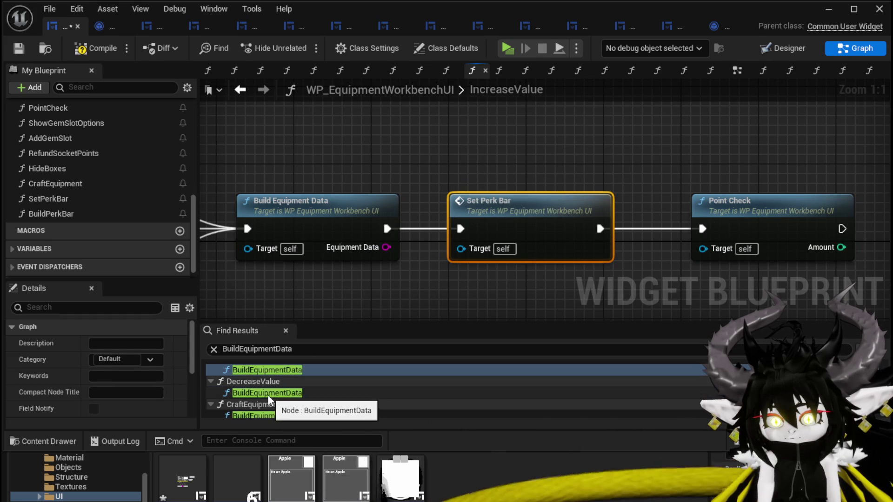
{"action": "left_click", "coordinate": [268, 393]}
{"action": "key", "text": "ctrl+y"}
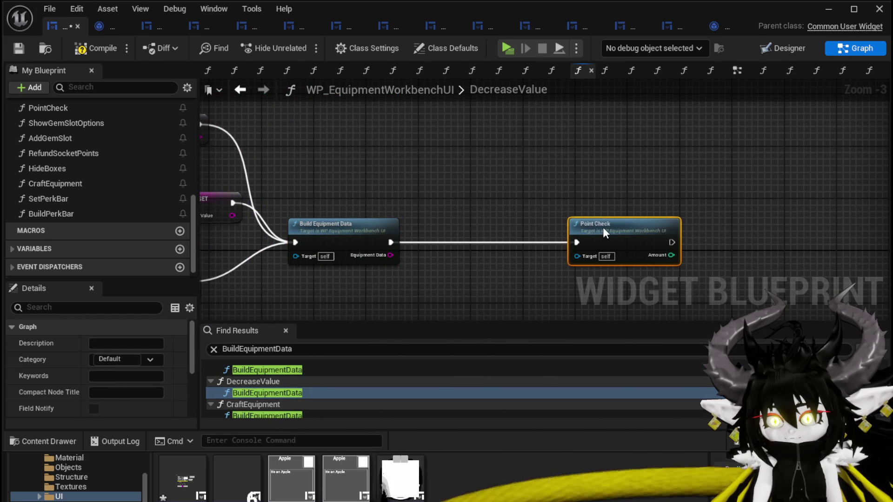
{"action": "key", "text": "ctrl+y"}
{"action": "left_click_drag", "start_coordinate": [390, 242], "coordinate": [431, 243]}
{"action": "left_click_drag", "start_coordinate": [527, 243], "coordinate": [576, 240]}
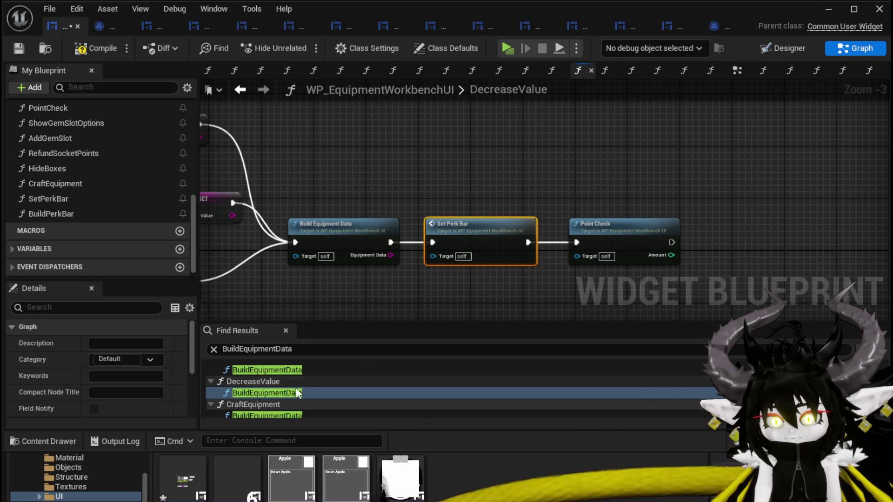
- Check the CraftEquipment call, save the widget blueprint and start a play-in-editor test
{"action": "left_click", "coordinate": [258, 412]}
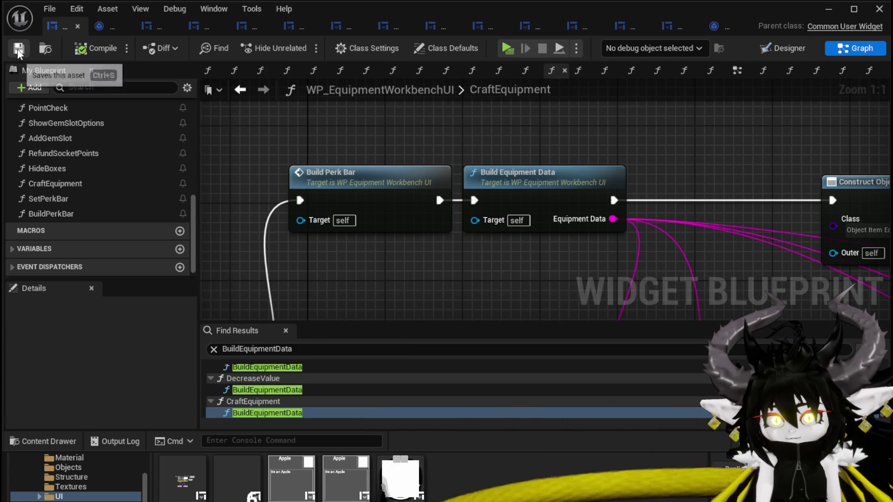
{"action": "left_click", "coordinate": [828, 9]}
{"action": "left_click", "coordinate": [301, 46]}
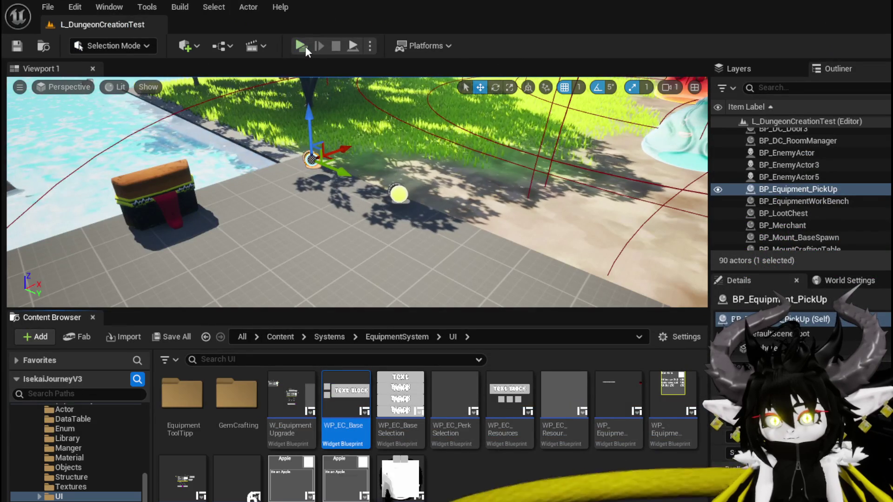
- At the workbench, choose the Chest slot and add three red gem resources
{"action": "key", "text": "e"}
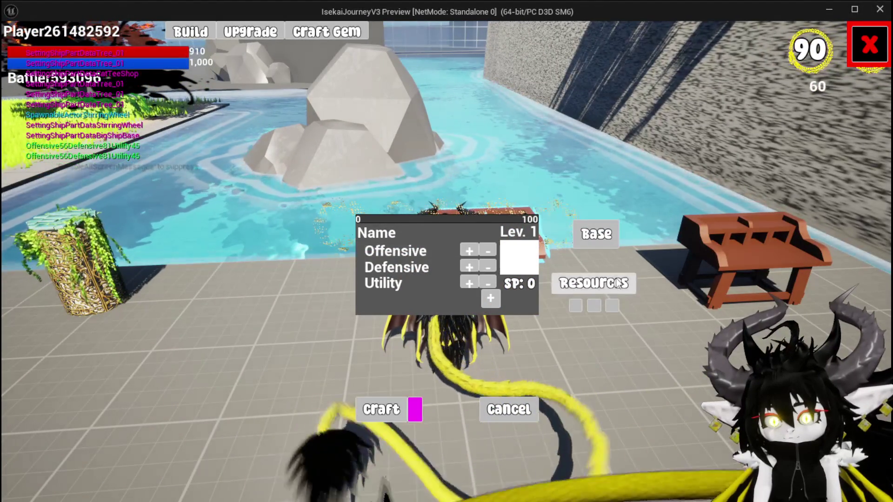
{"action": "left_click", "coordinate": [447, 227]}
{"action": "left_click", "coordinate": [584, 285]}
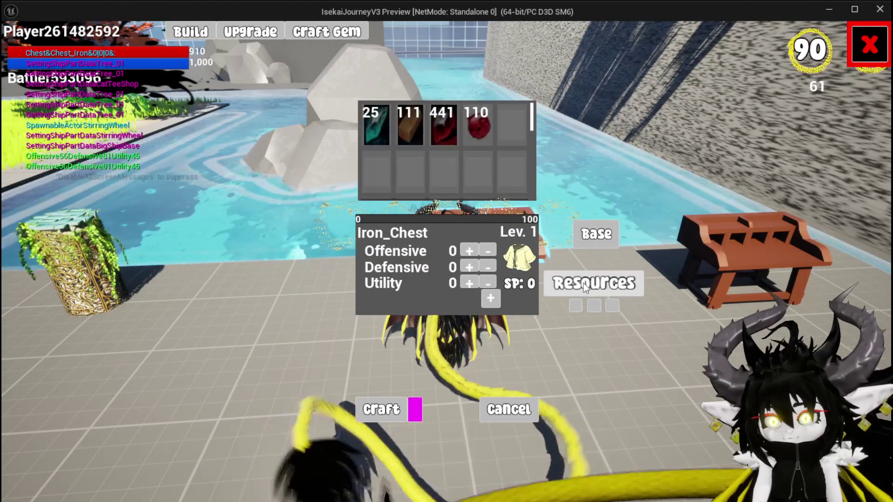
{"action": "left_click", "coordinate": [444, 132]}
{"action": "left_click", "coordinate": [470, 127]}
{"action": "left_click", "coordinate": [470, 126]}
{"action": "left_click", "coordinate": [493, 299]}
- Spend all stat points to reach Offensive 5, Defensive 10 and Utility 9
{"action": "left_click", "coordinate": [503, 356]}
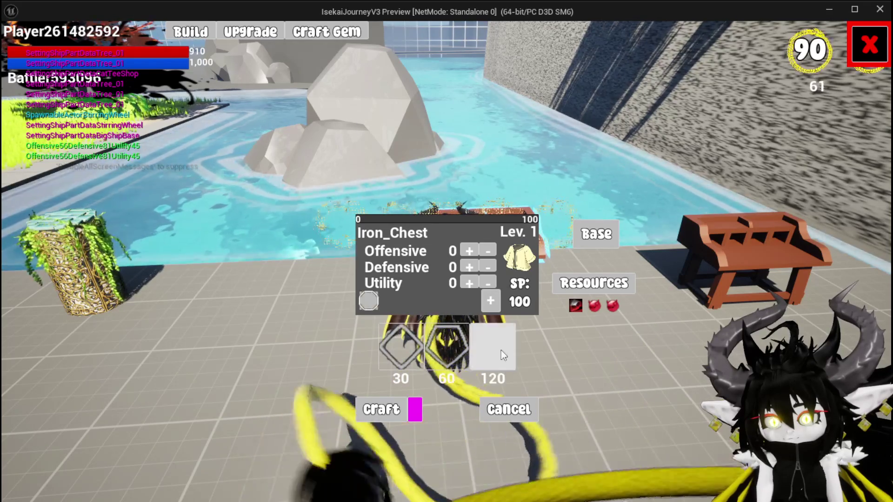
{"action": "left_click", "coordinate": [470, 250]}
{"action": "left_click", "coordinate": [469, 267]}
{"action": "left_click", "coordinate": [468, 281]}
{"action": "left_click", "coordinate": [467, 280]}
{"action": "left_click", "coordinate": [467, 280]}
{"action": "left_click", "coordinate": [466, 281]}
{"action": "left_click", "coordinate": [468, 269]}
{"action": "left_click", "coordinate": [468, 269]}
{"action": "left_click", "coordinate": [468, 269]}
{"action": "left_click", "coordinate": [469, 282]}
{"action": "left_click", "coordinate": [469, 282]}
{"action": "left_click", "coordinate": [468, 267]}
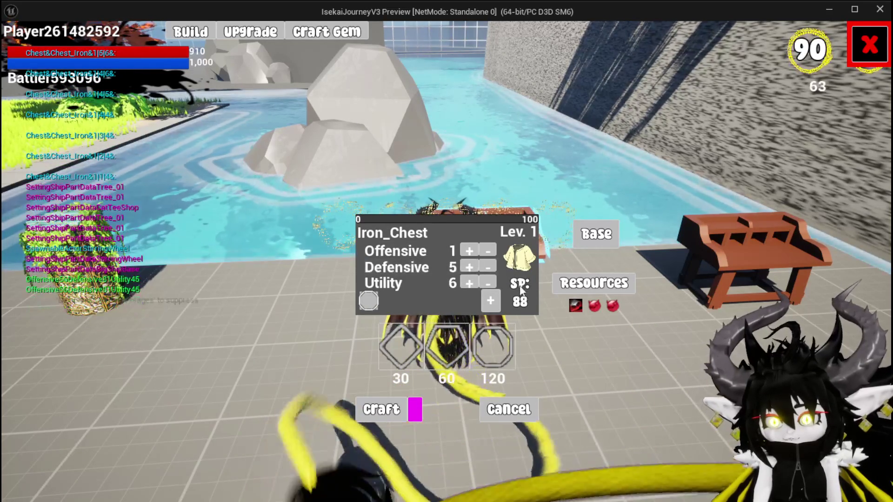
{"action": "left_click", "coordinate": [463, 267]}
{"action": "left_click", "coordinate": [468, 282]}
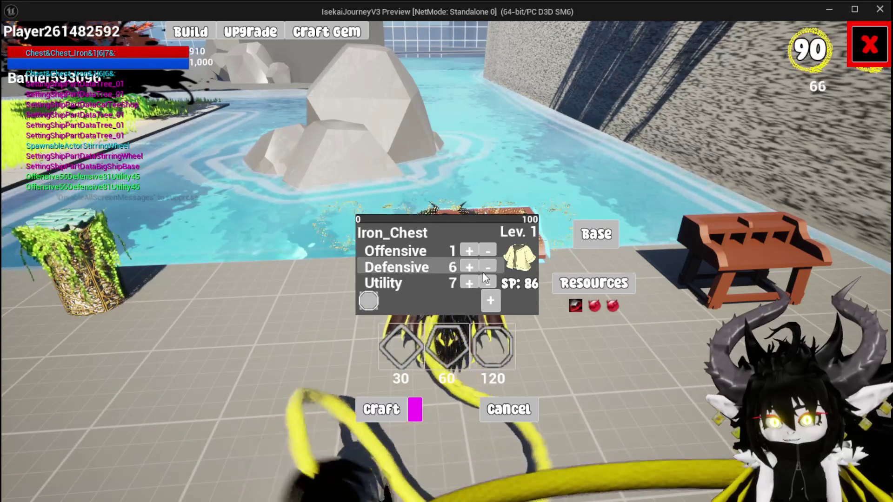
{"action": "left_click", "coordinate": [468, 282]}
{"action": "left_click", "coordinate": [467, 266]}
{"action": "left_click", "coordinate": [465, 269]}
{"action": "left_click", "coordinate": [467, 251]}
{"action": "left_click", "coordinate": [467, 251]}
{"action": "left_click", "coordinate": [467, 251]}
{"action": "left_click", "coordinate": [467, 251]}
{"action": "left_click", "coordinate": [467, 268]}
{"action": "left_click", "coordinate": [467, 268]}
{"action": "left_click", "coordinate": [468, 282]}
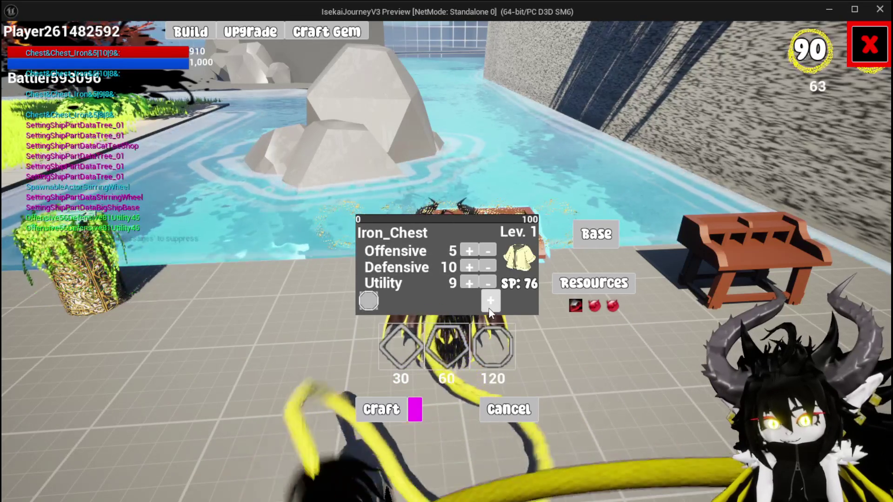
- Socket the diamond perk gem and craft the Iron_Chest
{"action": "left_click_drag", "start_coordinate": [401, 347], "coordinate": [381, 301]}
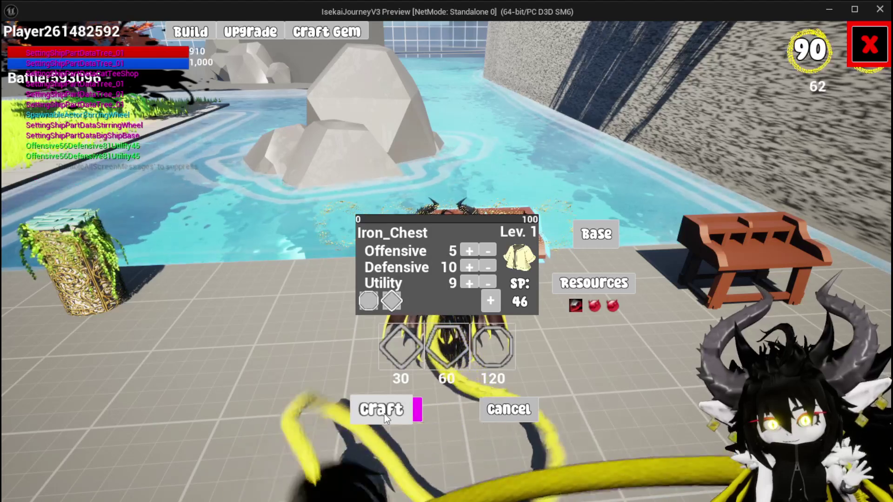
{"action": "left_click", "coordinate": [384, 414]}
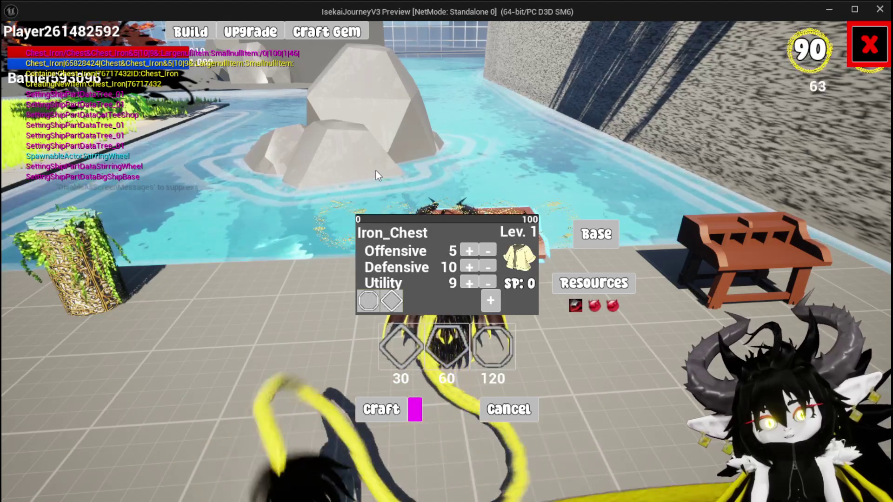
{"action": "left_click", "coordinate": [249, 34]}
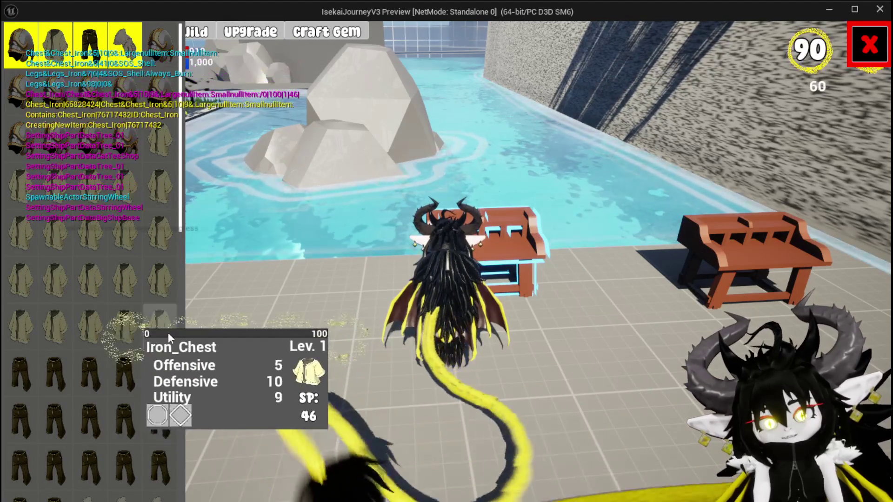
- Select the crafted Iron_Chest for upgrade, test Offensive +/- back to 5, then stop play
{"action": "left_click", "coordinate": [168, 333]}
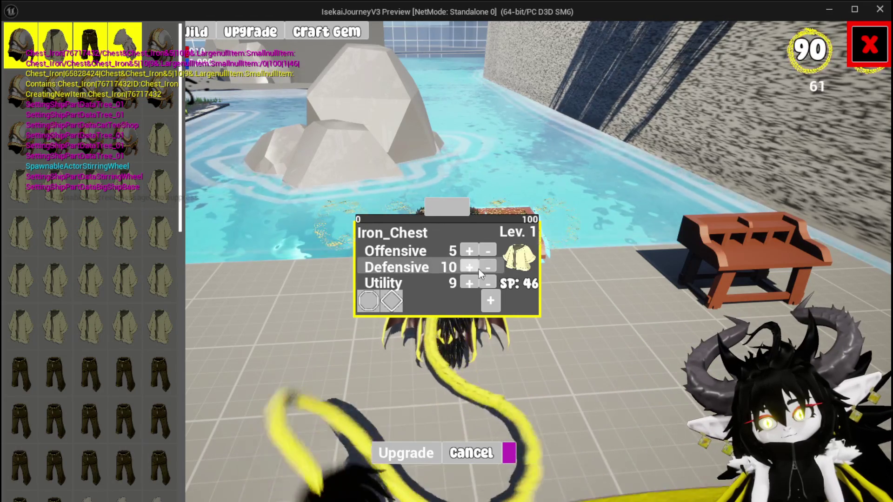
{"action": "left_click", "coordinate": [469, 250]}
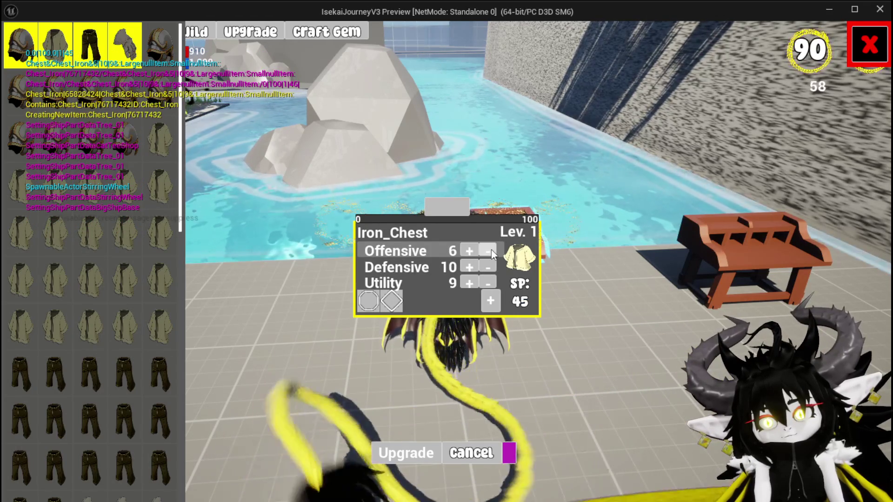
{"action": "left_click", "coordinate": [489, 251]}
{"action": "double_click", "coordinate": [468, 250]}
{"action": "left_click", "coordinate": [488, 251]}
{"action": "left_click", "coordinate": [488, 251]}
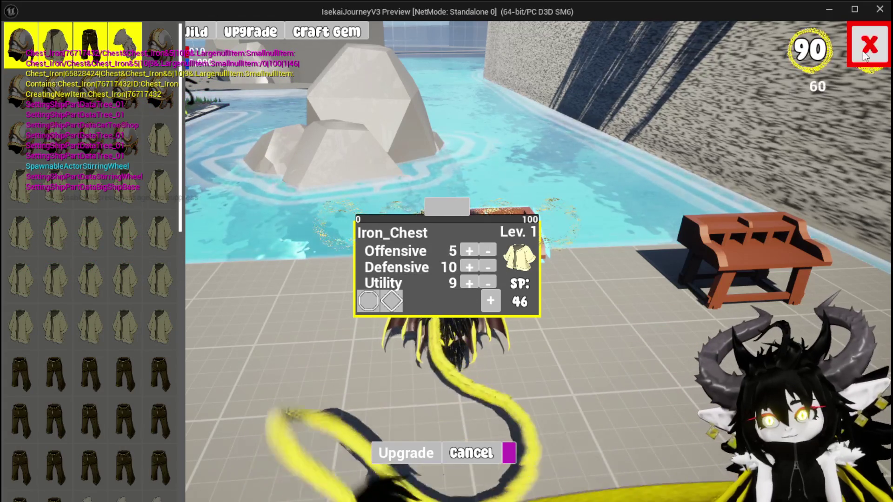
{"action": "key", "text": "Escape"}
{"action": "key", "text": "Escape"}
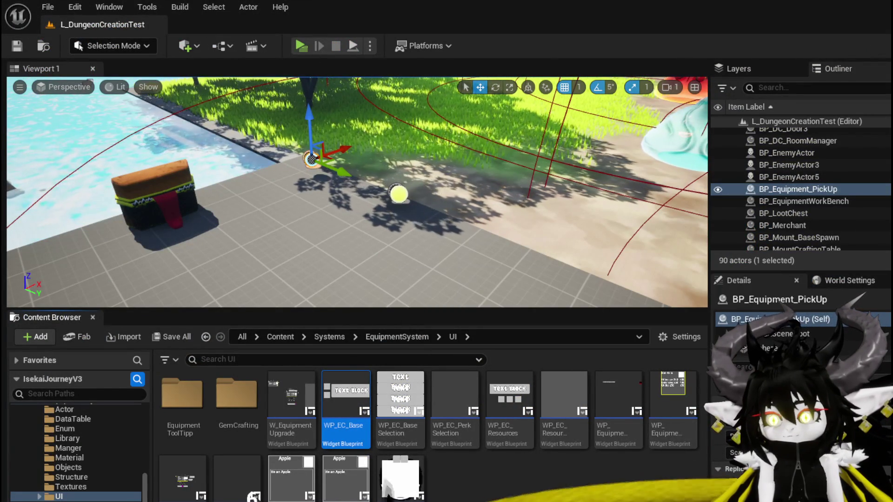
- Open the BuildEquipmentData graph and inspect the Return Node, Append node and ProgressData variable
{"action": "key", "text": "alt+Tab"}
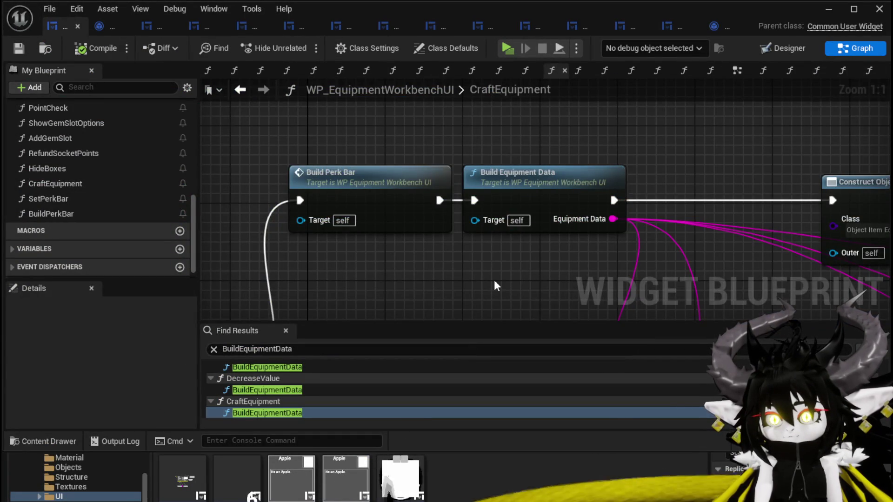
{"action": "scroll", "coordinate": [494, 280], "scroll_direction": "down", "scroll_amount": 4}
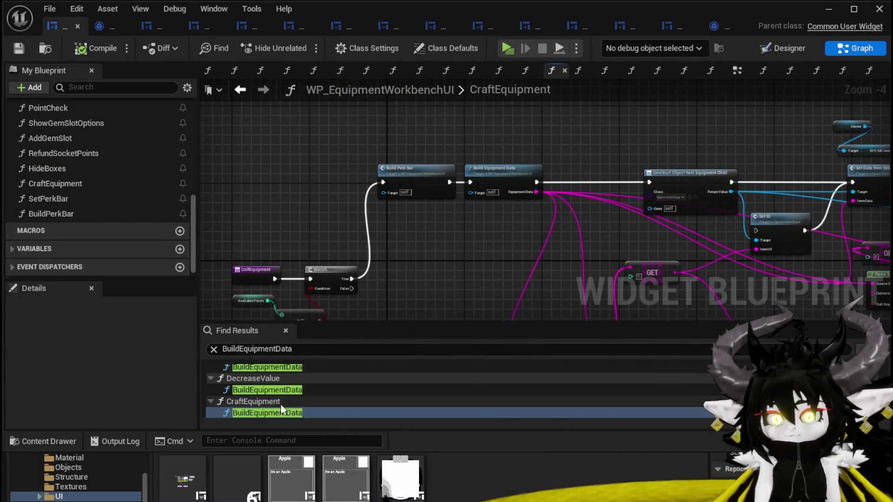
{"action": "scroll", "coordinate": [272, 392], "scroll_direction": "up", "scroll_amount": 2}
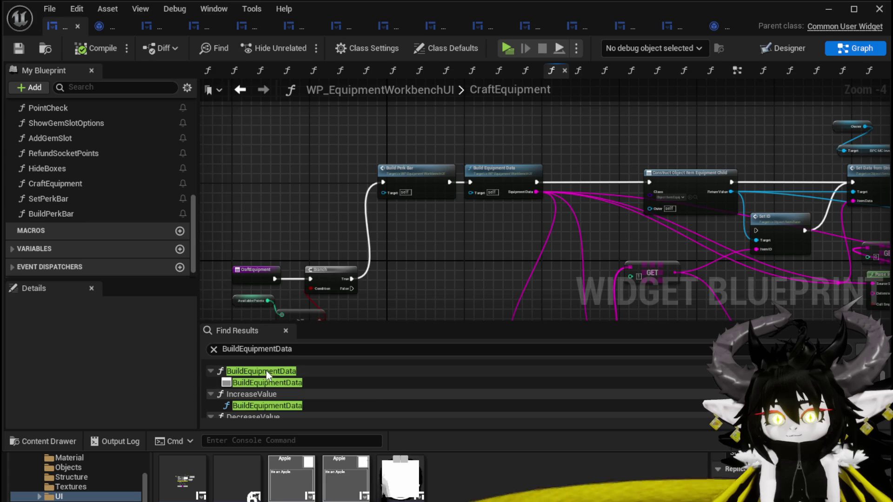
{"action": "double_click", "coordinate": [268, 382]}
{"action": "mouse_move", "coordinate": [359, 235]}
{"action": "left_mouse_down"}
{"action": "mouse_move", "coordinate": [313, 225]}
{"action": "mouse_move", "coordinate": [534, 239]}
{"action": "left_mouse_up"}
{"action": "scroll", "coordinate": [388, 230], "scroll_direction": "down", "scroll_amount": 1}
{"action": "scroll", "coordinate": [496, 230], "scroll_direction": "down", "scroll_amount": 1}
{"action": "mouse_move", "coordinate": [834, 216]}
{"action": "left_mouse_down"}
{"action": "mouse_move", "coordinate": [676, 130]}
{"action": "mouse_move", "coordinate": [620, 142]}
{"action": "left_mouse_up"}
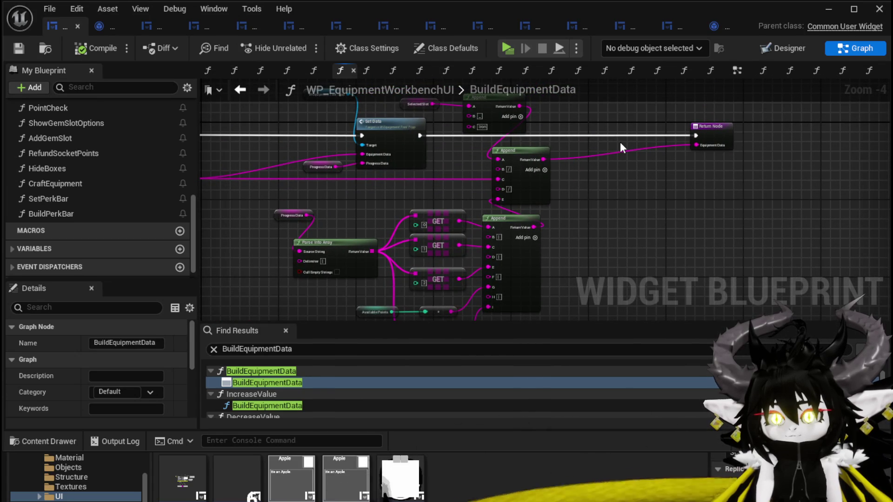
{"action": "mouse_move", "coordinate": [338, 231]}
{"action": "left_mouse_down"}
{"action": "mouse_move", "coordinate": [358, 185]}
{"action": "mouse_move", "coordinate": [320, 175]}
{"action": "left_mouse_up"}
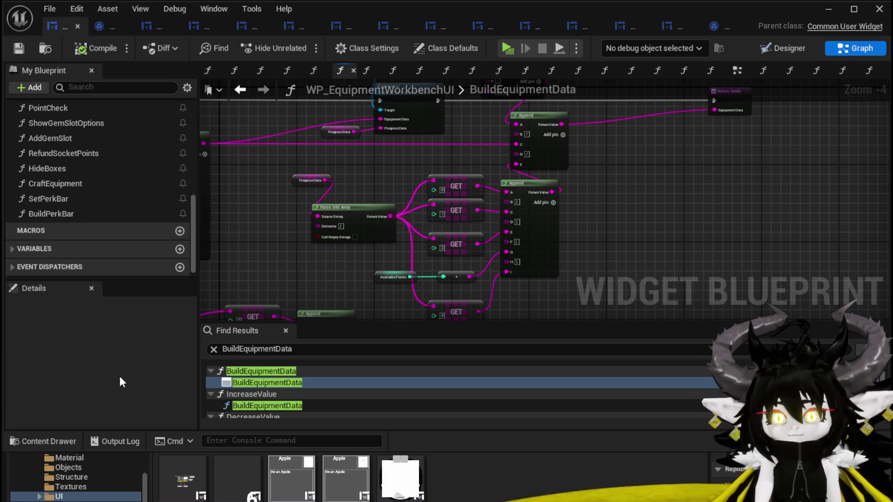
{"action": "left_click", "coordinate": [301, 185]}
{"action": "scroll", "coordinate": [93, 386], "scroll_direction": "down", "scroll_amount": 10}
{"action": "scroll", "coordinate": [143, 377], "scroll_direction": "up", "scroll_amount": 5}
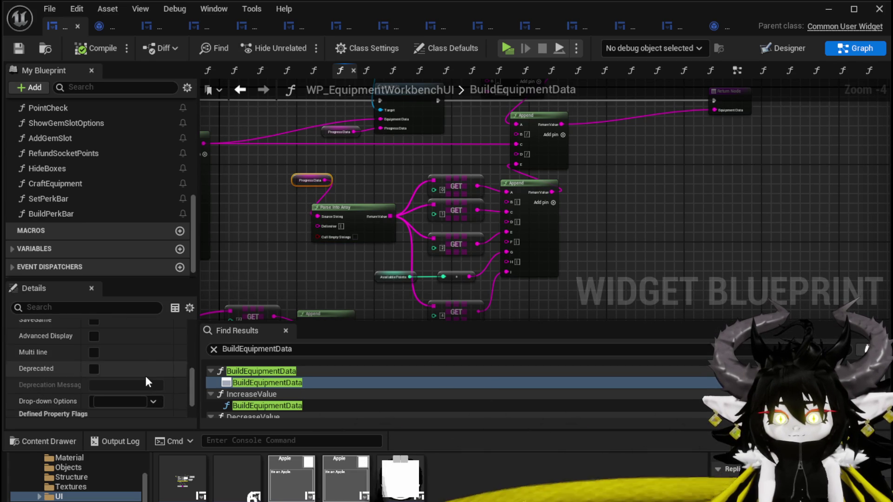
{"action": "scroll", "coordinate": [111, 212], "scroll_direction": "up", "scroll_amount": 2}
{"action": "scroll", "coordinate": [112, 211], "scroll_direction": "up", "scroll_amount": 5}
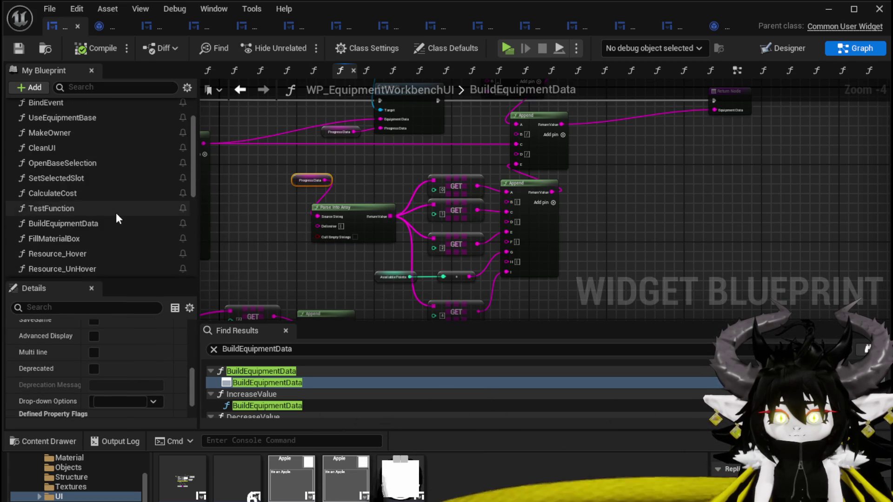
- Insert a SET Progress Data node before the Return Node, fed by Append's Return Value
{"action": "right_click", "coordinate": [390, 162]}
{"action": "type", "text": "Se"}
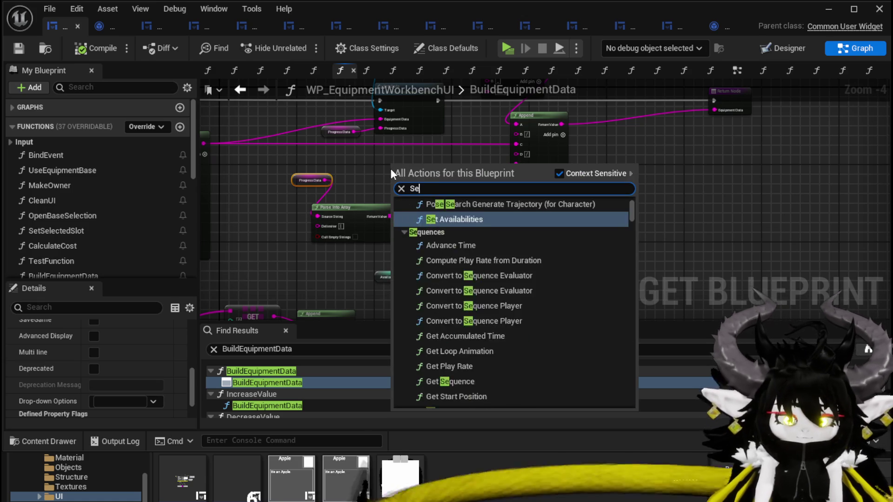
{"action": "type", "text": "t Prog"}
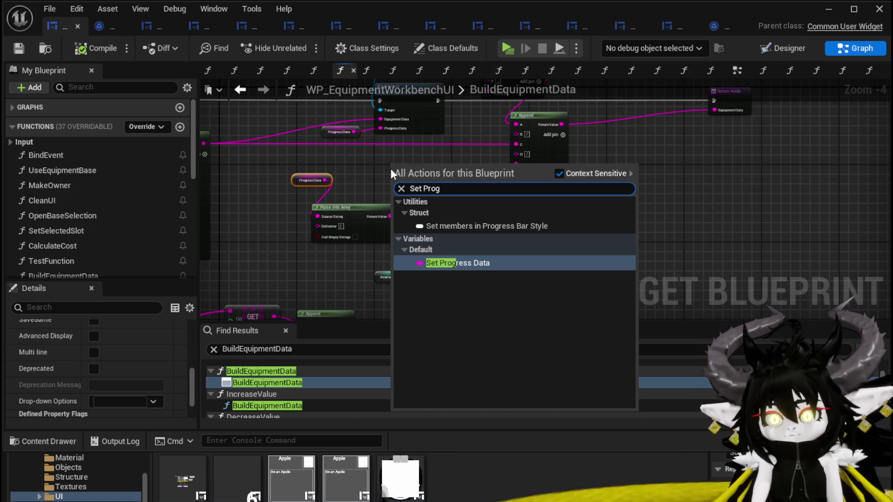
{"action": "left_click", "coordinate": [470, 257]}
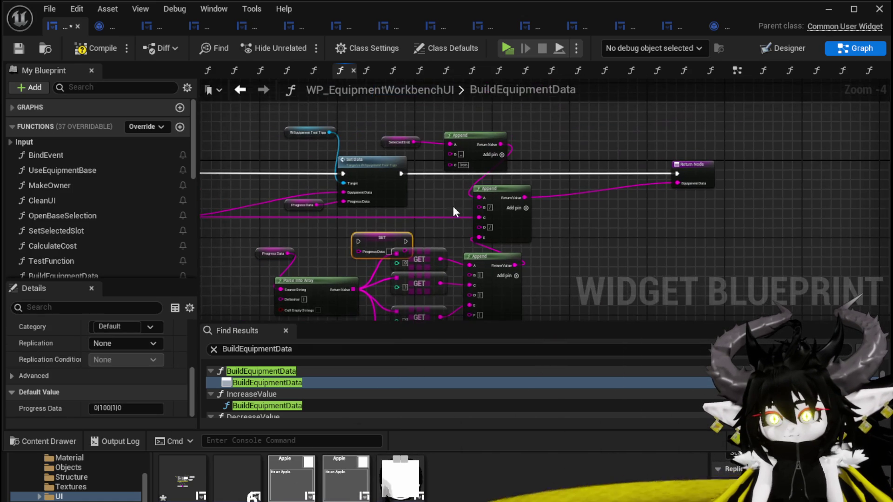
{"action": "left_click_drag", "start_coordinate": [502, 194], "coordinate": [575, 188]}
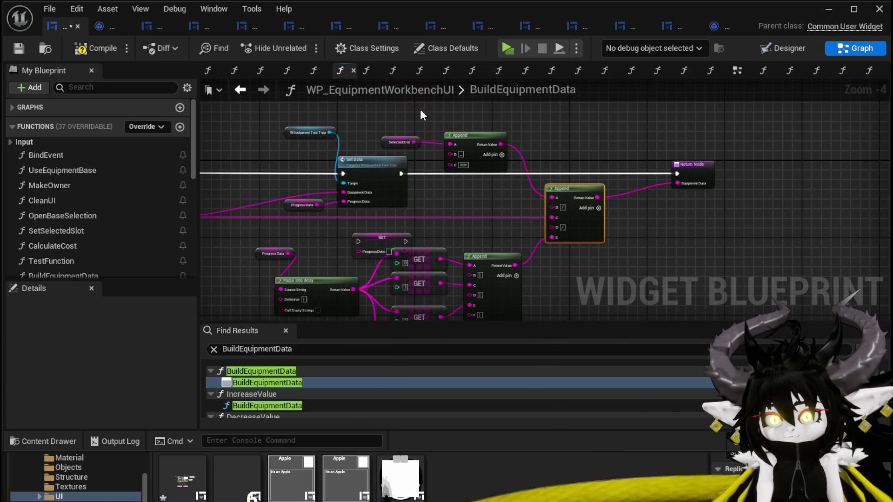
{"action": "left_click_drag", "start_coordinate": [494, 134], "coordinate": [538, 110]}
{"action": "mouse_move", "coordinate": [382, 242]}
{"action": "left_mouse_down"}
{"action": "mouse_move", "coordinate": [484, 174]}
{"action": "mouse_move", "coordinate": [460, 173]}
{"action": "mouse_move", "coordinate": [573, 176]}
{"action": "left_mouse_up"}
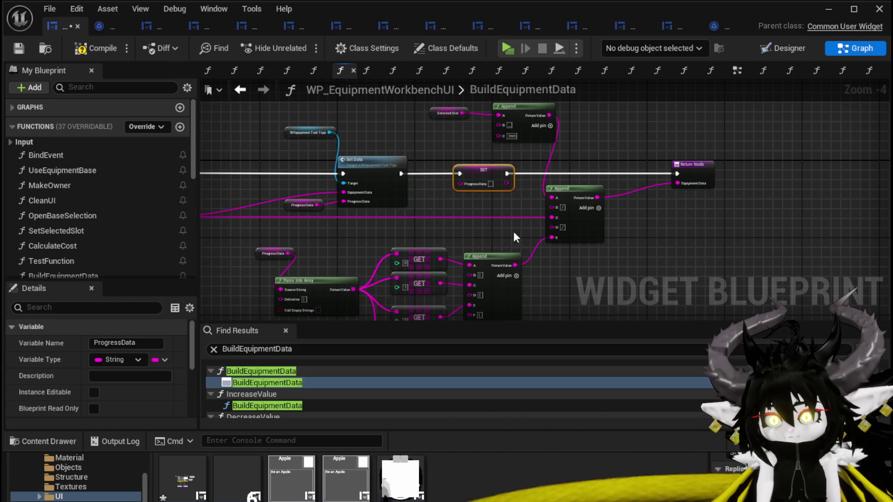
{"action": "left_click_drag", "start_coordinate": [483, 176], "coordinate": [498, 175]}
{"action": "left_click", "coordinate": [485, 225]}
{"action": "left_click_drag", "start_coordinate": [484, 226], "coordinate": [498, 156]}
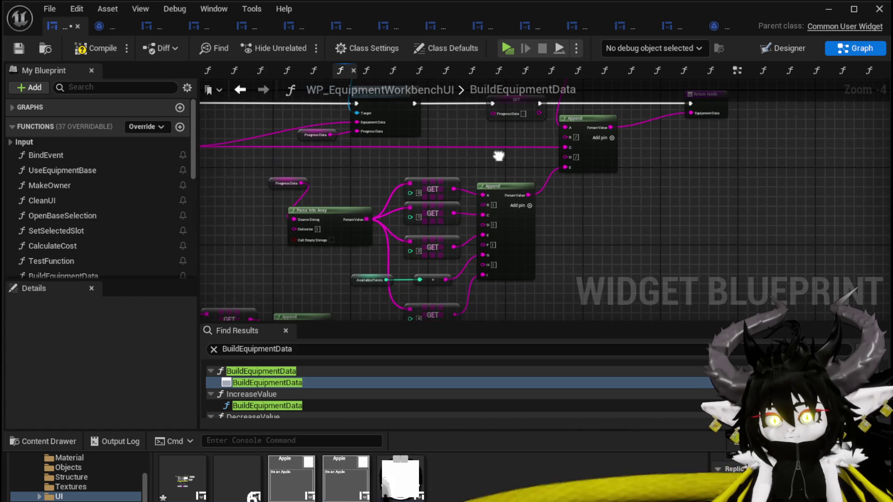
{"action": "left_click_drag", "start_coordinate": [530, 193], "coordinate": [501, 121]}
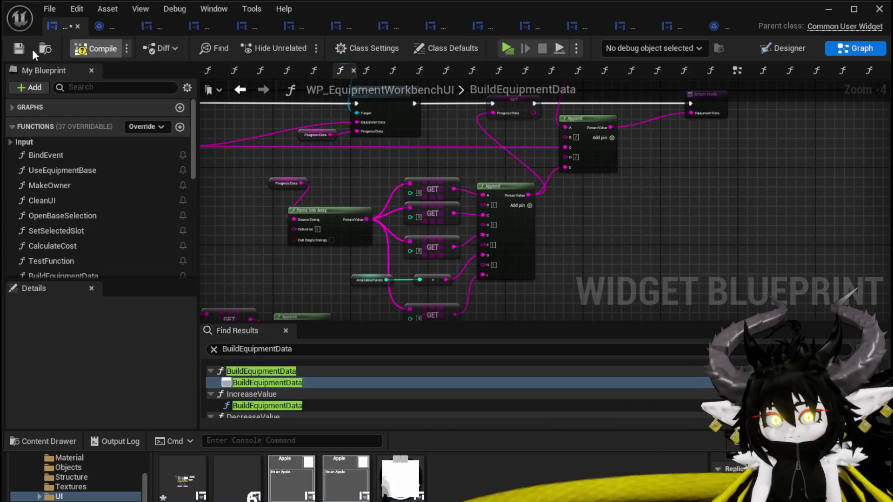
- Compile the widget blueprint and launch a play-in-editor preview
{"action": "left_click", "coordinate": [18, 49]}
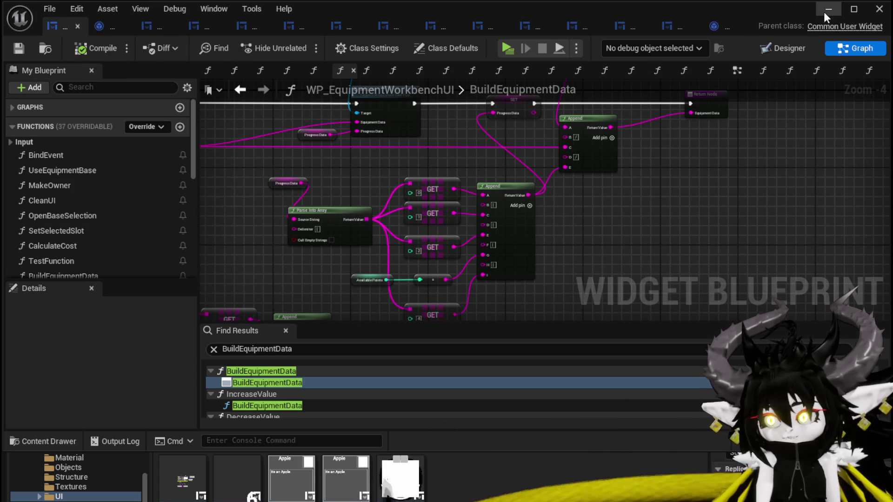
{"action": "left_click", "coordinate": [824, 12]}
{"action": "left_click", "coordinate": [308, 45]}
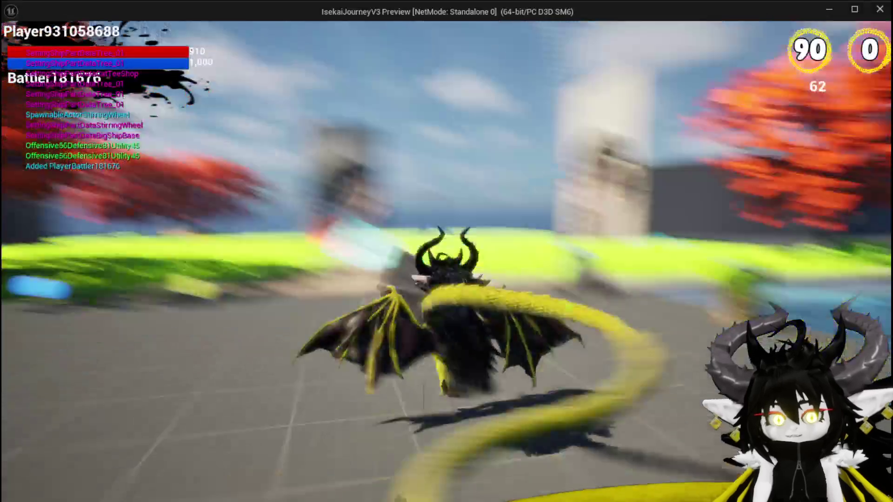
- At the workbench, pick Chest as the base, add red gems and socket a gem in the 60 slot
{"action": "key", "text": "w"}
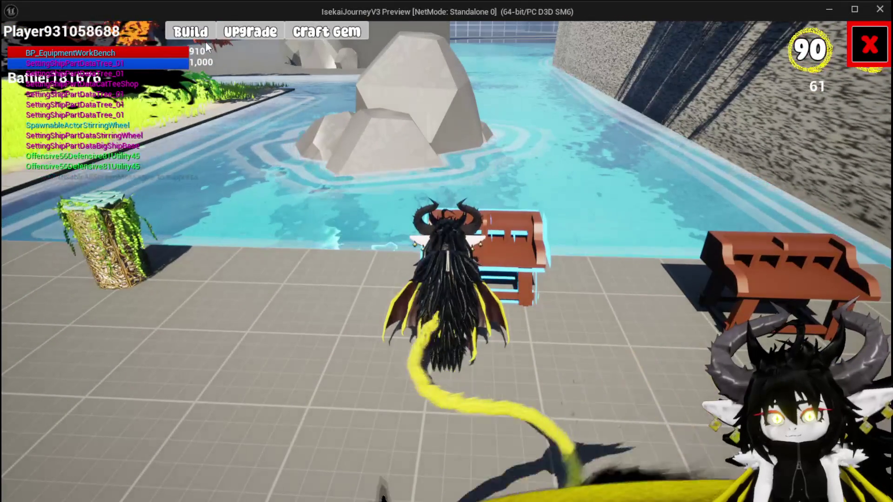
{"action": "left_click", "coordinate": [200, 39]}
{"action": "left_click", "coordinate": [612, 234]}
{"action": "left_click", "coordinate": [473, 133]}
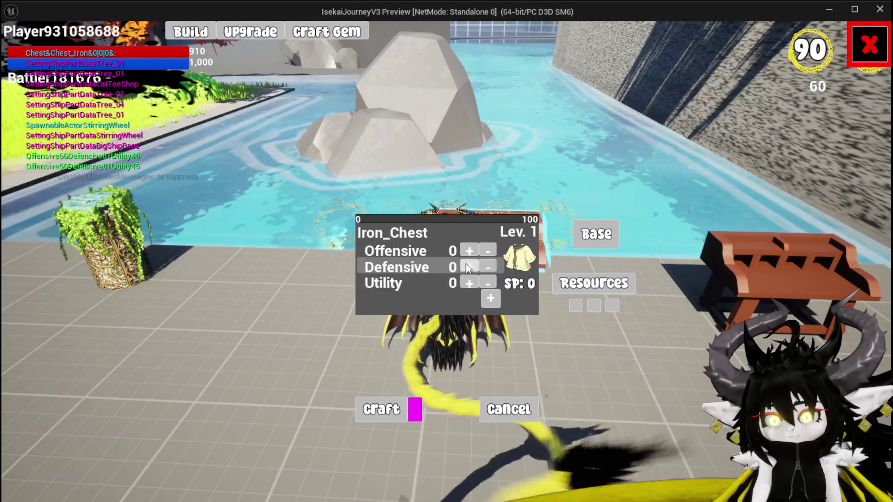
{"action": "left_click", "coordinate": [491, 298]}
{"action": "left_click", "coordinate": [484, 121]}
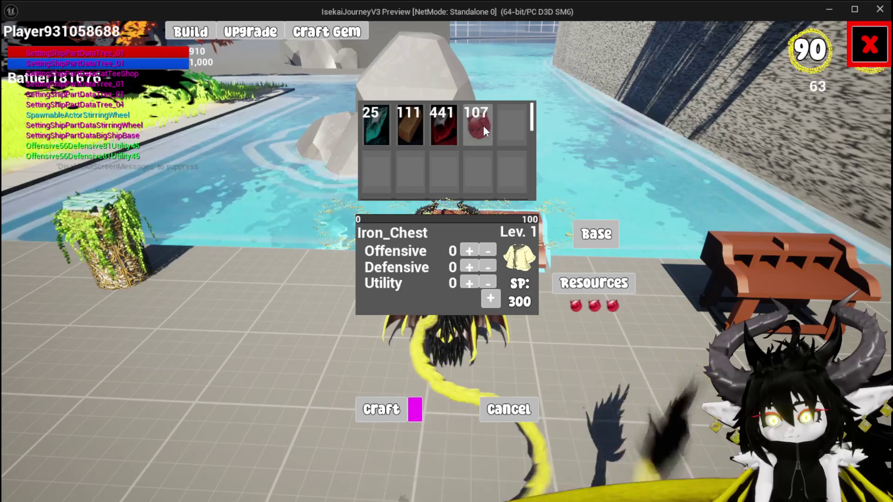
{"action": "left_click", "coordinate": [489, 299]}
{"action": "left_click", "coordinate": [479, 348]}
{"action": "left_click", "coordinate": [455, 352]}
- Raise Defensive by three and Utility by two, then craft Iron_Chest repeatedly
{"action": "left_click", "coordinate": [468, 265]}
{"action": "left_click", "coordinate": [467, 264]}
{"action": "left_click", "coordinate": [467, 264]}
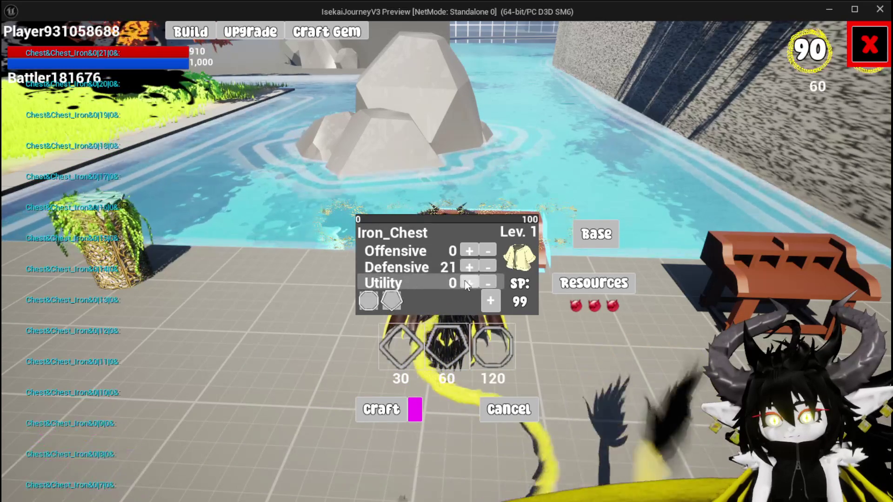
{"action": "left_click", "coordinate": [466, 282]}
{"action": "left_click", "coordinate": [467, 283]}
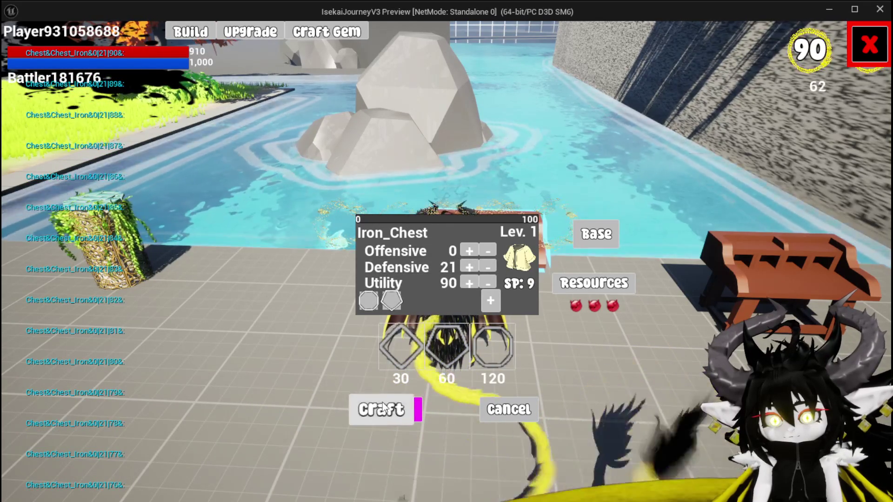
{"action": "left_click", "coordinate": [382, 408]}
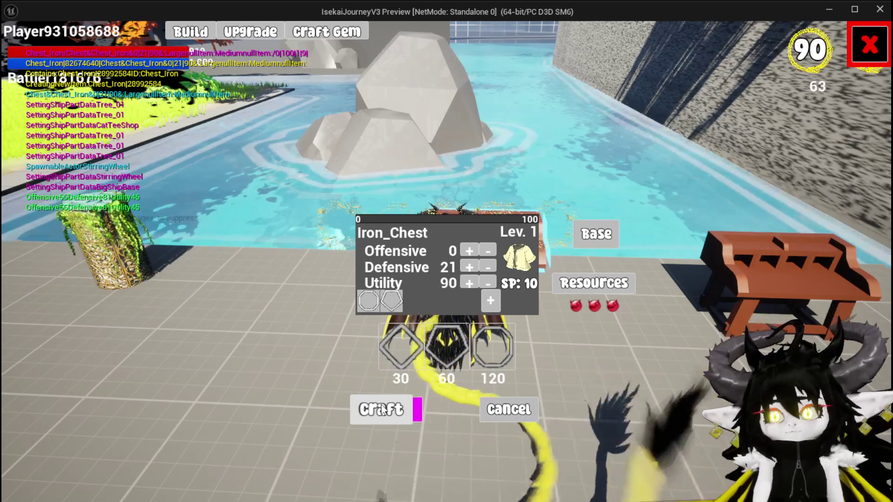
{"action": "left_click", "coordinate": [382, 408]}
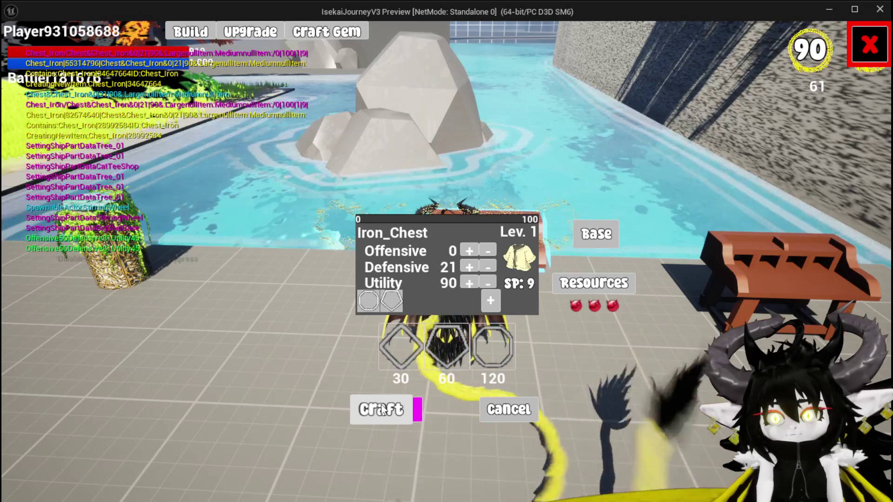
{"action": "left_click", "coordinate": [382, 409]}
{"action": "left_click", "coordinate": [382, 409]}
{"action": "left_click", "coordinate": [382, 409]}
{"action": "left_click", "coordinate": [382, 410]}
{"action": "left_click", "coordinate": [382, 410]}
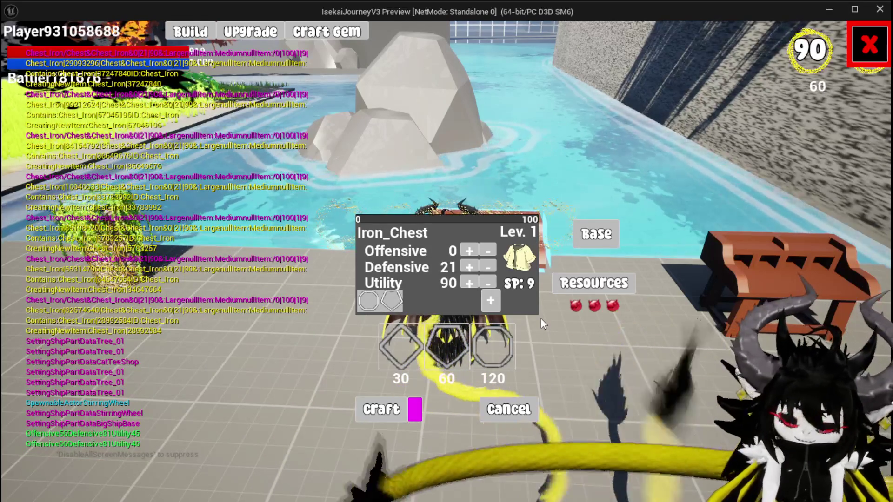
- Add further points to Defensive, Utility and Offensive, then stop the game preview
{"action": "left_click", "coordinate": [468, 267]}
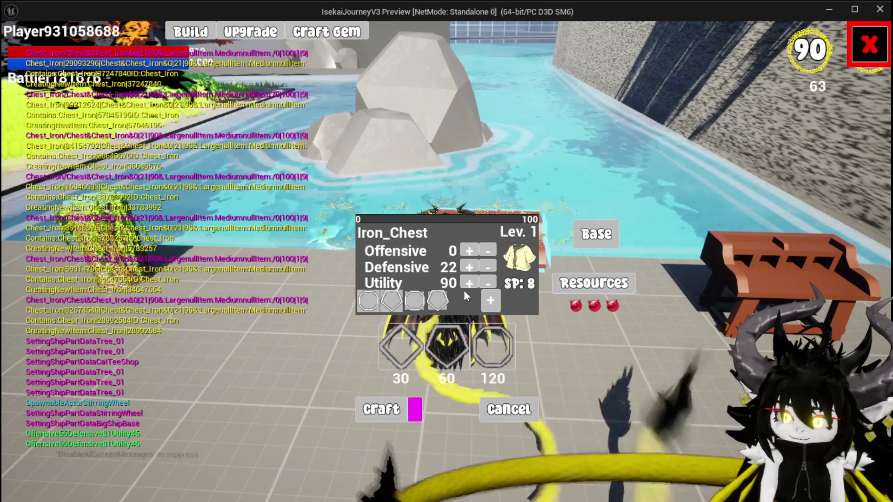
{"action": "left_click", "coordinate": [469, 283]}
{"action": "left_click", "coordinate": [469, 267]}
{"action": "left_click", "coordinate": [468, 250]}
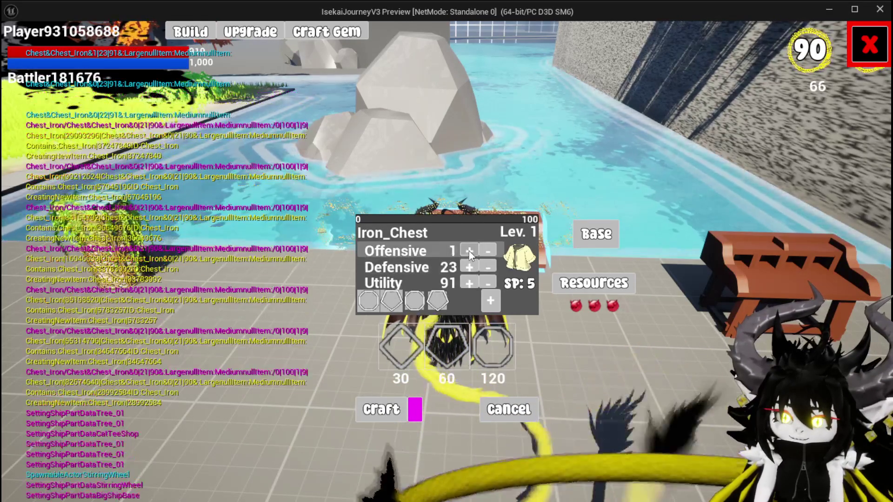
{"action": "left_click", "coordinate": [467, 282]}
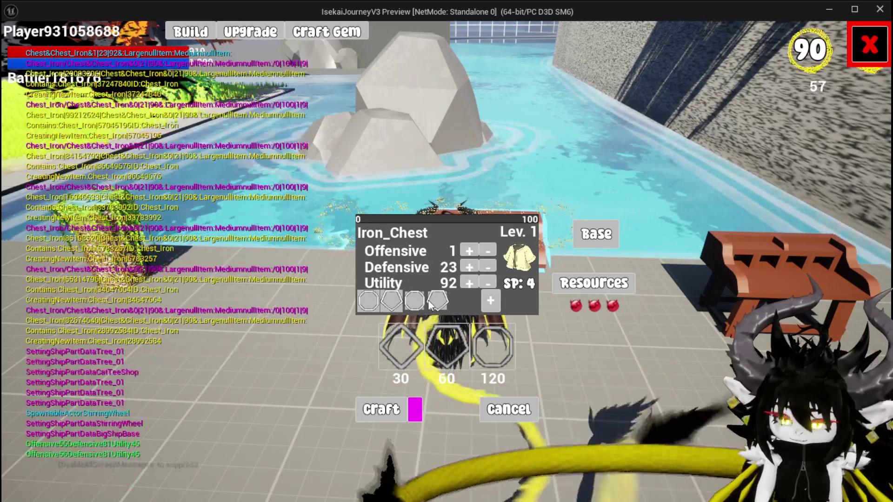
{"action": "key", "text": "Escape"}
{"action": "key", "text": "ctrl+s"}
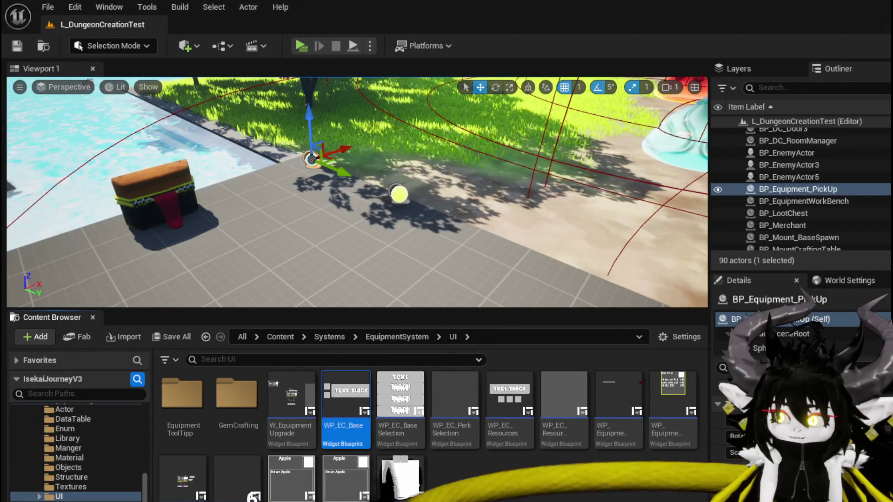
- Return to the WP_EquipmentWorkbenchUI editor and recentre the BuildEquipmentData graph
{"action": "key", "text": "alt+Tab"}
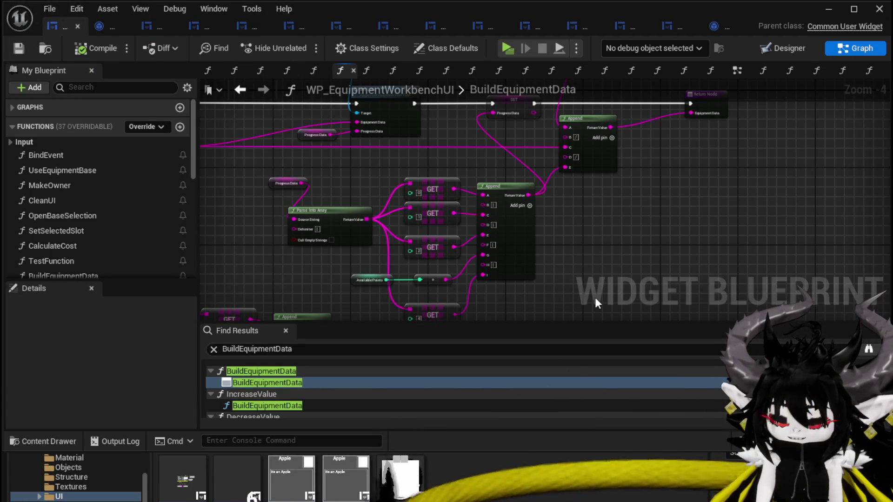
{"action": "left_click_drag", "start_coordinate": [610, 230], "coordinate": [613, 270]}
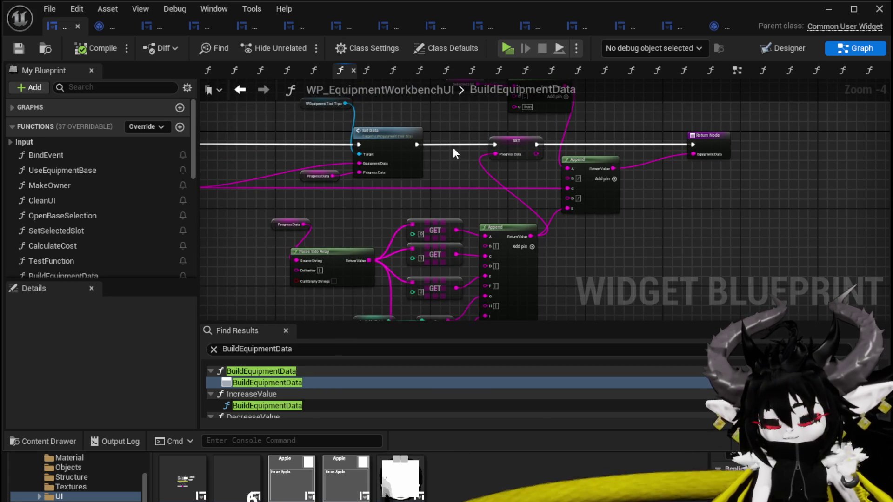
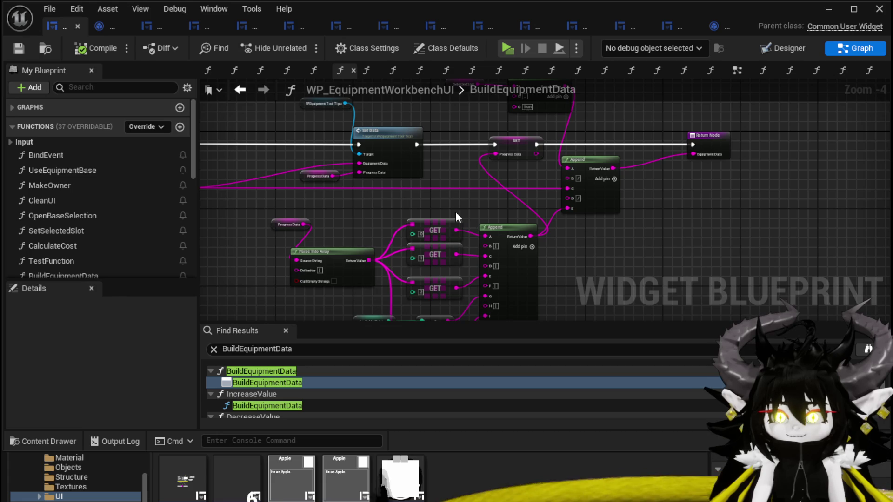
- Wire BuildEquipmentData's exec chain into the Return Node, then compile and save the blueprint
{"action": "scroll", "coordinate": [456, 214], "scroll_direction": "up", "scroll_amount": 3}
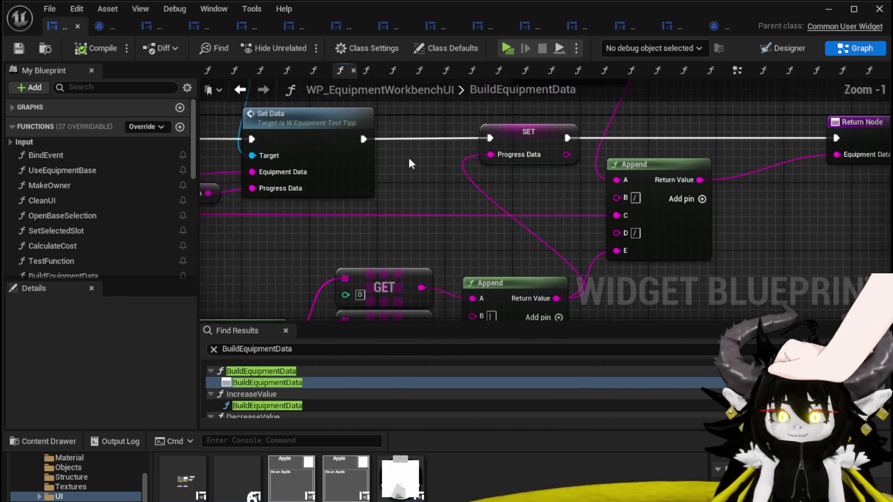
{"action": "scroll", "coordinate": [428, 179], "scroll_direction": "down", "scroll_amount": 2}
{"action": "left_click_drag", "start_coordinate": [372, 160], "coordinate": [741, 161]}
{"action": "scroll", "coordinate": [652, 124], "scroll_direction": "down", "scroll_amount": 2}
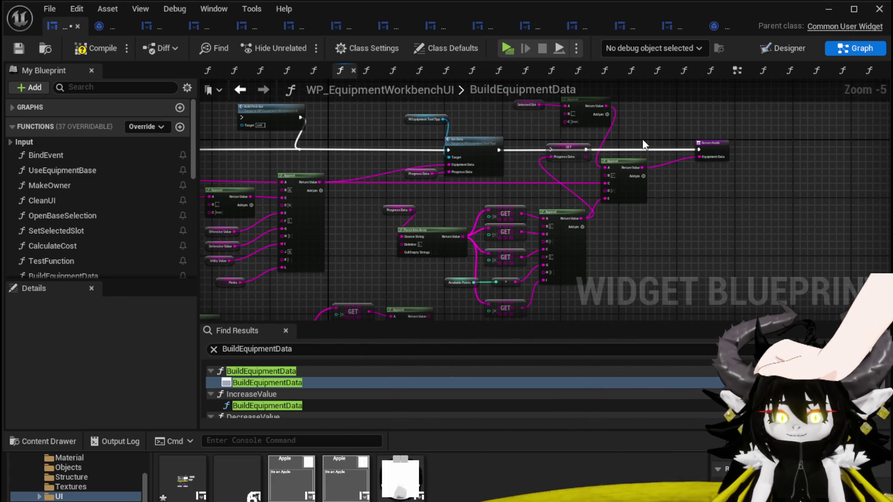
{"action": "left_click", "coordinate": [96, 48]}
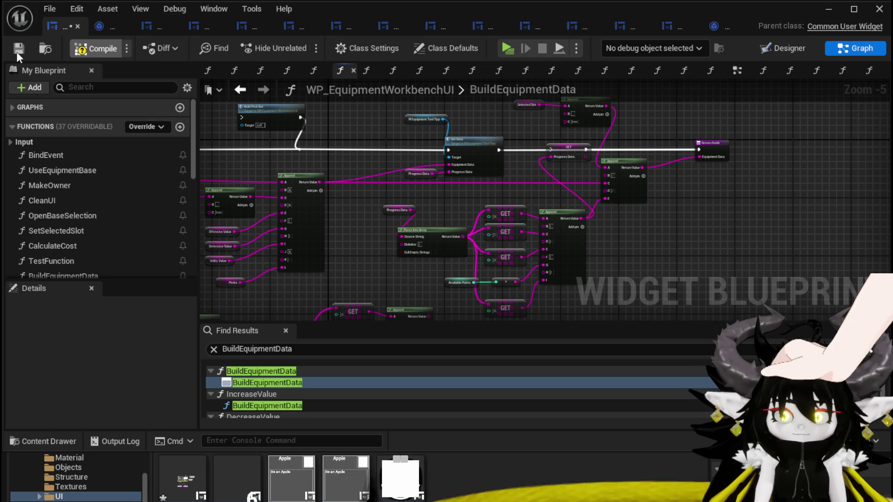
{"action": "left_click", "coordinate": [18, 51]}
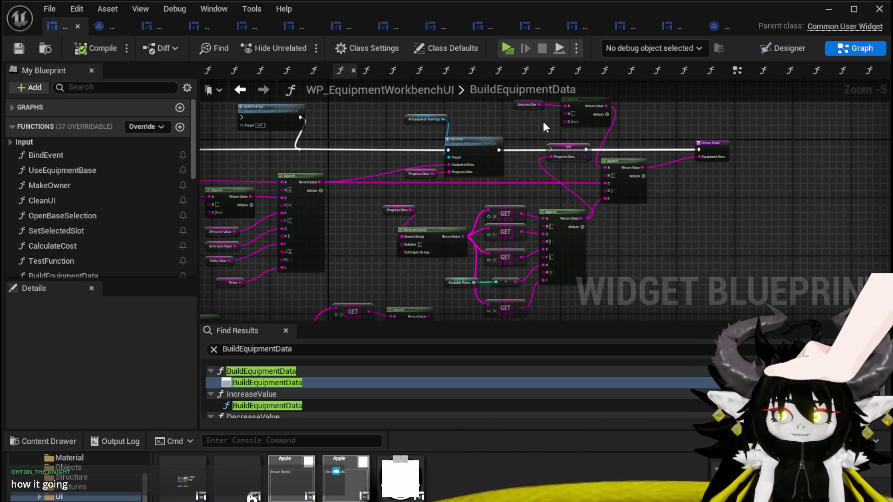
- Review the SET, Append and Return nodes, save again, and switch to the EventGraph
{"action": "mouse_move", "coordinate": [544, 125]}
{"action": "left_mouse_down"}
{"action": "mouse_move", "coordinate": [716, 142]}
{"action": "mouse_move", "coordinate": [415, 146]}
{"action": "mouse_move", "coordinate": [511, 173]}
{"action": "left_mouse_up"}
{"action": "scroll", "coordinate": [415, 146], "scroll_direction": "up", "scroll_amount": 3}
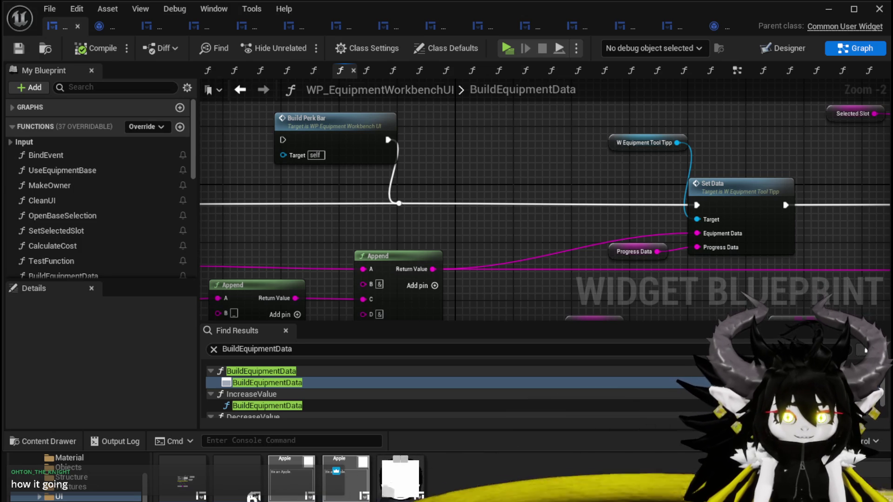
{"action": "left_click_drag", "start_coordinate": [461, 132], "coordinate": [356, 119]}
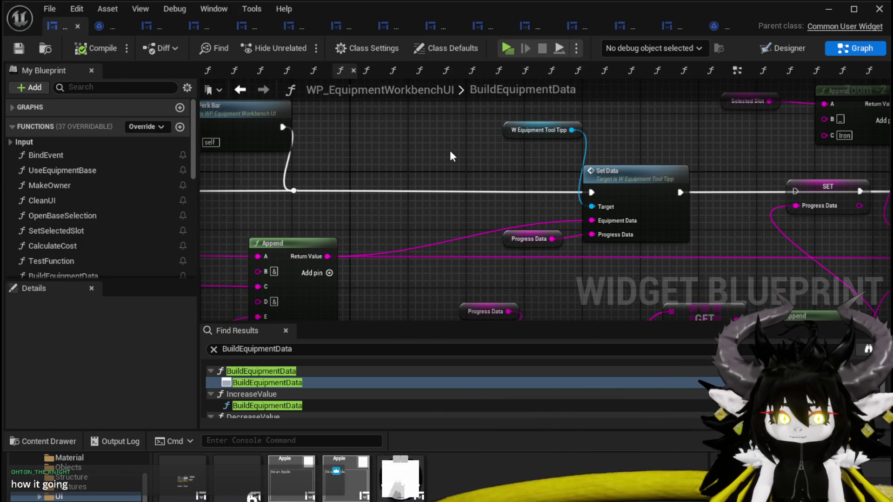
{"action": "left_click_drag", "start_coordinate": [451, 151], "coordinate": [536, 162]}
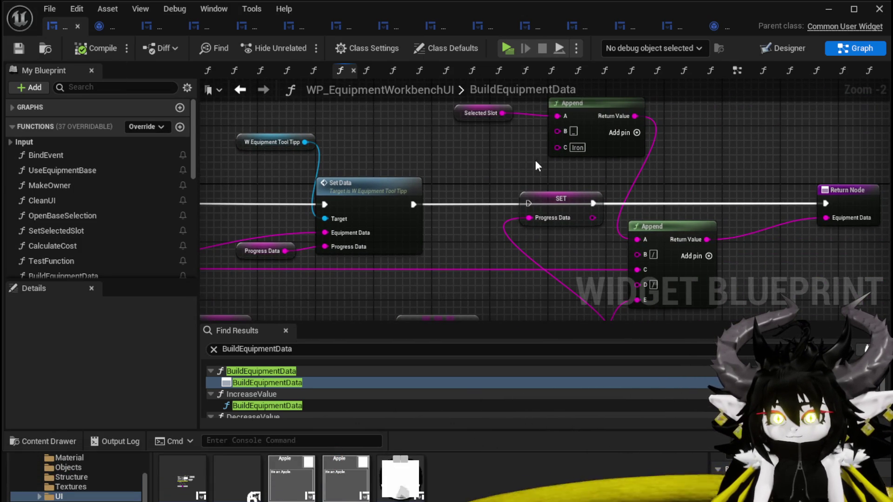
{"action": "left_click", "coordinate": [19, 47]}
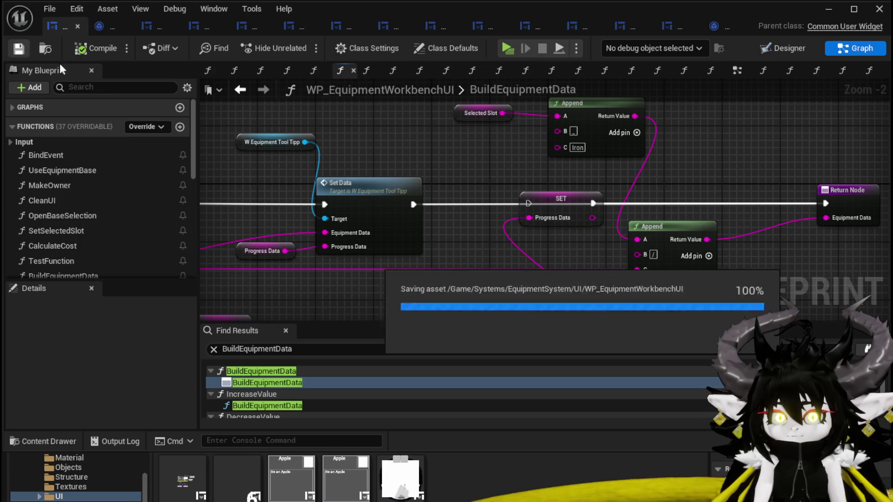
{"action": "left_click", "coordinate": [737, 72]}
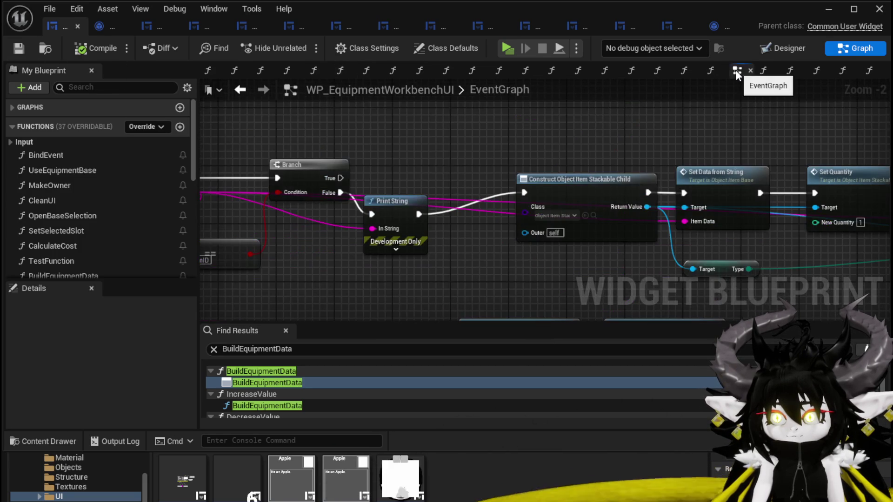
- Move the EventGraph's Print String node slightly to the right
{"action": "left_click_drag", "start_coordinate": [401, 208], "coordinate": [448, 192]}
{"action": "scroll", "coordinate": [447, 191], "scroll_direction": "down", "scroll_amount": 2}
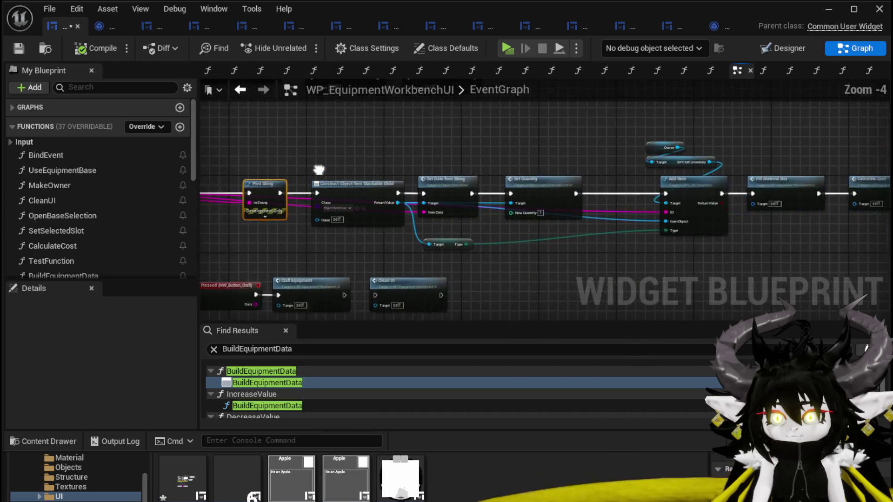
{"action": "scroll", "coordinate": [472, 147], "scroll_direction": "up", "scroll_amount": 3}
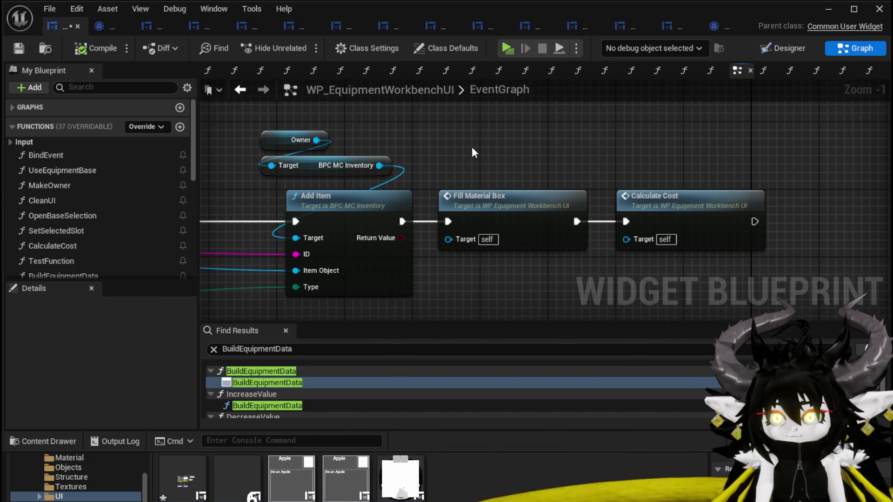
{"action": "scroll", "coordinate": [472, 146], "scroll_direction": "down", "scroll_amount": 3}
{"action": "left_click_drag", "start_coordinate": [624, 134], "coordinate": [720, 134]}
{"action": "scroll", "coordinate": [398, 124], "scroll_direction": "up", "scroll_amount": 1}
{"action": "left_click_drag", "start_coordinate": [397, 125], "coordinate": [845, 109]}
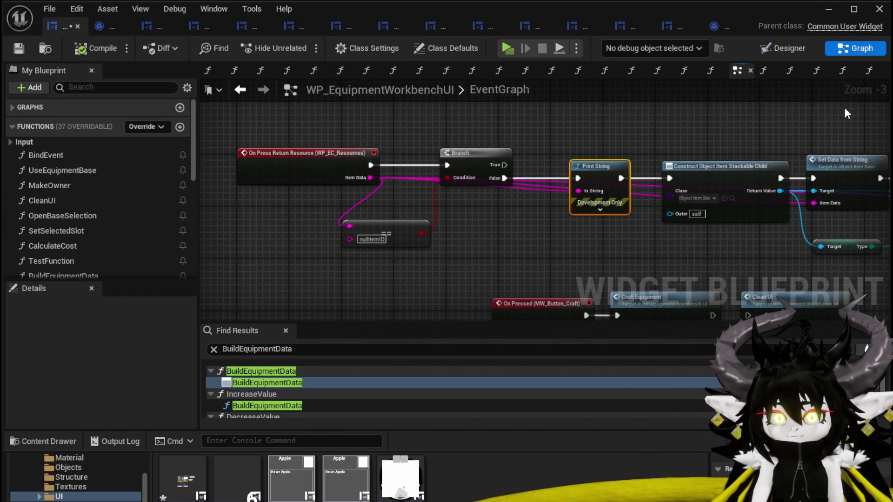
- Realign the Clean UI node level with Craft Equipment in the craft-button chain
{"action": "left_click_drag", "start_coordinate": [473, 258], "coordinate": [363, 116]}
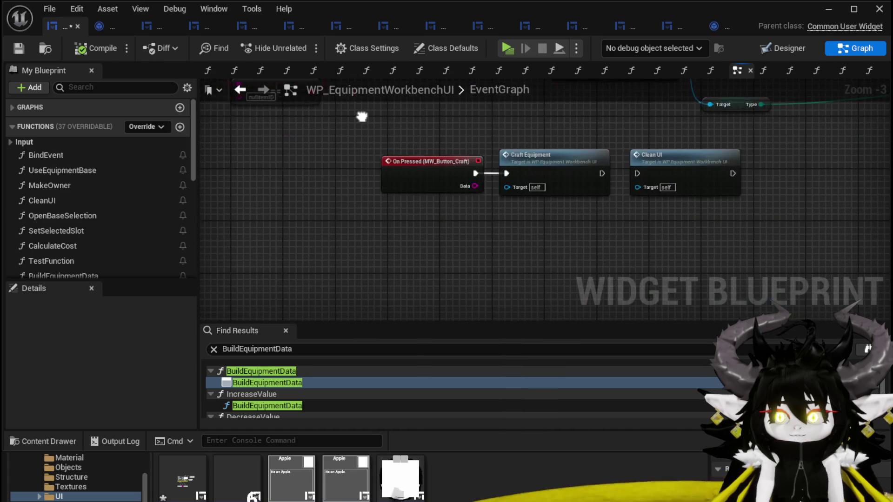
{"action": "left_click_drag", "start_coordinate": [369, 154], "coordinate": [688, 232]}
{"action": "scroll", "coordinate": [521, 129], "scroll_direction": "up", "scroll_amount": 3}
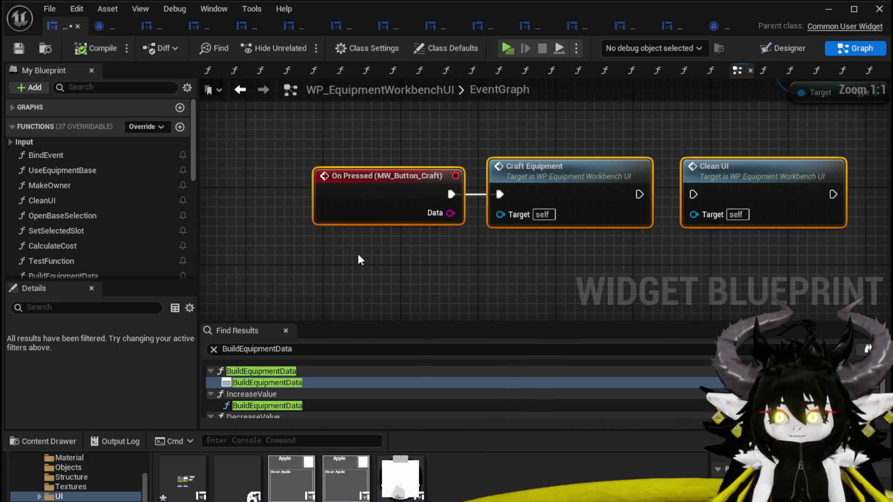
{"action": "left_click", "coordinate": [565, 169]}
{"action": "mouse_move", "coordinate": [676, 175]}
{"action": "left_mouse_down"}
{"action": "mouse_move", "coordinate": [749, 154]}
{"action": "mouse_move", "coordinate": [705, 158]}
{"action": "mouse_move", "coordinate": [728, 167]}
{"action": "left_mouse_up"}
{"action": "left_click", "coordinate": [484, 163]}
{"action": "left_click", "coordinate": [732, 149]}
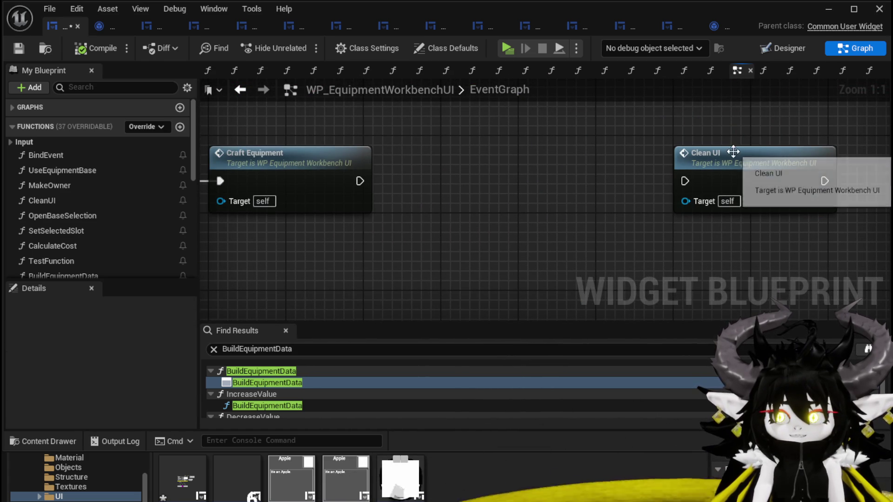
{"action": "left_click", "coordinate": [508, 180]}
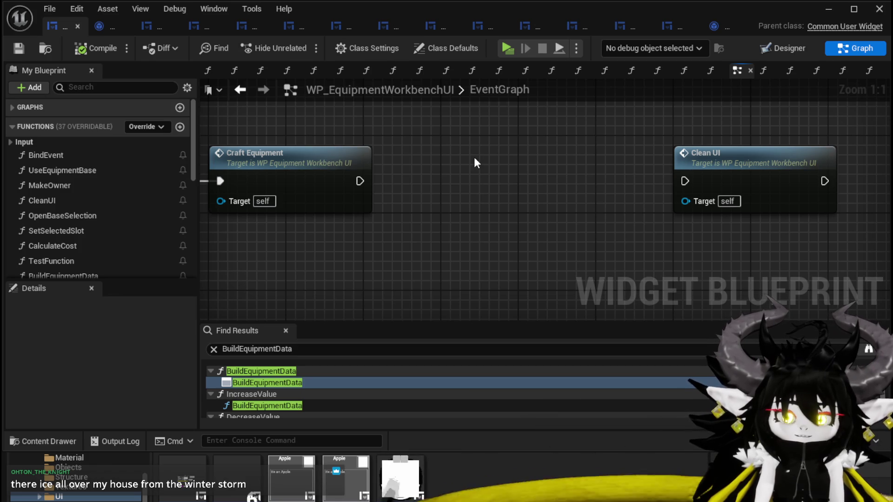
{"action": "scroll", "coordinate": [472, 194], "scroll_direction": "down", "scroll_amount": 4}
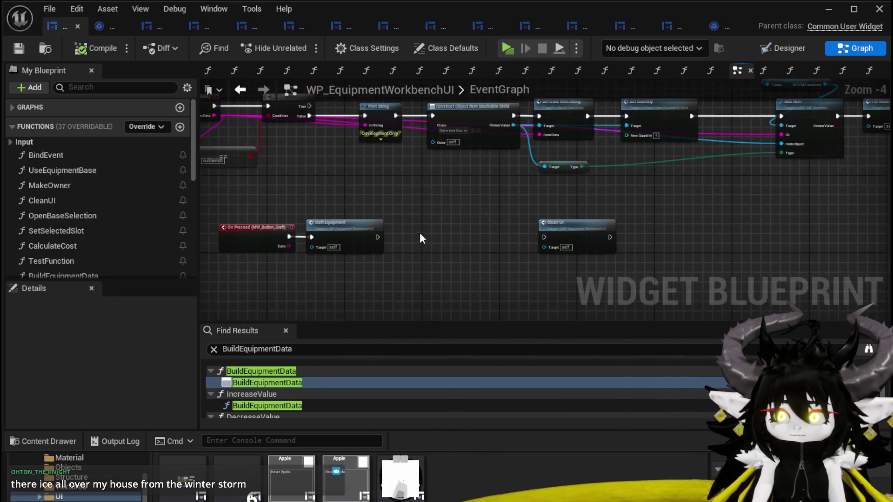
- Drag Clean UI left beside Craft Equipment, then open the CleanUI function graph
{"action": "scroll", "coordinate": [432, 221], "scroll_direction": "up", "scroll_amount": 2}
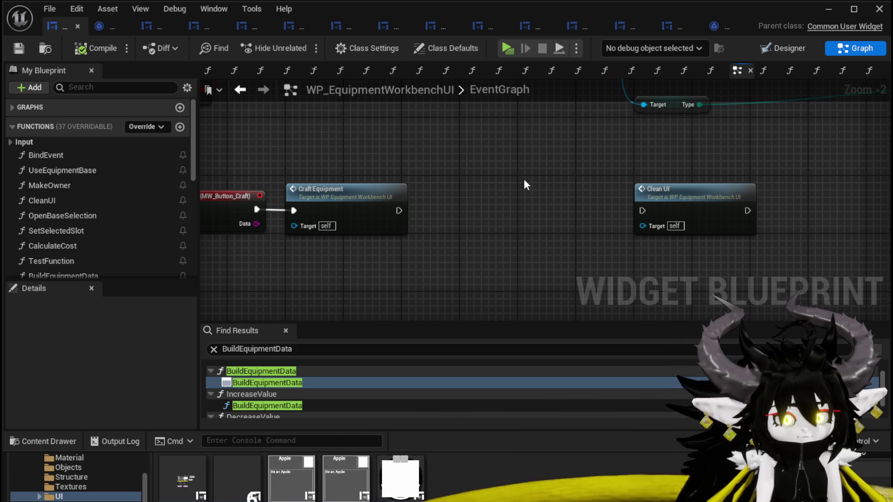
{"action": "scroll", "coordinate": [523, 184], "scroll_direction": "down", "scroll_amount": 1}
{"action": "mouse_move", "coordinate": [520, 179]}
{"action": "left_mouse_down"}
{"action": "mouse_move", "coordinate": [469, 283]}
{"action": "mouse_move", "coordinate": [540, 303]}
{"action": "mouse_move", "coordinate": [651, 289]}
{"action": "mouse_move", "coordinate": [514, 229]}
{"action": "mouse_move", "coordinate": [357, 265]}
{"action": "mouse_move", "coordinate": [615, 270]}
{"action": "mouse_move", "coordinate": [514, 257]}
{"action": "mouse_move", "coordinate": [522, 263]}
{"action": "mouse_move", "coordinate": [515, 272]}
{"action": "mouse_move", "coordinate": [591, 276]}
{"action": "left_mouse_up"}
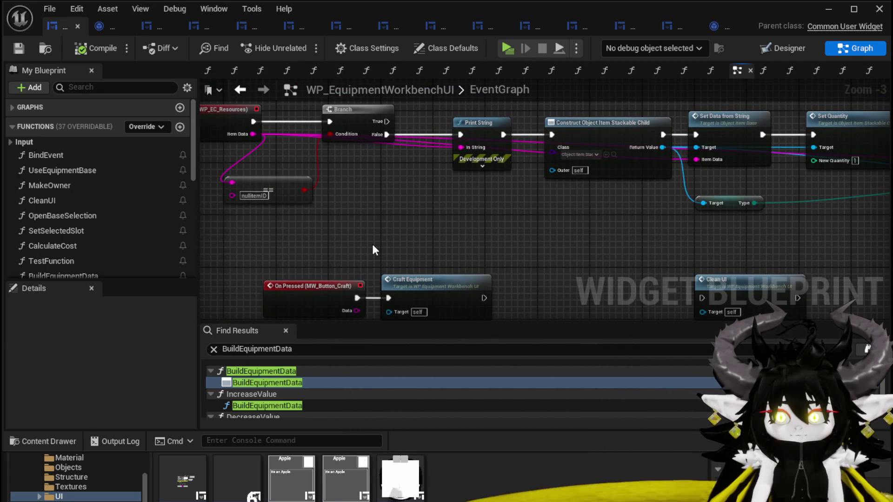
{"action": "left_click_drag", "start_coordinate": [462, 275], "coordinate": [370, 203]}
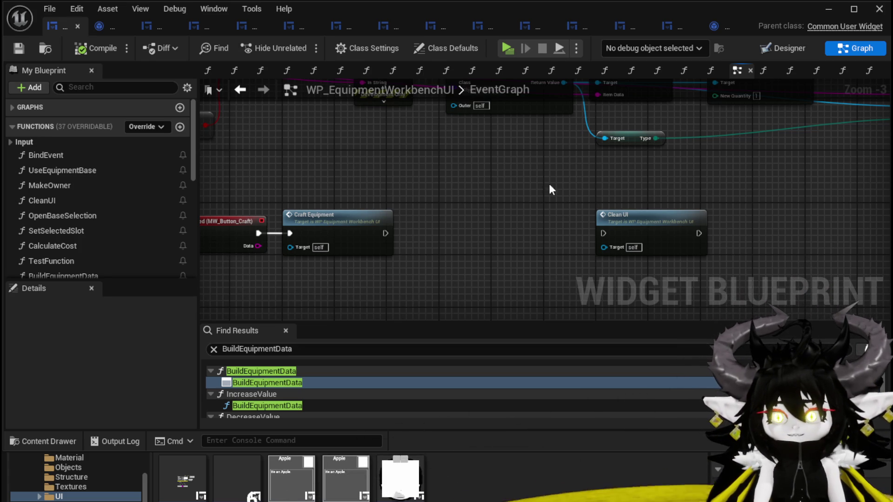
{"action": "mouse_move", "coordinate": [620, 225]}
{"action": "left_mouse_down"}
{"action": "mouse_move", "coordinate": [439, 225]}
{"action": "mouse_move", "coordinate": [462, 225]}
{"action": "mouse_move", "coordinate": [487, 186]}
{"action": "mouse_move", "coordinate": [333, 201]}
{"action": "mouse_move", "coordinate": [345, 198]}
{"action": "left_mouse_up"}
{"action": "double_click", "coordinate": [511, 199]}
- Connect Selected Slot SET to the Offensive Value SET and delete the SetText and variable nodes
{"action": "left_click_drag", "start_coordinate": [464, 210], "coordinate": [579, 211]}
{"action": "mouse_move", "coordinate": [525, 219]}
{"action": "left_mouse_down"}
{"action": "mouse_move", "coordinate": [459, 207]}
{"action": "mouse_move", "coordinate": [246, 208]}
{"action": "left_mouse_up"}
{"action": "mouse_move", "coordinate": [519, 248]}
{"action": "left_mouse_down"}
{"action": "mouse_move", "coordinate": [364, 225]}
{"action": "mouse_move", "coordinate": [200, 261]}
{"action": "left_mouse_up"}
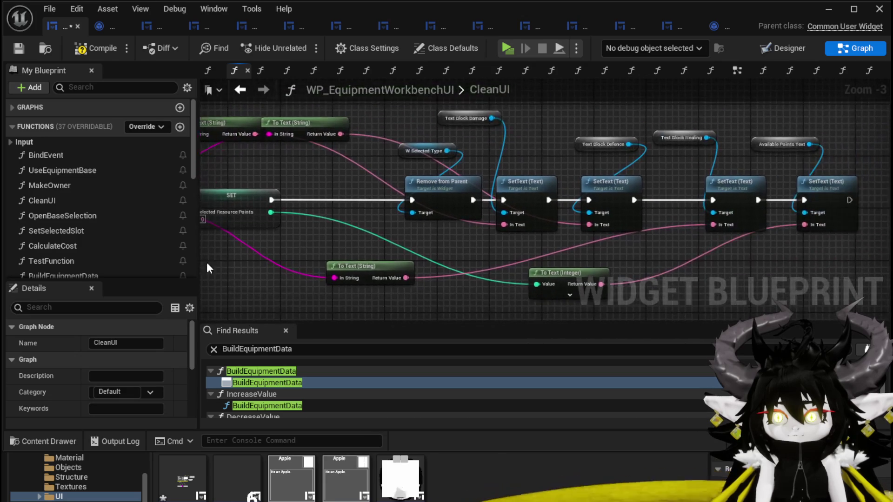
{"action": "left_click_drag", "start_coordinate": [714, 260], "coordinate": [564, 273]}
{"action": "mouse_move", "coordinate": [326, 132]}
{"action": "left_mouse_down"}
{"action": "mouse_move", "coordinate": [777, 142]}
{"action": "mouse_move", "coordinate": [300, 133]}
{"action": "mouse_move", "coordinate": [570, 126]}
{"action": "mouse_move", "coordinate": [355, 139]}
{"action": "mouse_move", "coordinate": [766, 253]}
{"action": "mouse_move", "coordinate": [761, 247]}
{"action": "left_mouse_up"}
{"action": "key", "text": "Delete"}
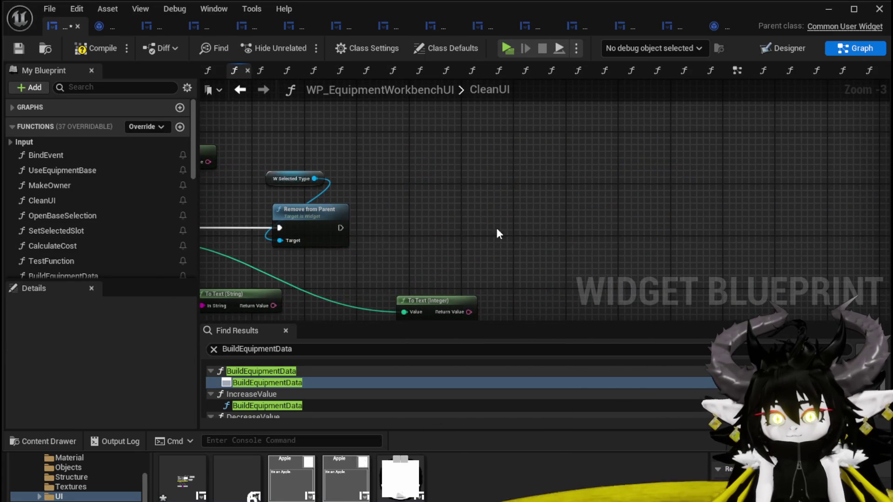
- Delete the To Text and To Text (String) conversion nodes from the CleanUI graph
{"action": "left_click_drag", "start_coordinate": [520, 227], "coordinate": [646, 180]}
{"action": "left_click_drag", "start_coordinate": [422, 290], "coordinate": [605, 251]}
{"action": "key", "text": "Delete"}
{"action": "mouse_move", "coordinate": [413, 212]}
{"action": "left_mouse_down"}
{"action": "mouse_move", "coordinate": [470, 251]}
{"action": "mouse_move", "coordinate": [833, 247]}
{"action": "left_mouse_up"}
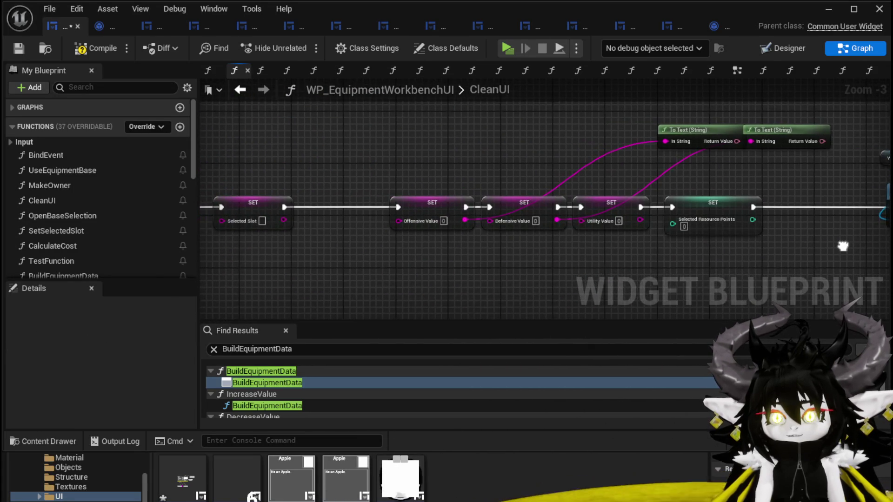
{"action": "mouse_move", "coordinate": [585, 161]}
{"action": "left_mouse_down"}
{"action": "mouse_move", "coordinate": [747, 131]}
{"action": "mouse_move", "coordinate": [500, 127]}
{"action": "left_mouse_up"}
{"action": "left_click_drag", "start_coordinate": [684, 139], "coordinate": [471, 134]}
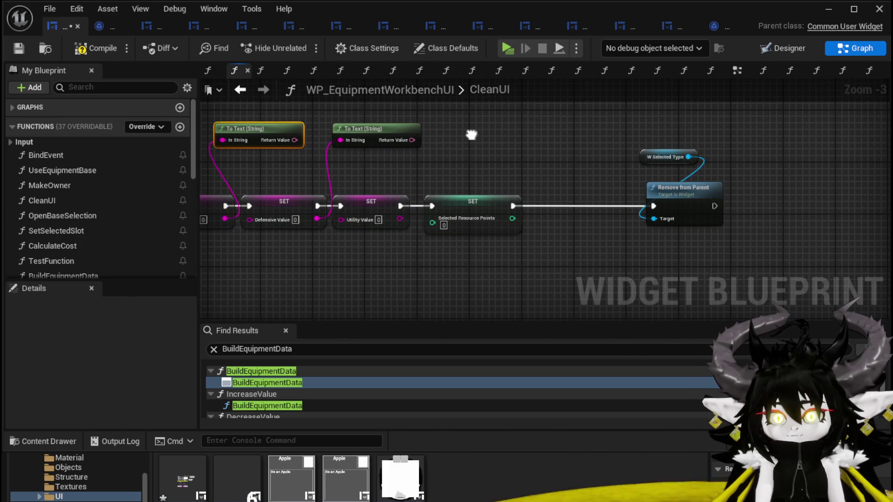
{"action": "left_click_drag", "start_coordinate": [471, 135], "coordinate": [559, 144]}
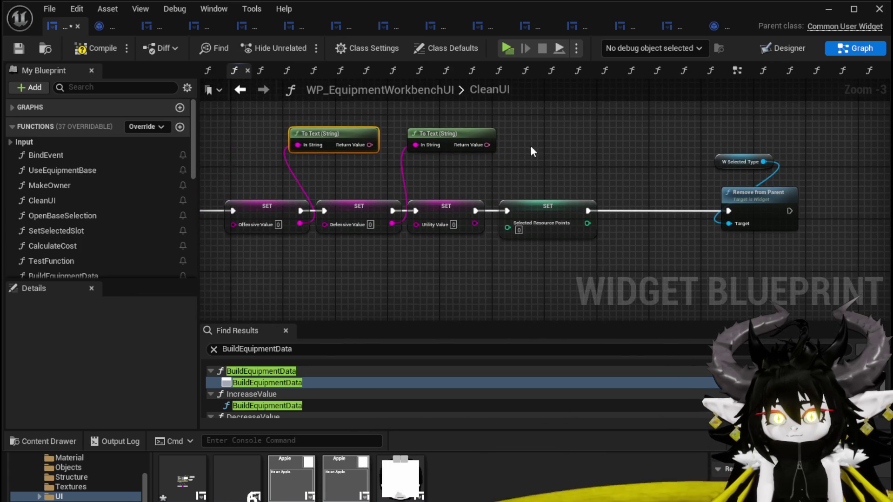
{"action": "left_click_drag", "start_coordinate": [341, 165], "coordinate": [490, 136]}
{"action": "key", "text": "Delete"}
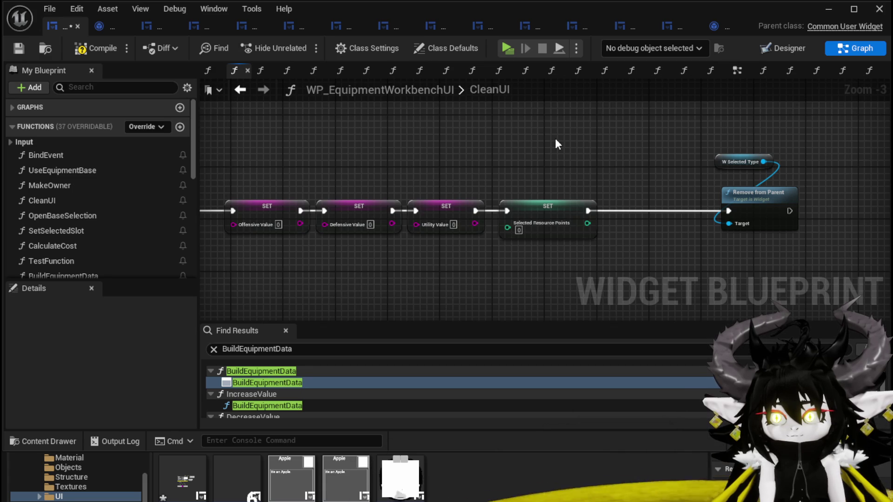
- Compile and save the widget blueprint, then switch to the Designer layout
{"action": "left_click_drag", "start_coordinate": [608, 214], "coordinate": [797, 206]}
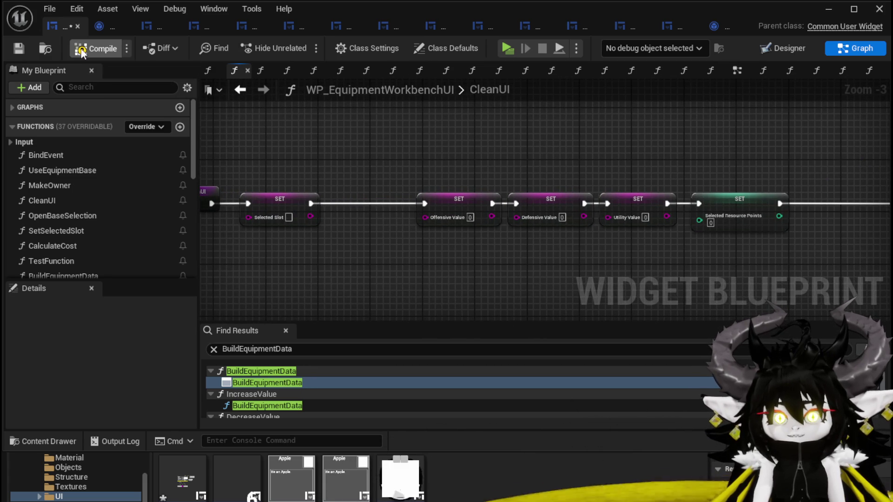
{"action": "left_click", "coordinate": [17, 50]}
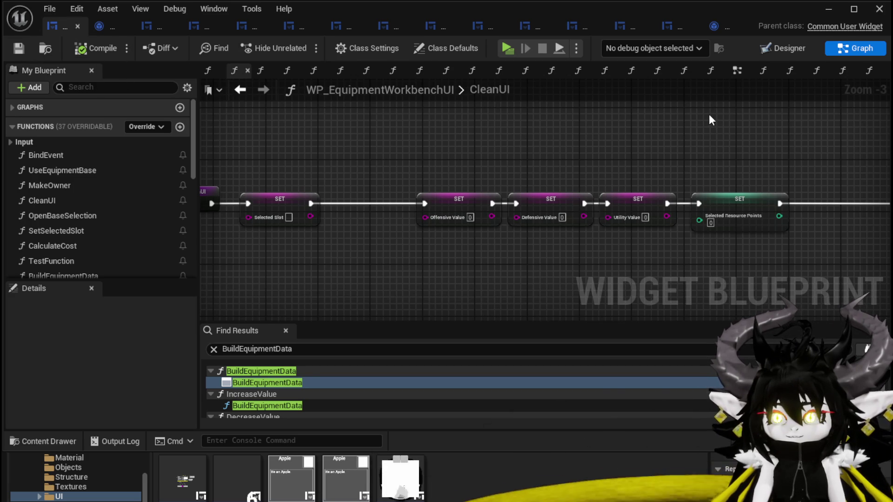
{"action": "left_click", "coordinate": [791, 48]}
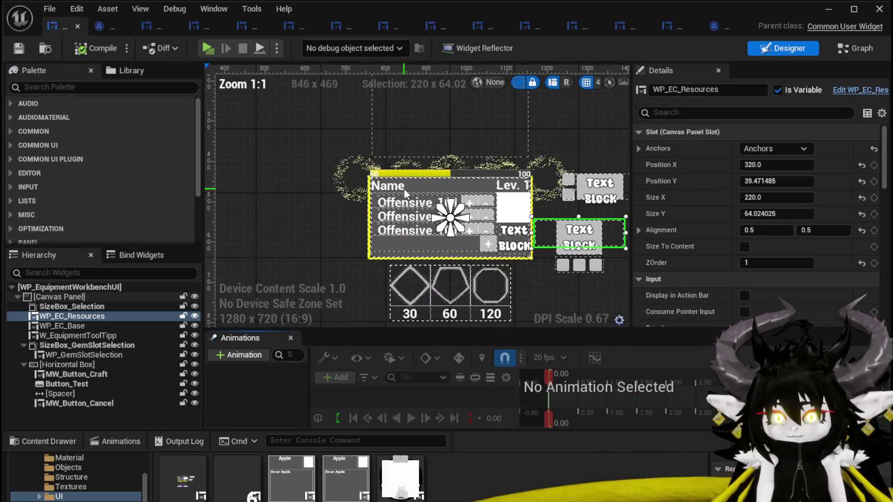
- Open W_GemCraftingHUD from the GemCrafting folder and select its Image_96 burst image
{"action": "scroll", "coordinate": [403, 188], "scroll_direction": "down", "scroll_amount": 2}
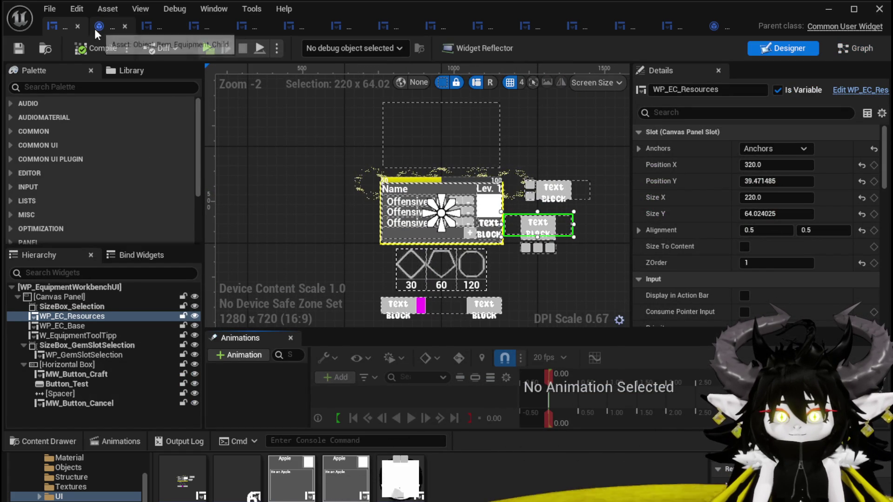
{"action": "left_click", "coordinate": [826, 10]}
{"action": "double_click", "coordinate": [395, 419]}
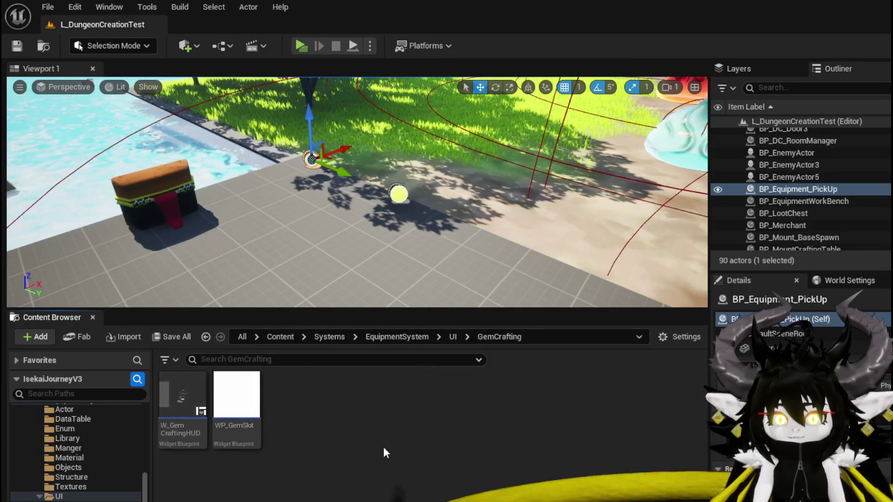
{"action": "double_click", "coordinate": [195, 414]}
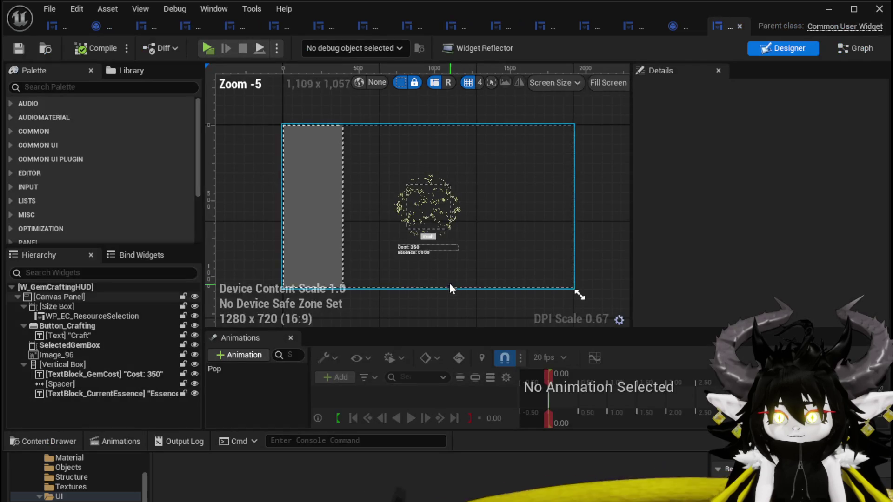
{"action": "left_click", "coordinate": [393, 212]}
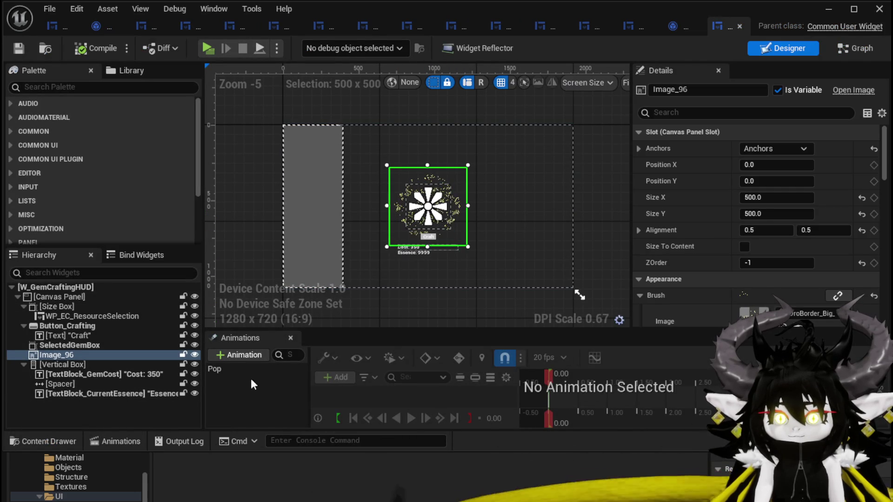
- Select the Pop animation, then choose WP_EquipmentWorkbenchUI's root Canvas Panel as the paste destination
{"action": "left_click", "coordinate": [232, 368]}
{"action": "left_click", "coordinate": [245, 398]}
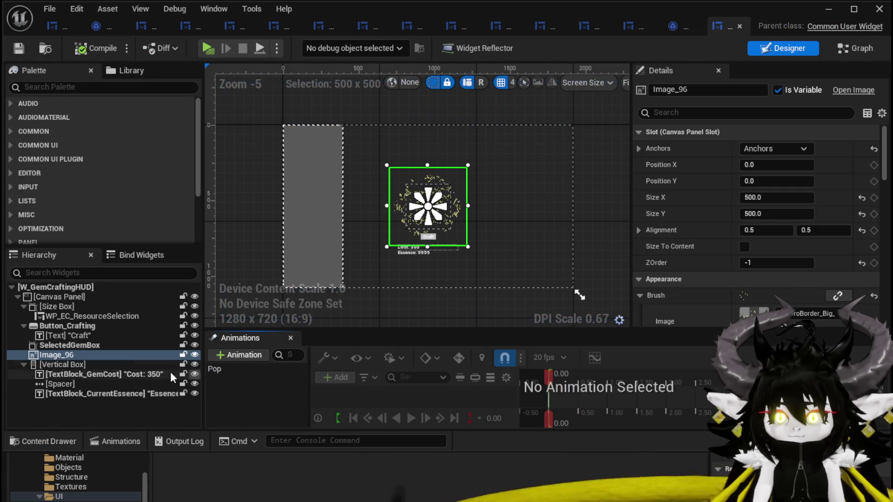
{"action": "left_click", "coordinate": [236, 369]}
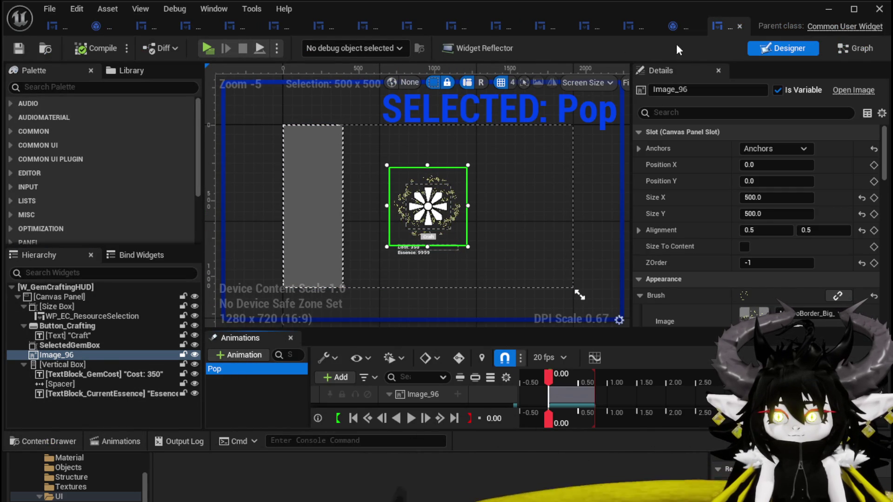
{"action": "left_click", "coordinate": [55, 26]}
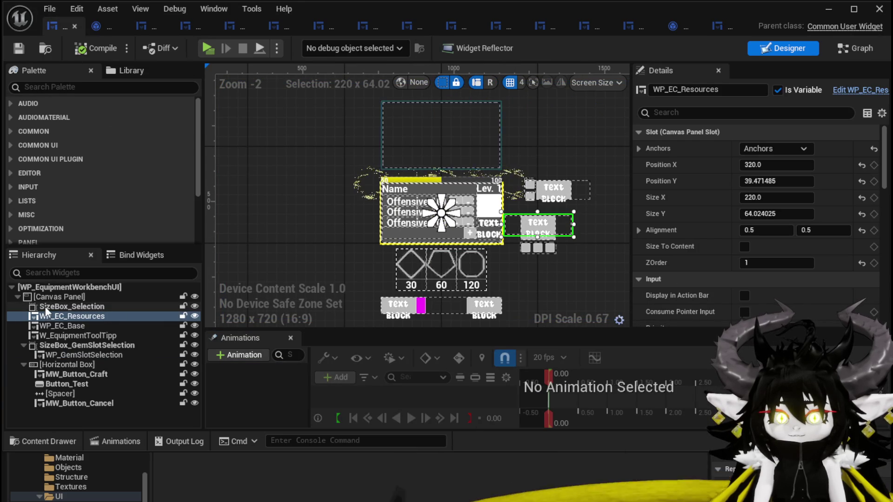
{"action": "left_click", "coordinate": [60, 296]}
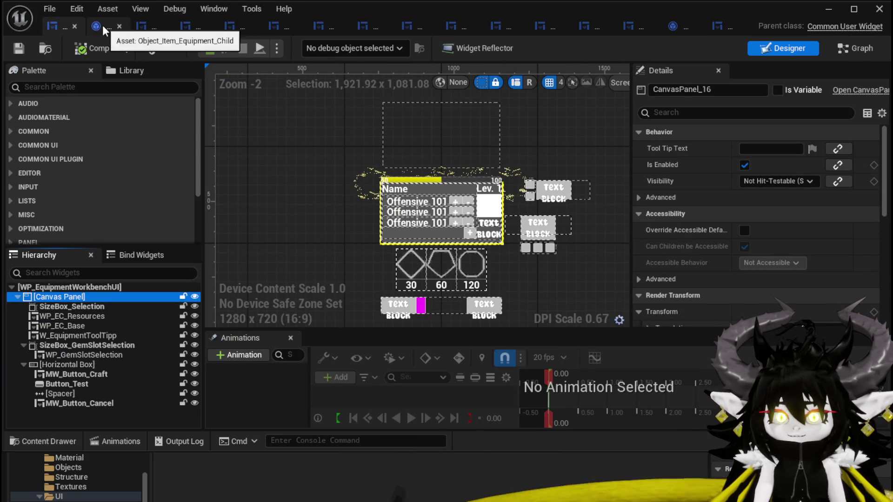
{"action": "left_click", "coordinate": [732, 27]}
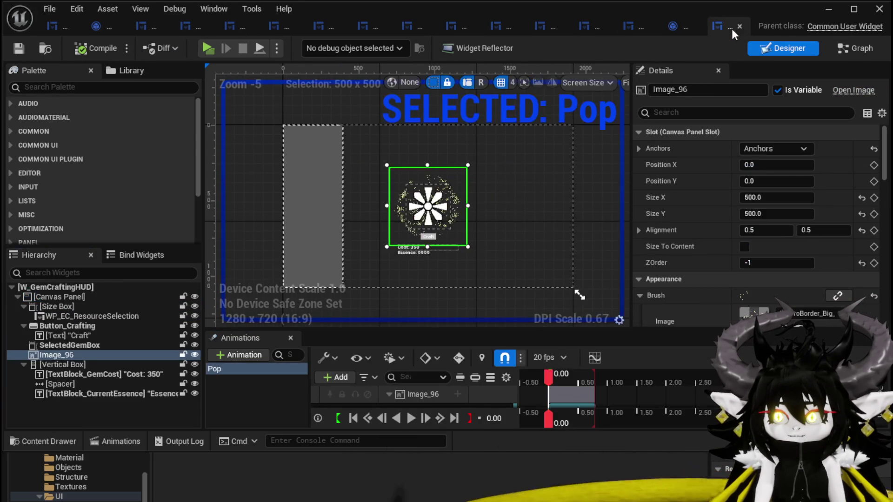
{"action": "left_click", "coordinate": [50, 26]}
{"action": "left_click", "coordinate": [118, 294]}
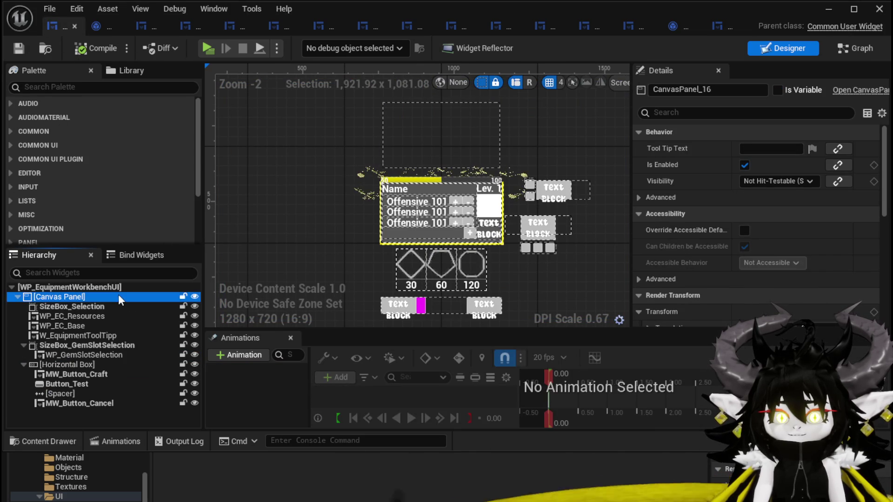
- Paste Image_96 into the Canvas Panel and set its Position X and Position Y to 0
{"action": "key", "text": "ctrl+v"}
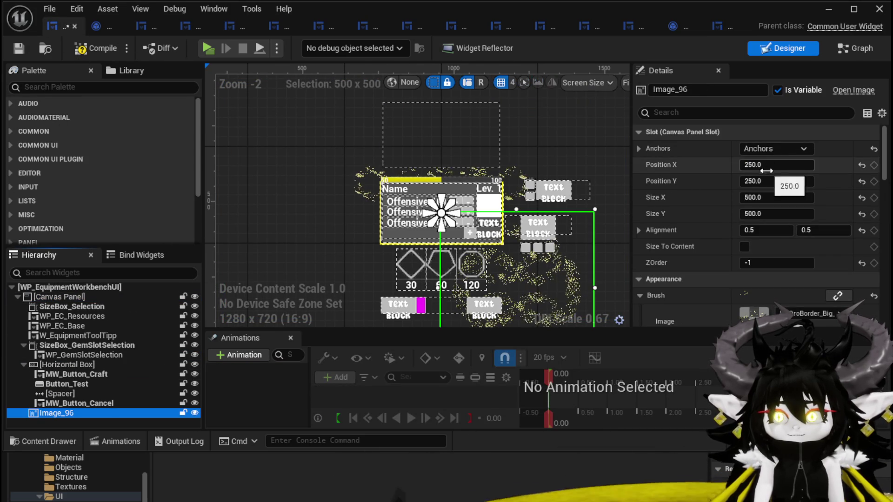
{"action": "left_click", "coordinate": [777, 165]}
{"action": "type", "text": "0"}
{"action": "key", "text": "Return"}
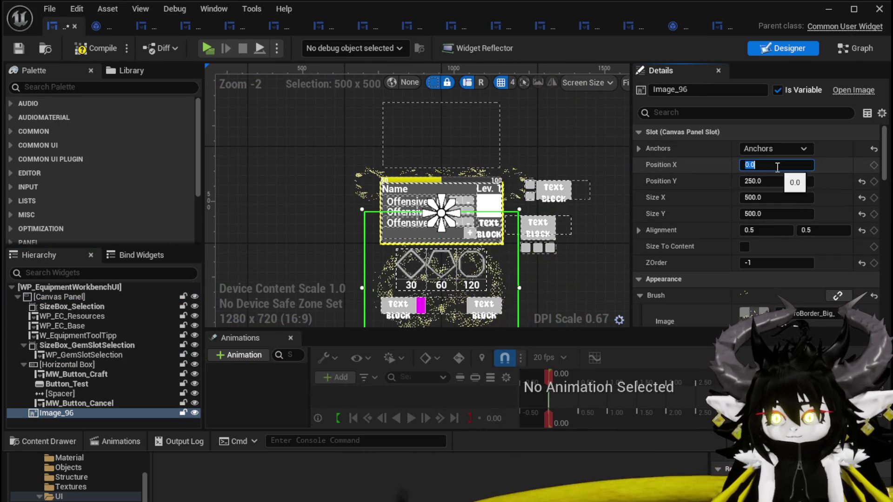
{"action": "left_click", "coordinate": [765, 182]}
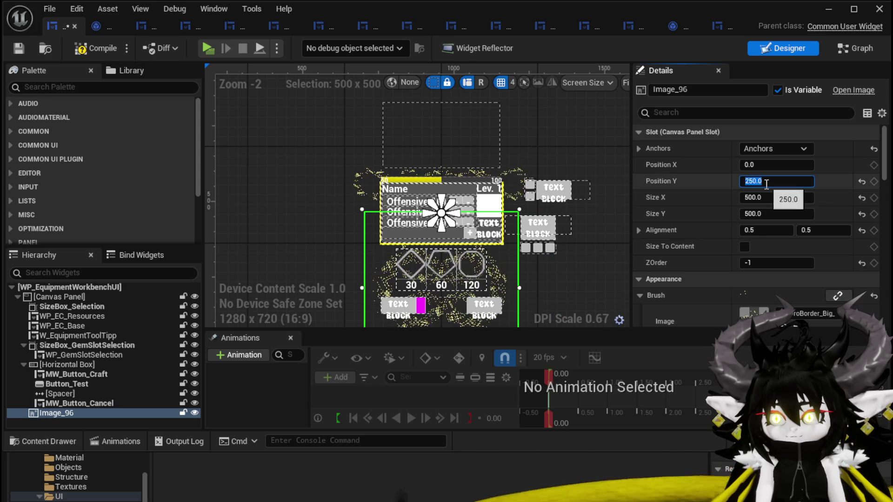
{"action": "type", "text": "0"}
{"action": "key", "text": "Return"}
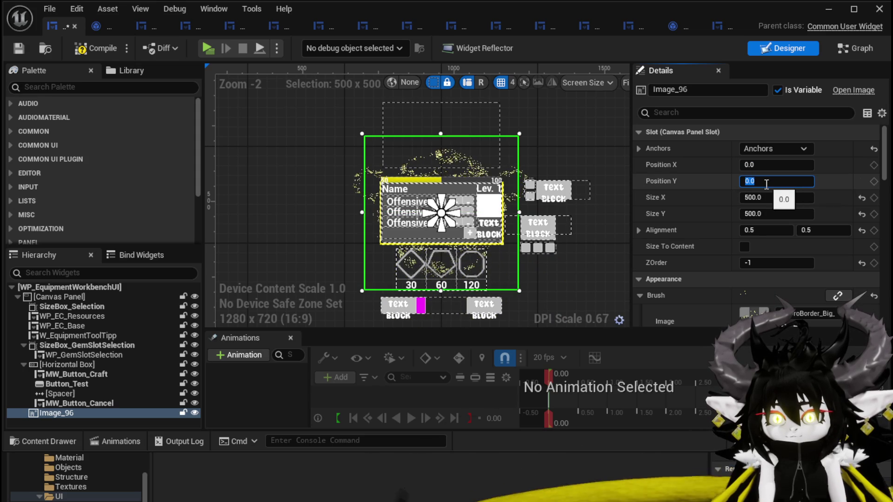